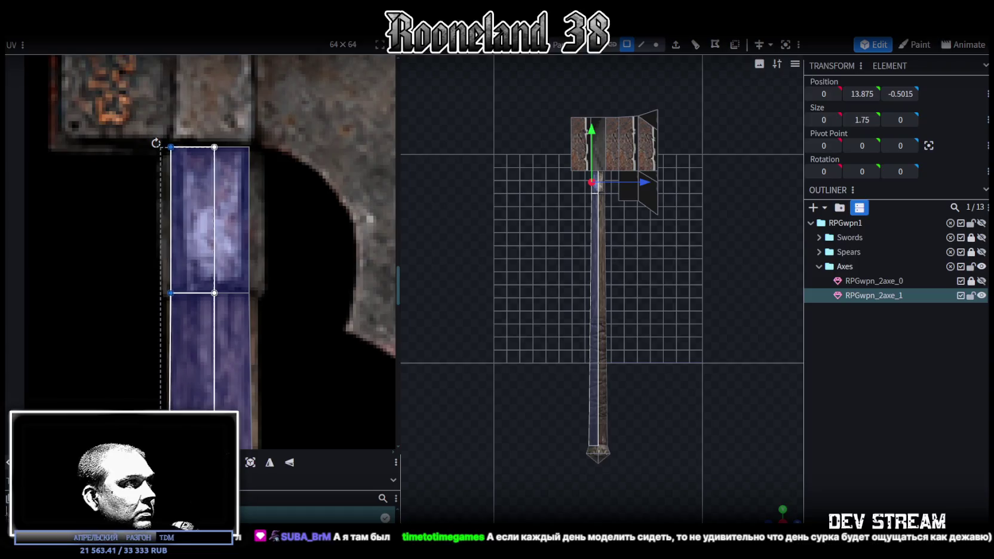
- Undo the last change and widen the handle's UV box slightly to the right
key("ctrl+z")
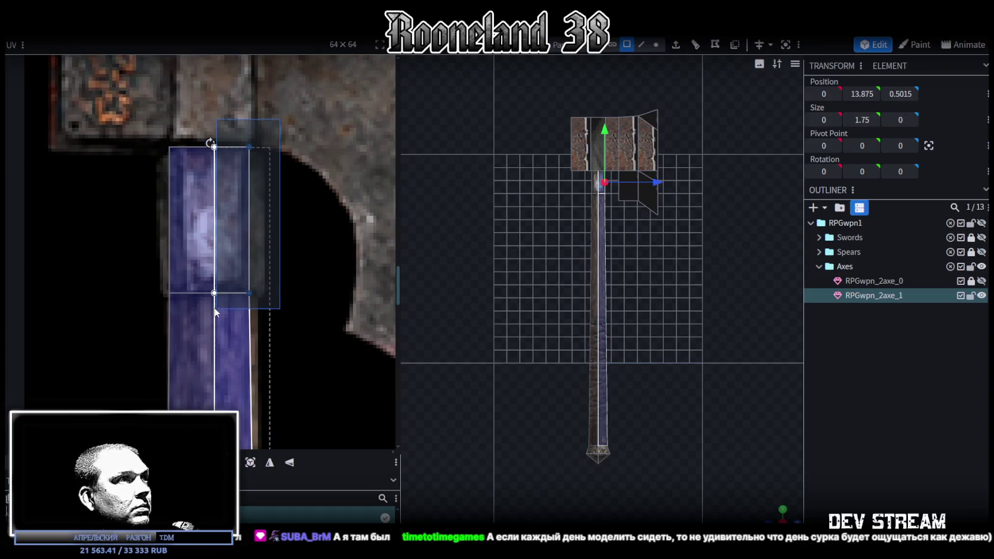
left_click_drag(250, 221, 254, 221)
scroll(254, 362, "down", 3)
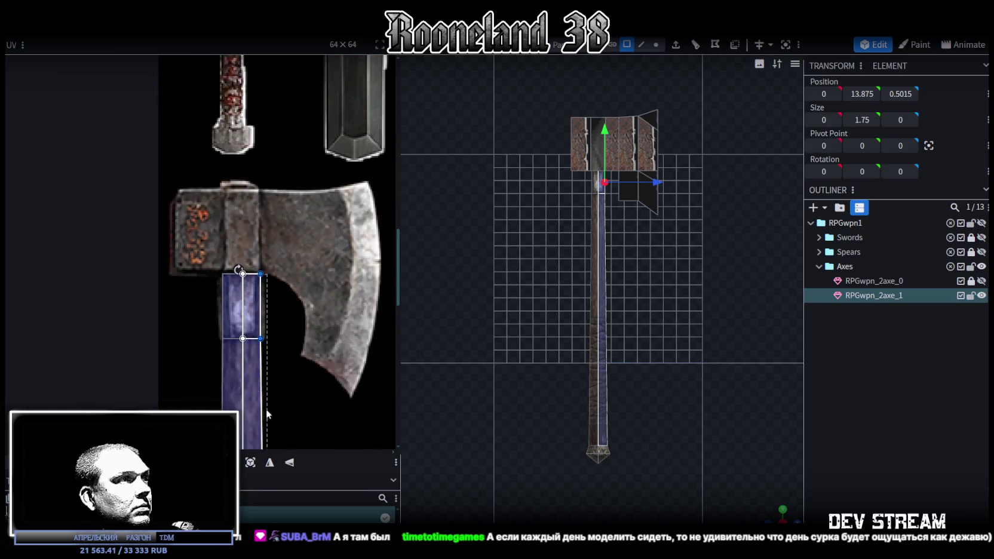
scroll(254, 357, "up", 3)
scroll(239, 311, "up", 2)
scroll(233, 296, "up", 2)
scroll(232, 294, "down", 2)
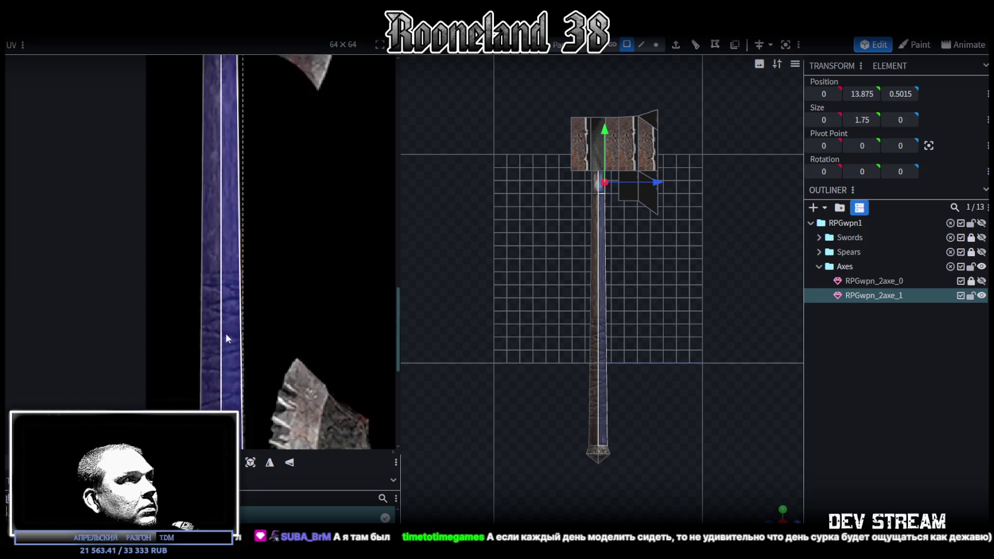
scroll(257, 215, "up", 3)
scroll(257, 218, "up", 3)
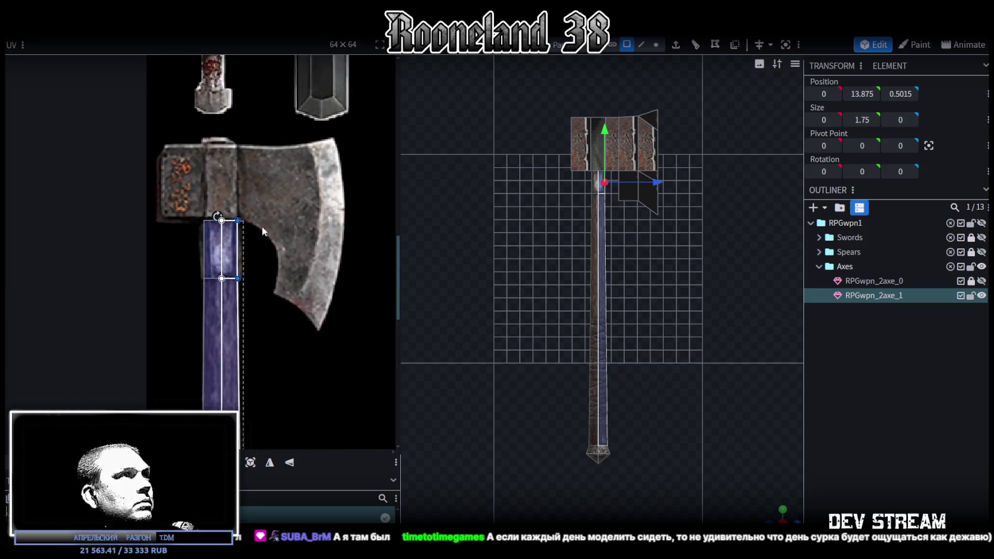
scroll(245, 239, "up", 2)
scroll(224, 251, "up", 2)
scroll(622, 275, "up", 2)
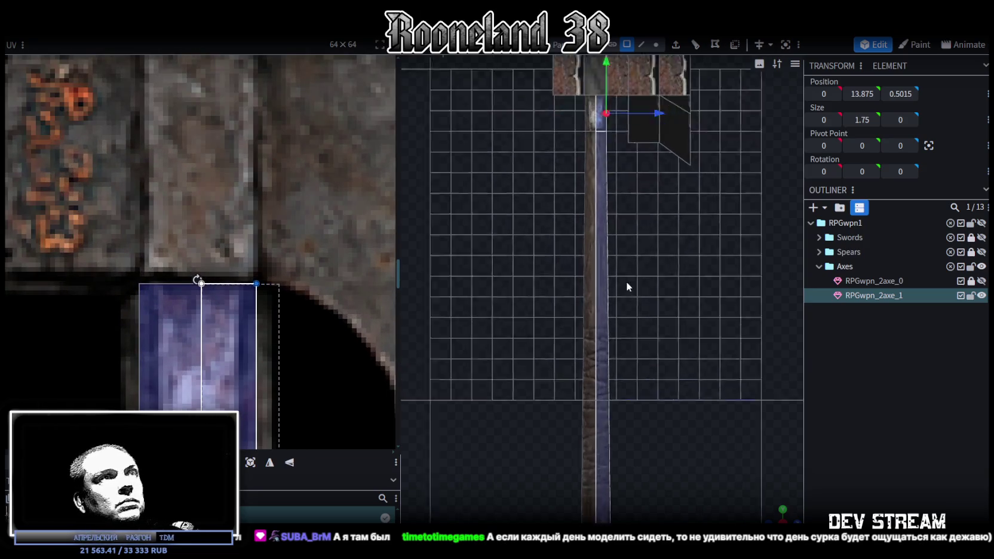
scroll(619, 288, "up", 2)
scroll(233, 375, "down", 2)
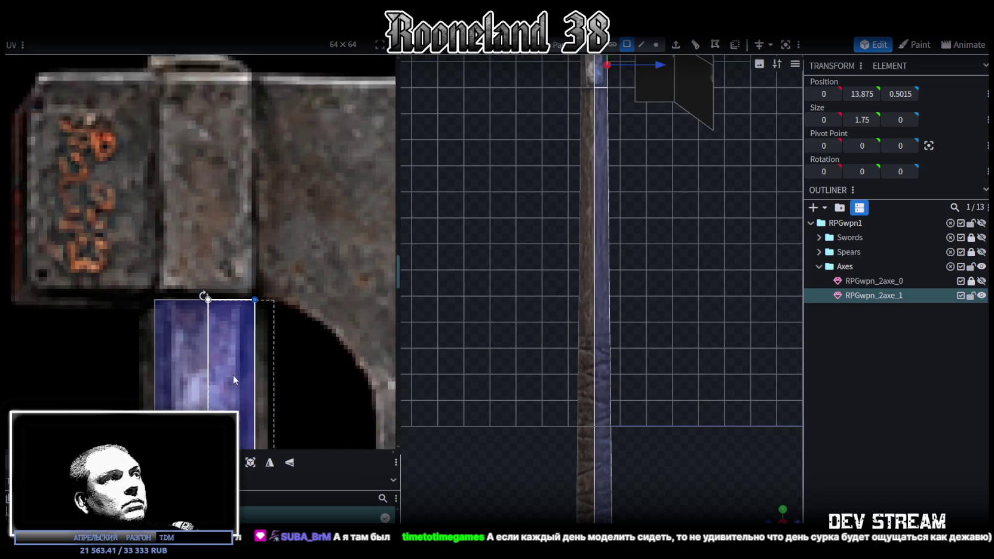
scroll(220, 252, "down", 1)
scroll(165, 278, "up", 3)
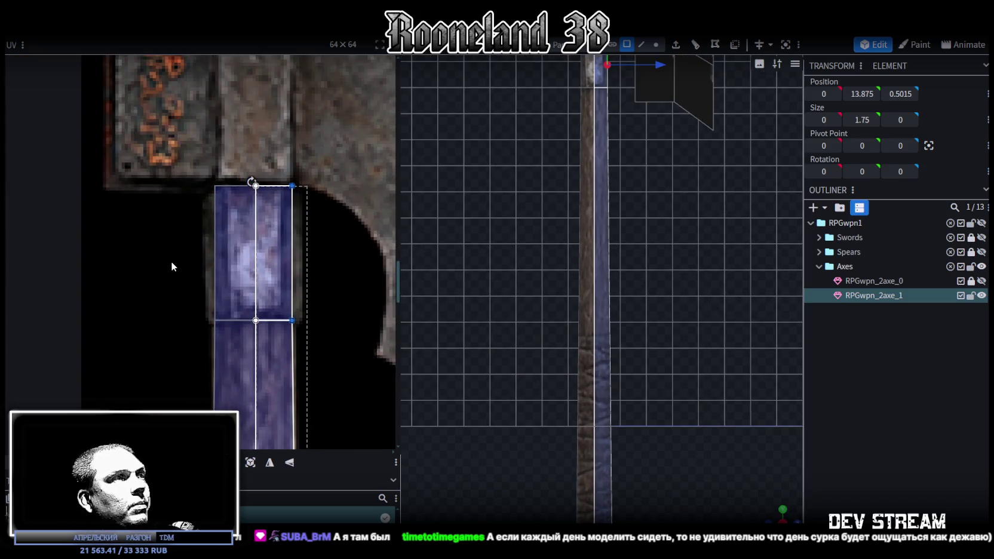
- Select the whole handle face, shift its UV box one texel left and widen it across the blue strip
left_click_drag(173, 259, 345, 259)
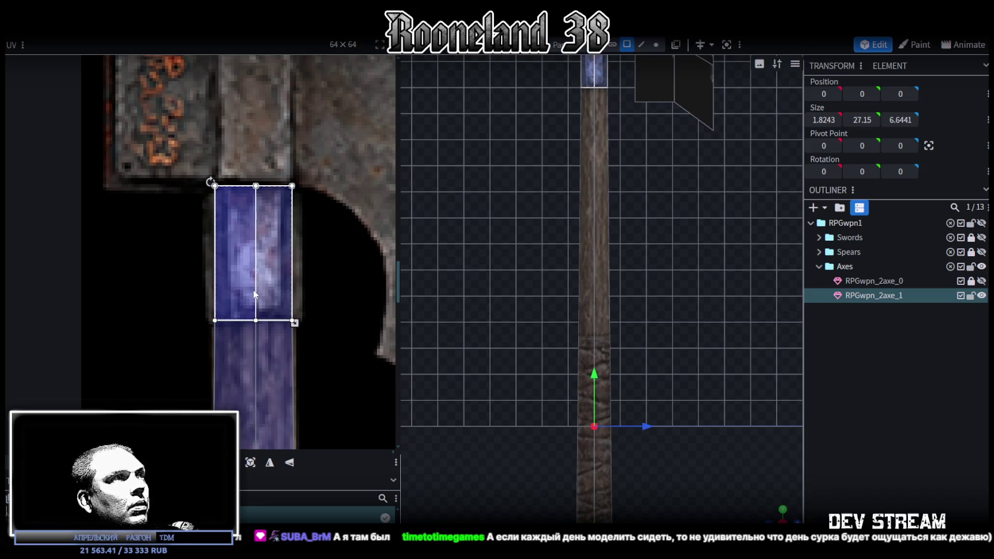
left_click_drag(253, 285, 248, 283)
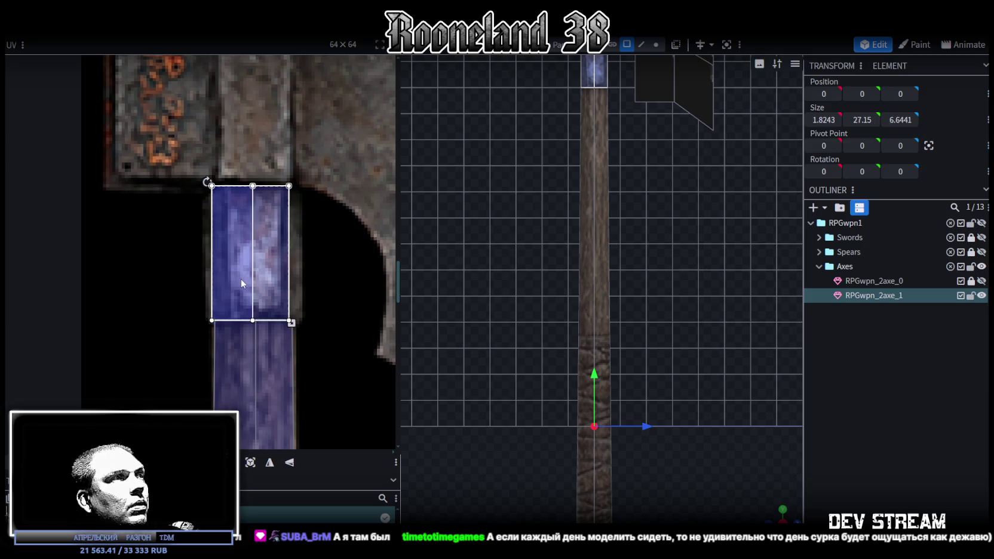
left_click_drag(294, 321, 303, 323)
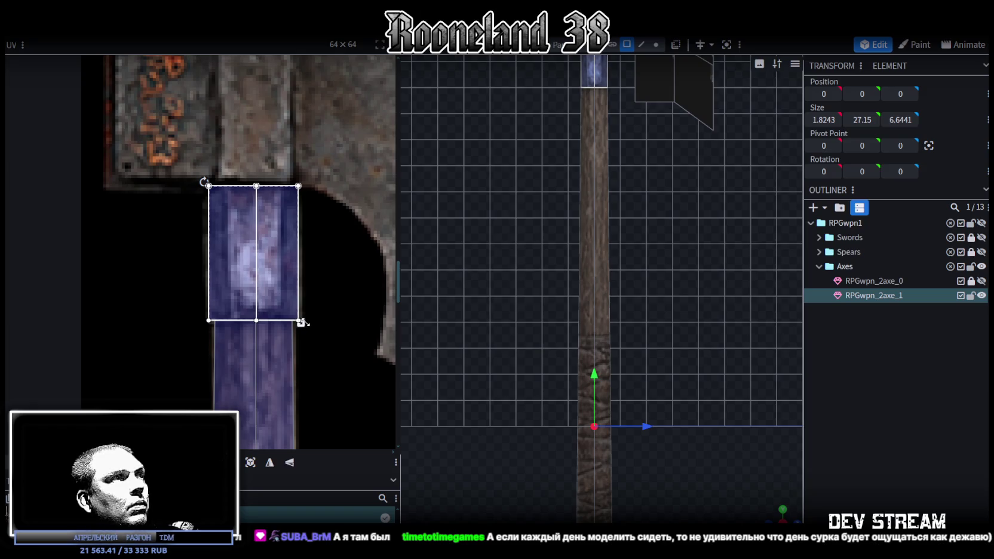
left_click(831, 421)
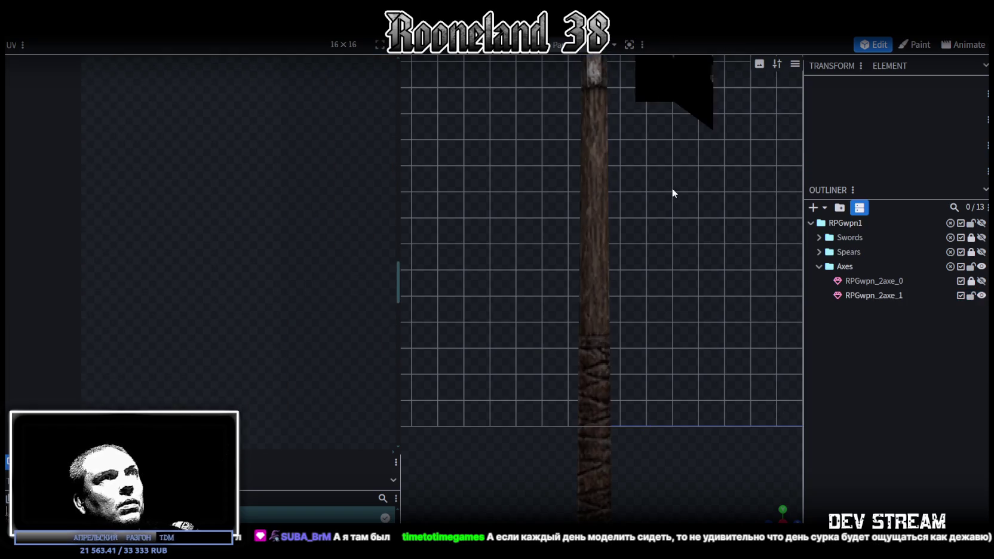
- Select the short collar section at the top of the axe handle and copy its four faces
scroll(672, 193, "down", 5)
mouse_move(710, 469)
left_mouse_down()
mouse_move(633, 354)
mouse_move(698, 339)
mouse_move(432, 390)
left_mouse_up()
left_click(578, 318)
scroll(219, 223, "down", 3)
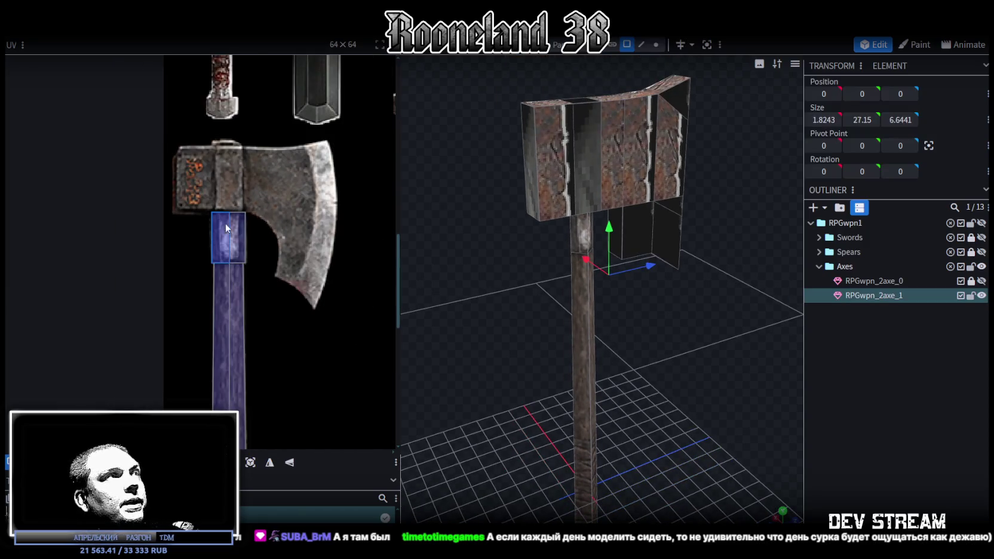
scroll(220, 223, "down", 2)
mouse_move(520, 359)
left_mouse_down()
mouse_move(544, 336)
mouse_move(538, 328)
left_mouse_up()
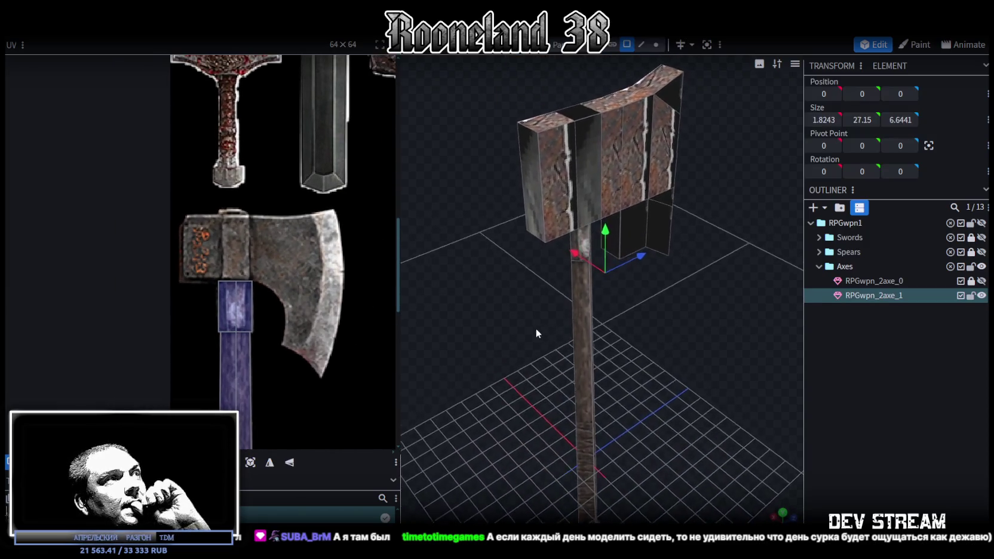
left_click(591, 112)
left_click_drag(682, 312, 635, 266)
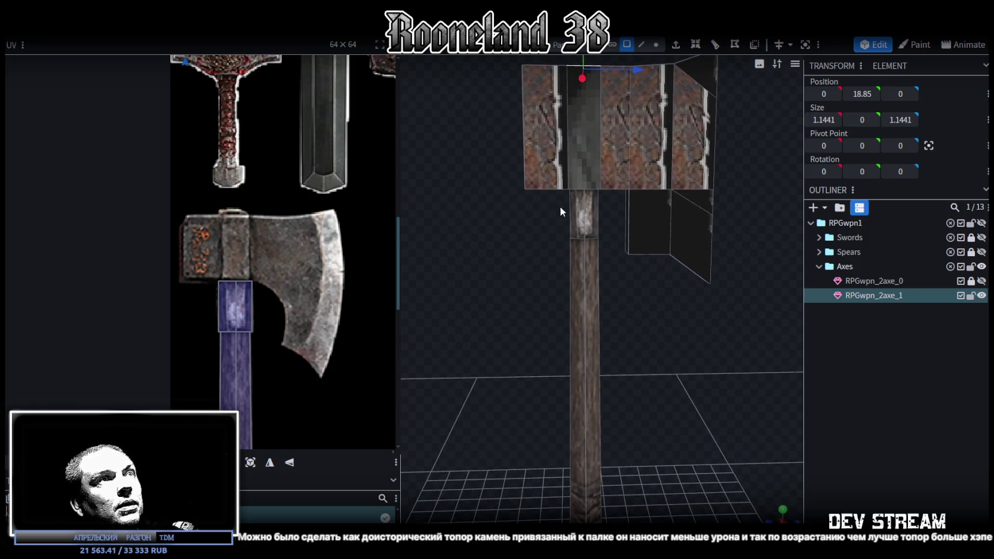
left_click(593, 222)
right_click(593, 233)
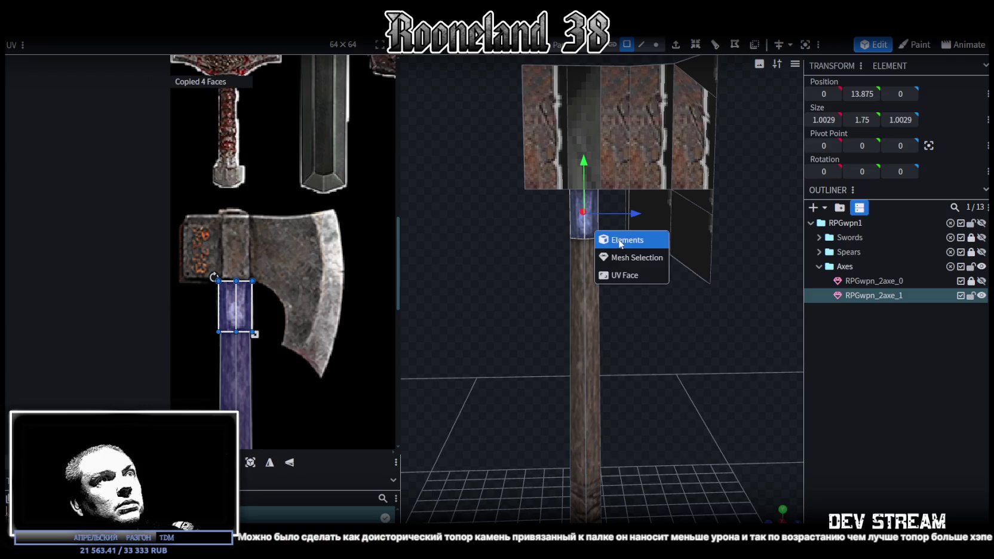
- Move the copied collar up along Y so it sits as a cap on the axe head
scroll(707, 346, "down", 2)
left_click_drag(586, 305, 577, 157)
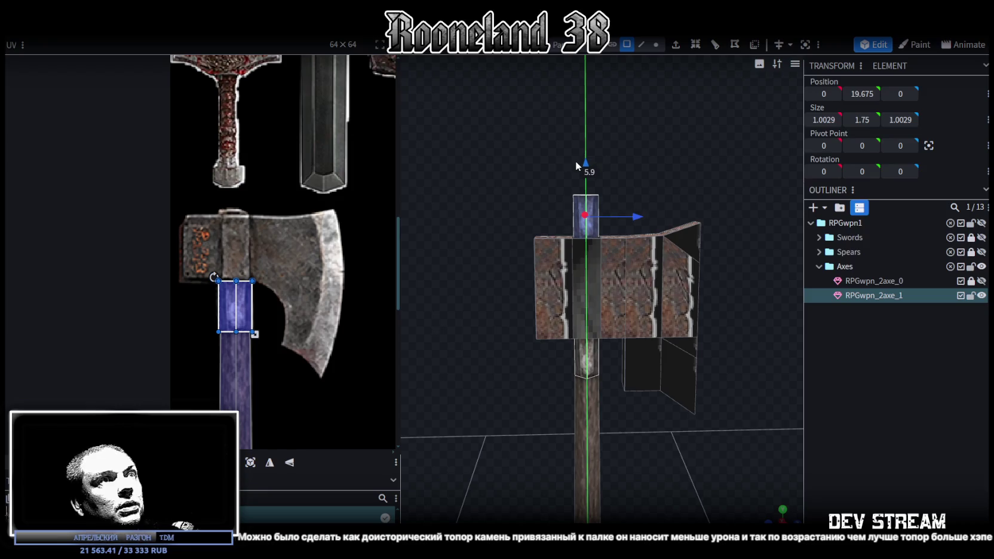
left_click_drag(577, 154, 574, 199)
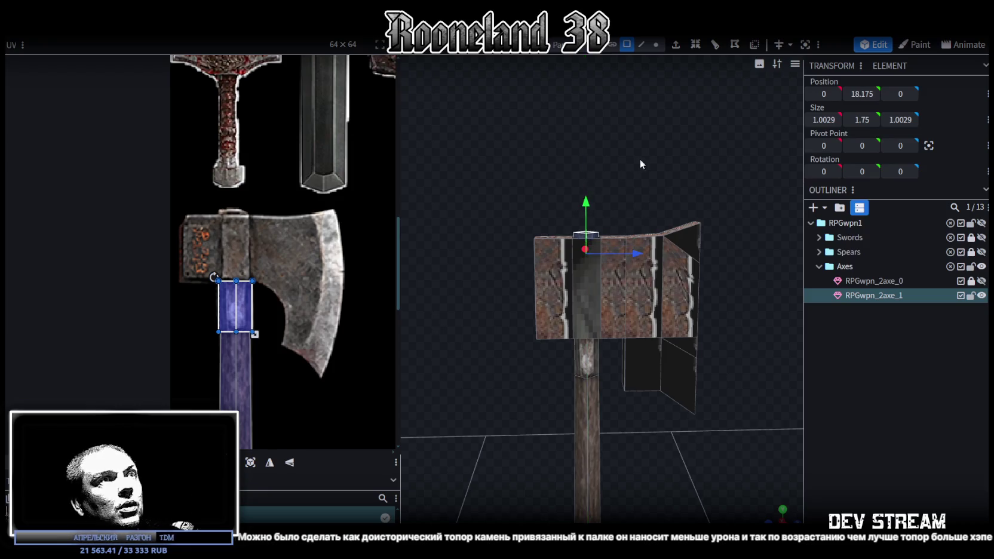
left_click_drag(640, 159, 665, 201)
scroll(683, 191, "up", 3)
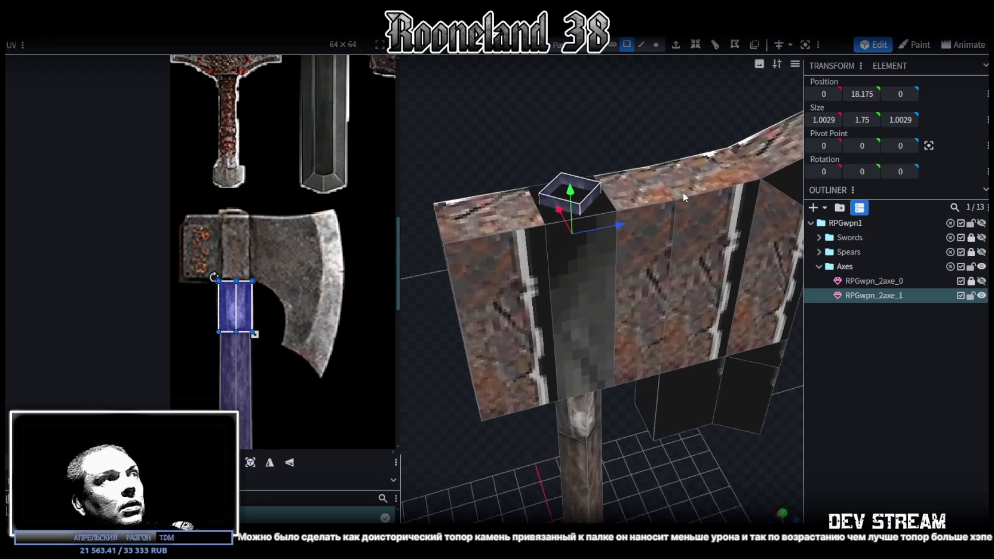
- Select the whole top rim of the cap in edge mode
left_click(641, 44)
left_click(564, 181)
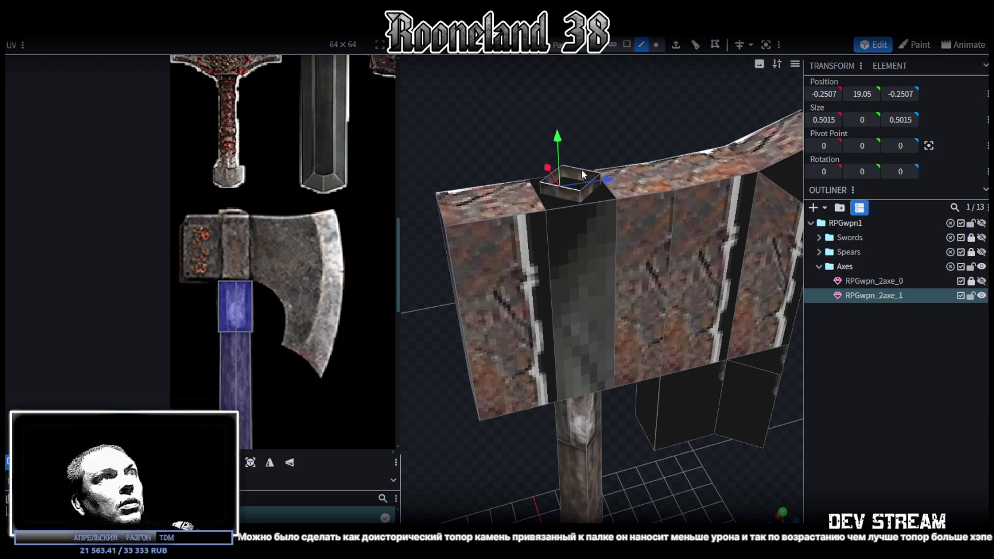
double_click(584, 182)
scroll(246, 264, "down", 3)
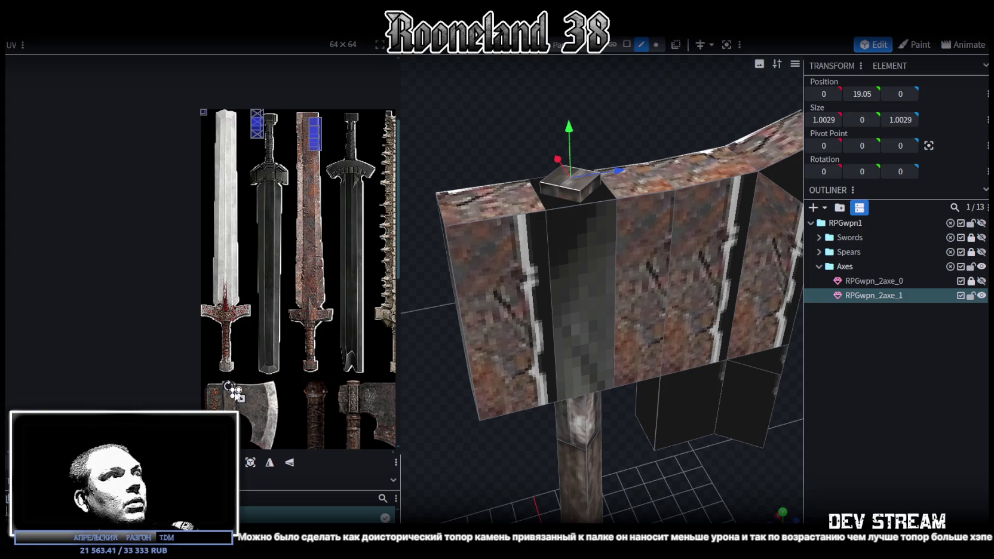
scroll(239, 421, "up", 3)
scroll(242, 394, "up", 2)
scroll(262, 305, "up", 2)
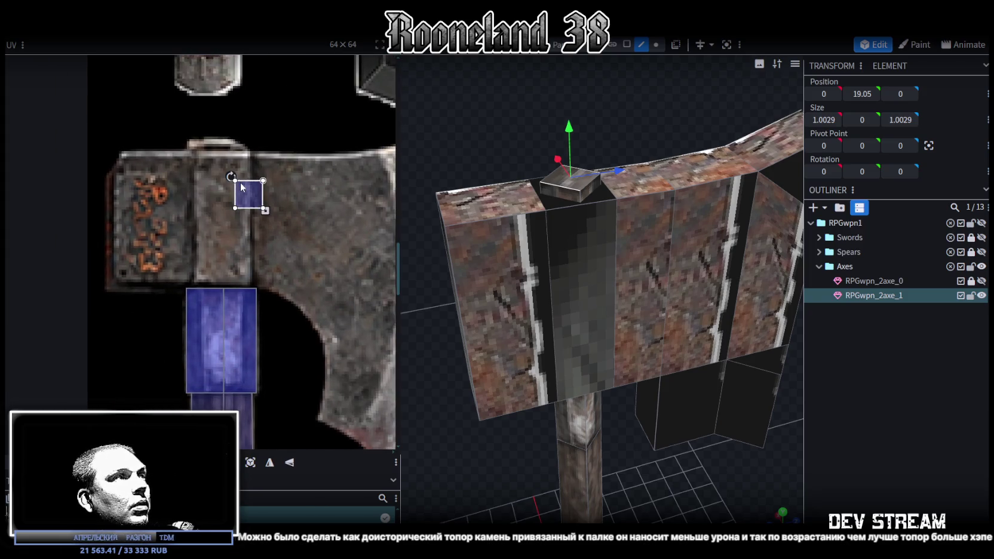
- Move and enlarge the cap's UV region over the blue handle strip, then inspect the axe
left_click_drag(240, 182, 202, 368)
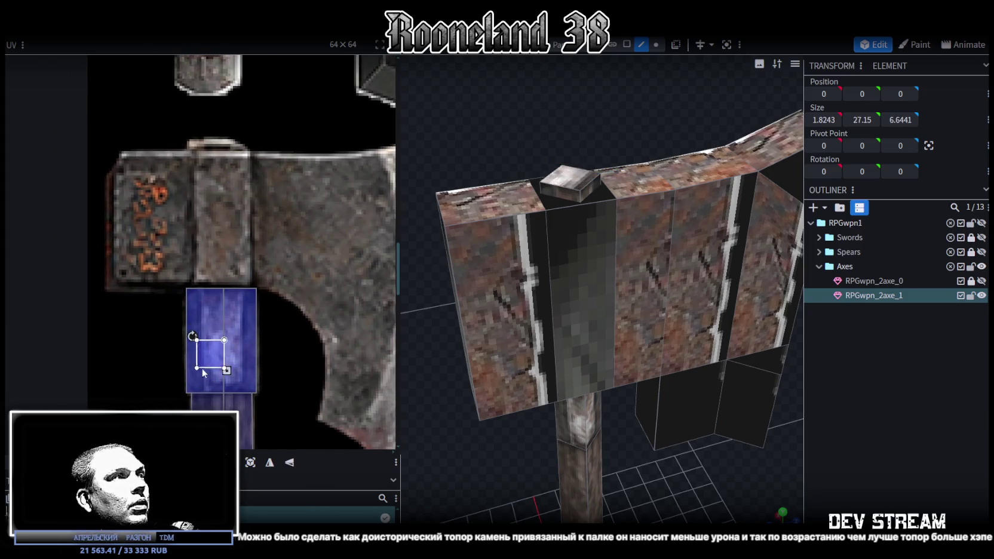
left_click_drag(201, 367, 241, 409)
middle_click_drag(241, 410, 195, 252)
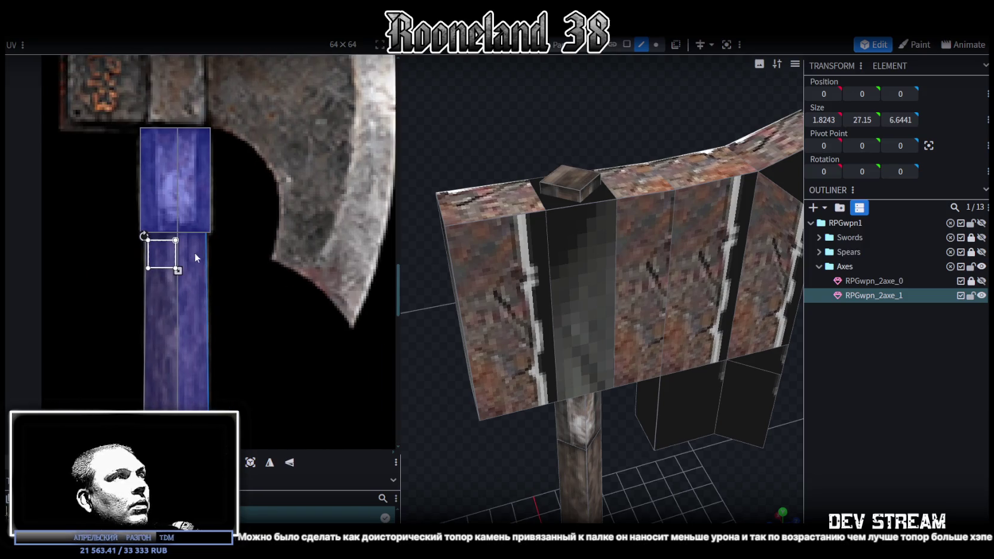
left_click_drag(178, 270, 204, 295)
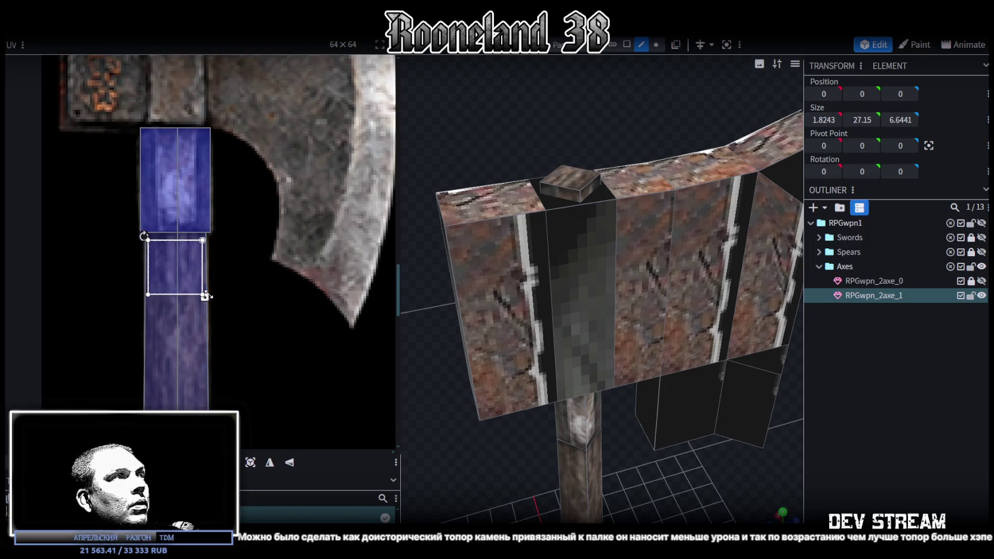
left_click(897, 431)
mouse_move(798, 421)
left_mouse_down()
mouse_move(600, 431)
mouse_move(633, 433)
left_mouse_up()
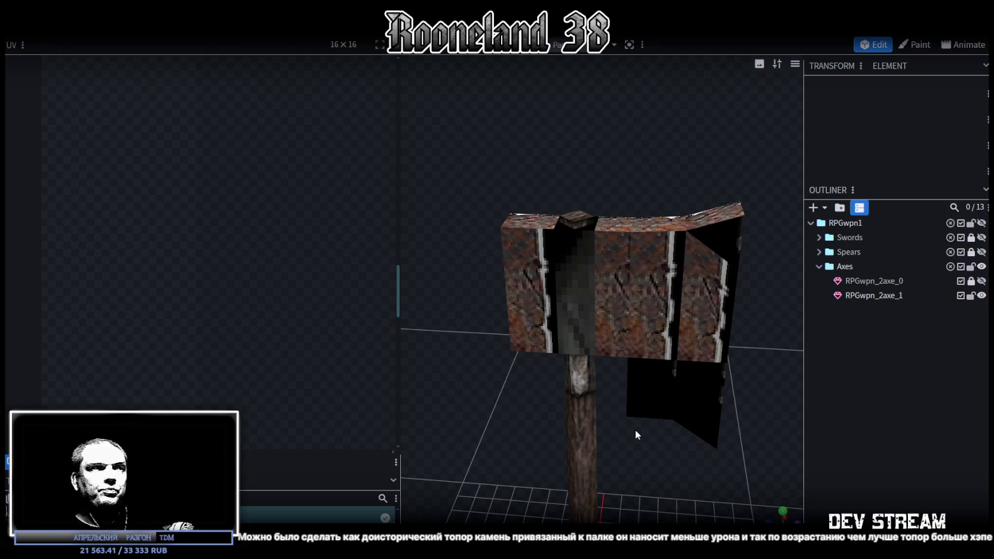
left_click_drag(635, 430, 743, 386)
scroll(603, 367, "down", 3)
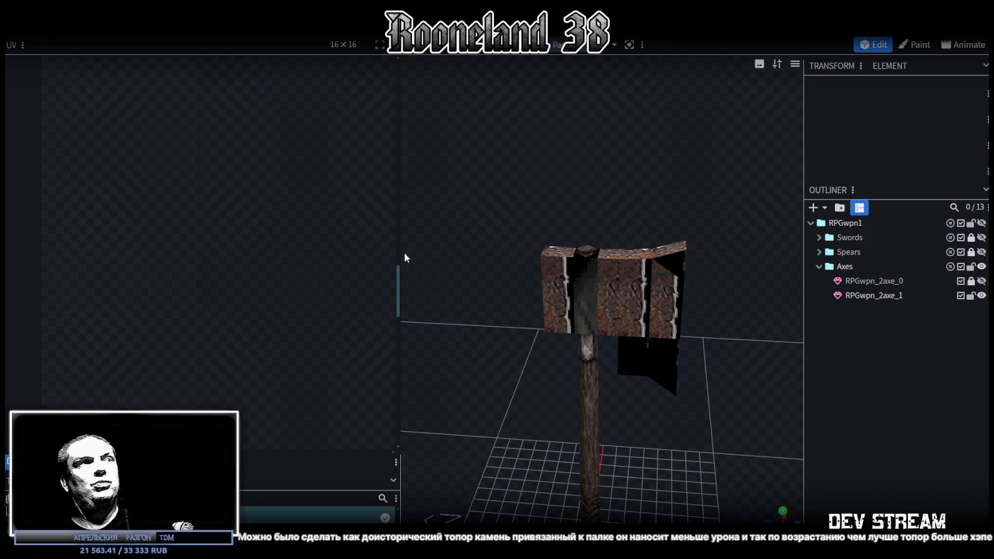
left_click_drag(405, 257, 378, 262)
left_click(610, 306)
scroll(249, 297, "down", 5)
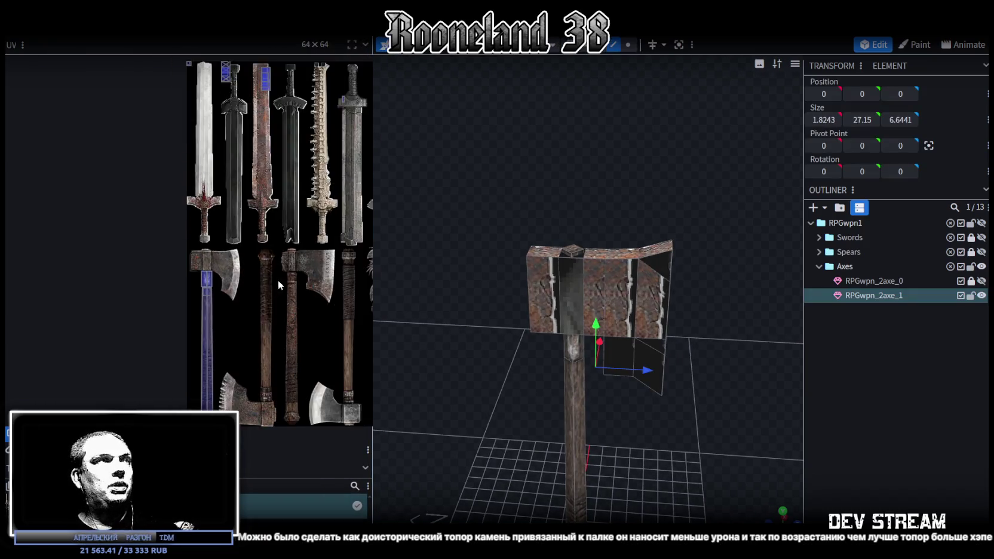
scroll(278, 280, "up", 2)
scroll(182, 220, "up", 2)
scroll(207, 233, "up", 2)
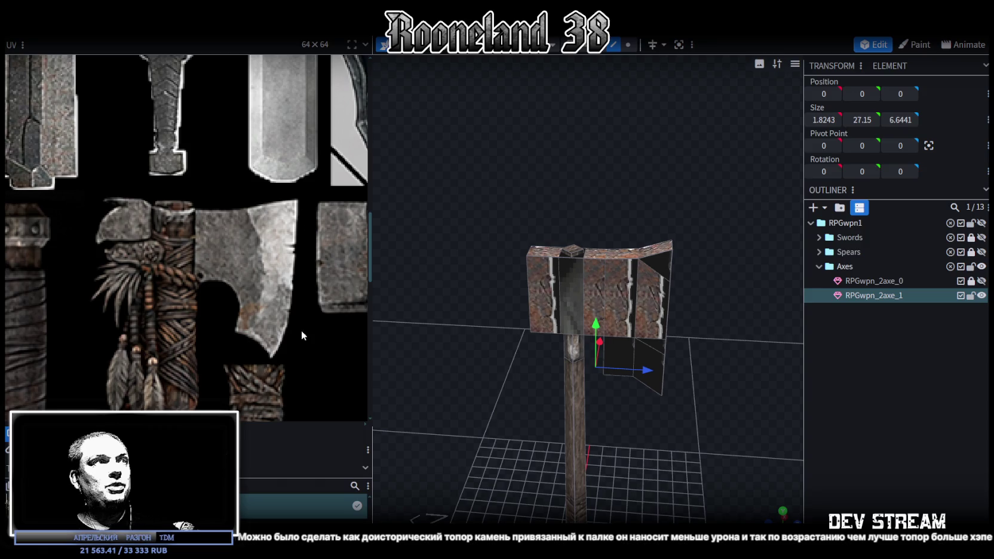
scroll(149, 258, "down", 4)
scroll(152, 238, "down", 1)
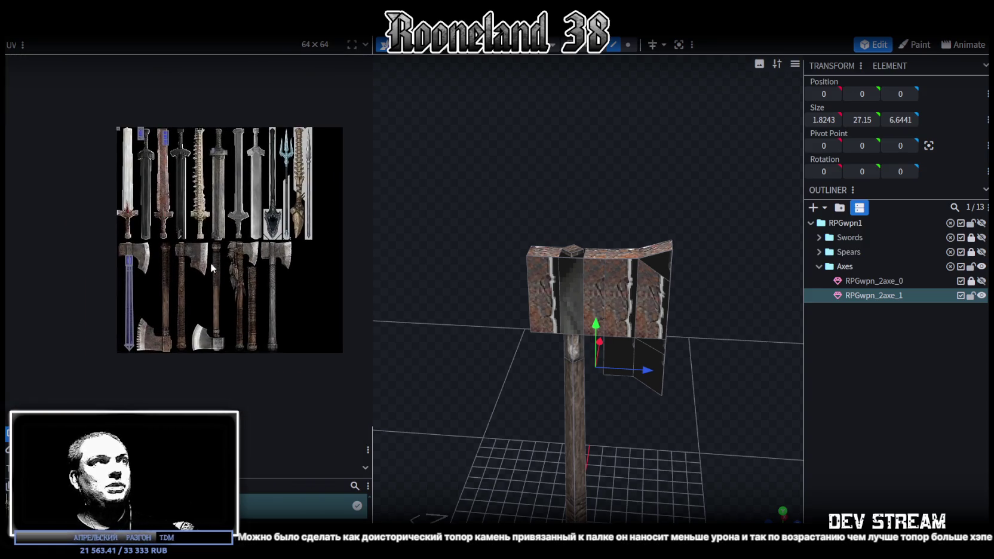
scroll(155, 203, "up", 3)
scroll(158, 173, "up", 1)
scroll(229, 284, "down", 4)
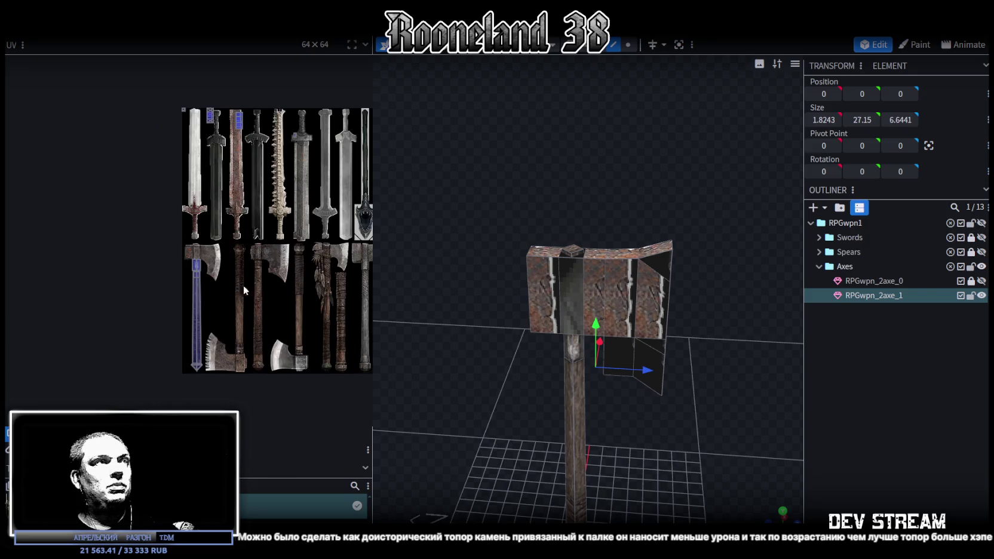
scroll(239, 269, "up", 2)
scroll(231, 256, "up", 2)
scroll(209, 281, "down", 2)
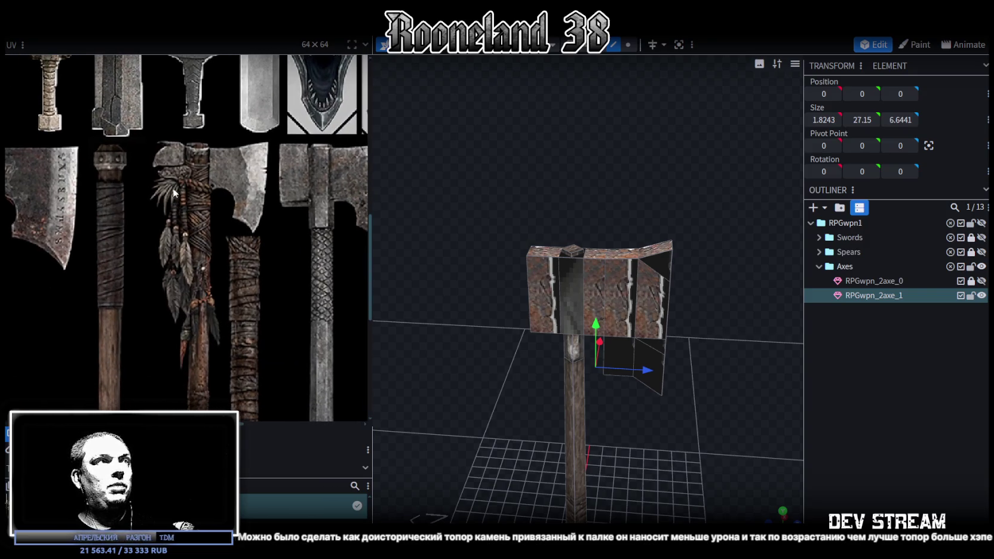
scroll(233, 263, "down", 2)
scroll(222, 325, "down", 1)
scroll(230, 308, "down", 1)
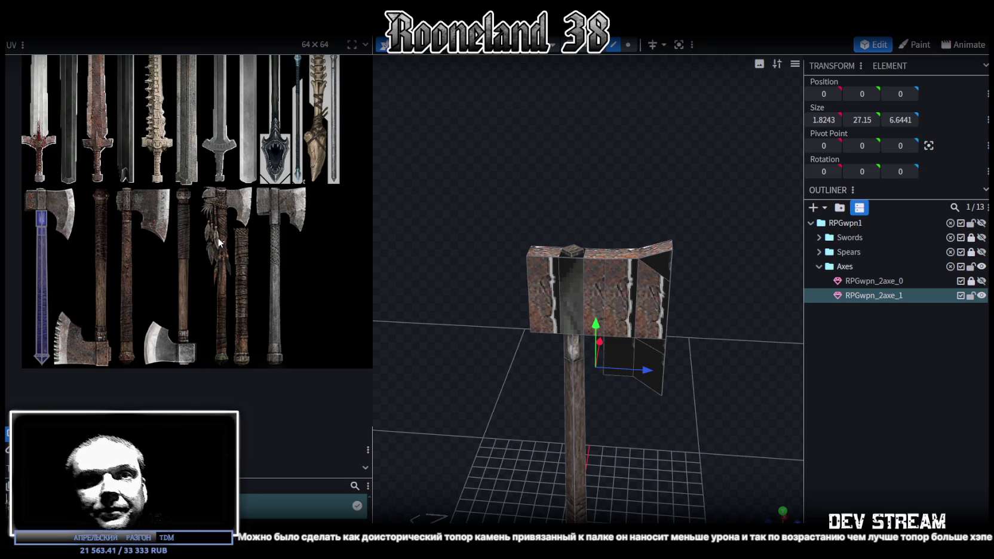
scroll(210, 363, "up", 1)
scroll(226, 350, "up", 2)
scroll(210, 307, "down", 4)
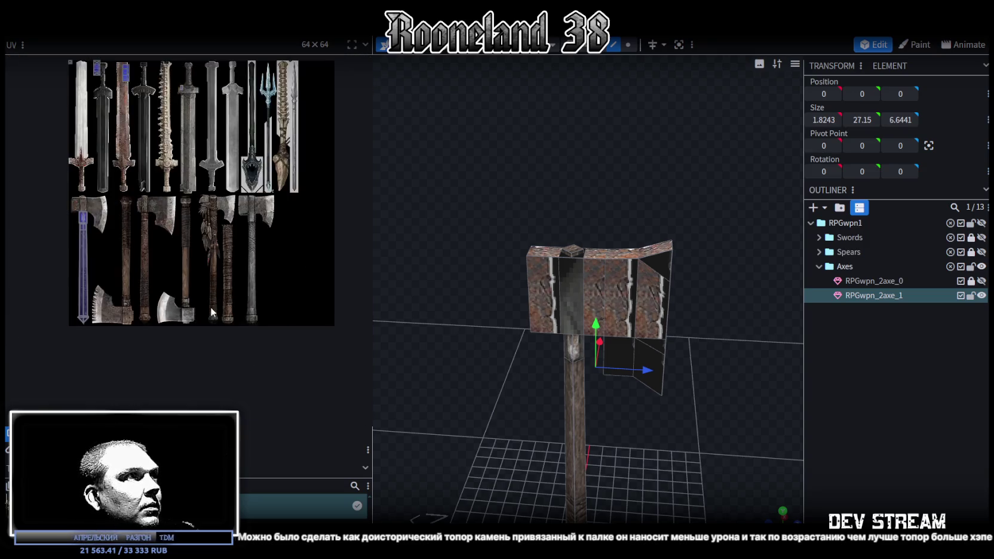
scroll(207, 270, "down", 1)
middle_click_drag(207, 270, 282, 325)
scroll(544, 336, "up", 2)
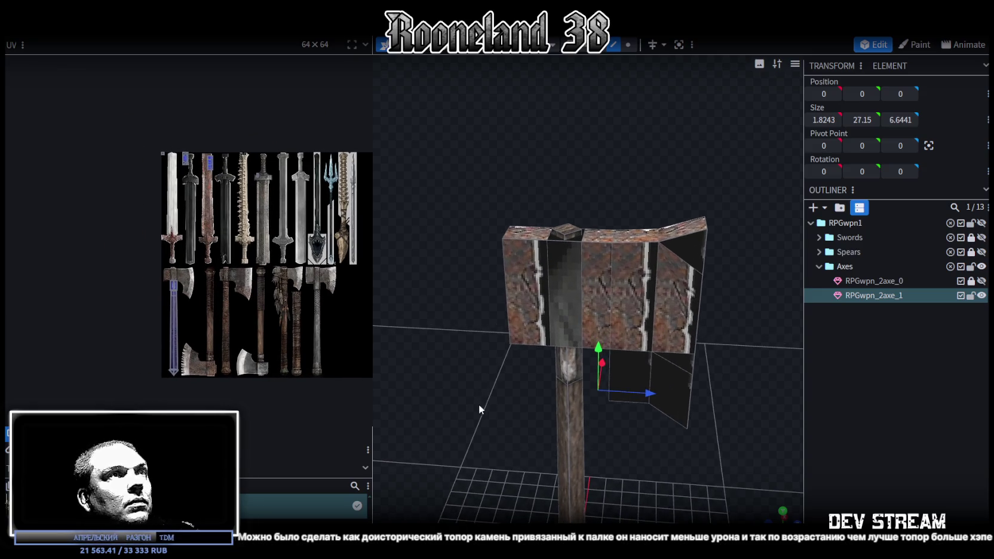
left_click_drag(476, 406, 535, 403)
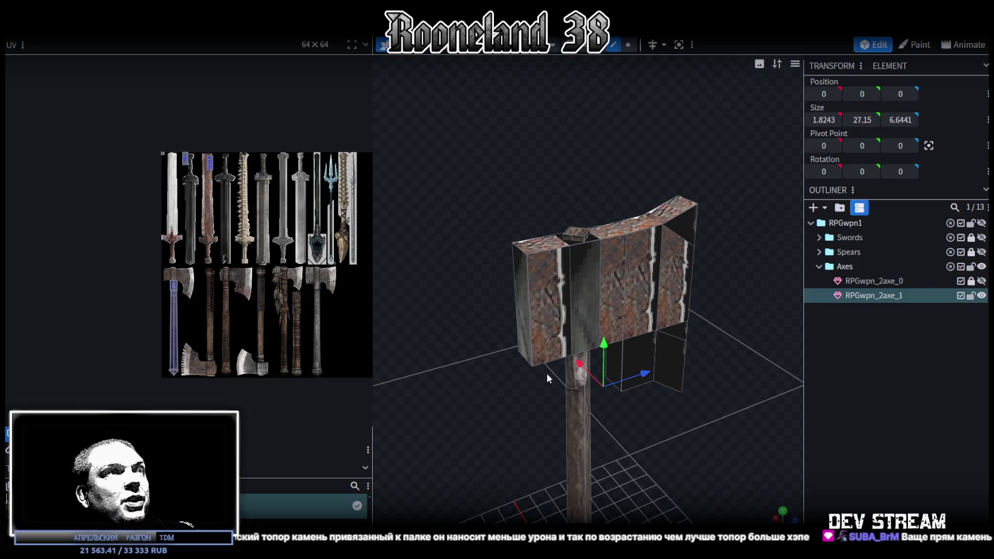
left_click_drag(539, 394, 663, 412)
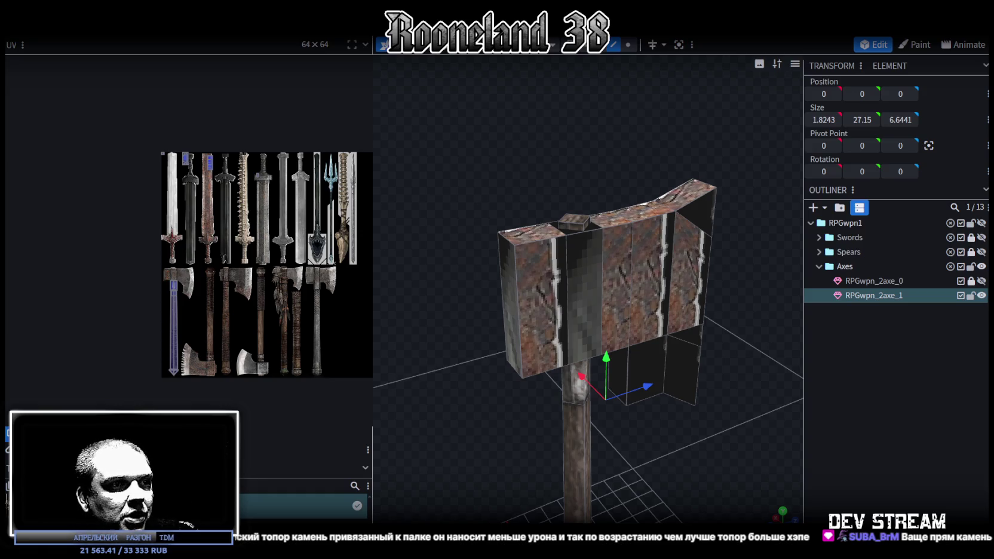
key("alt+Tab")
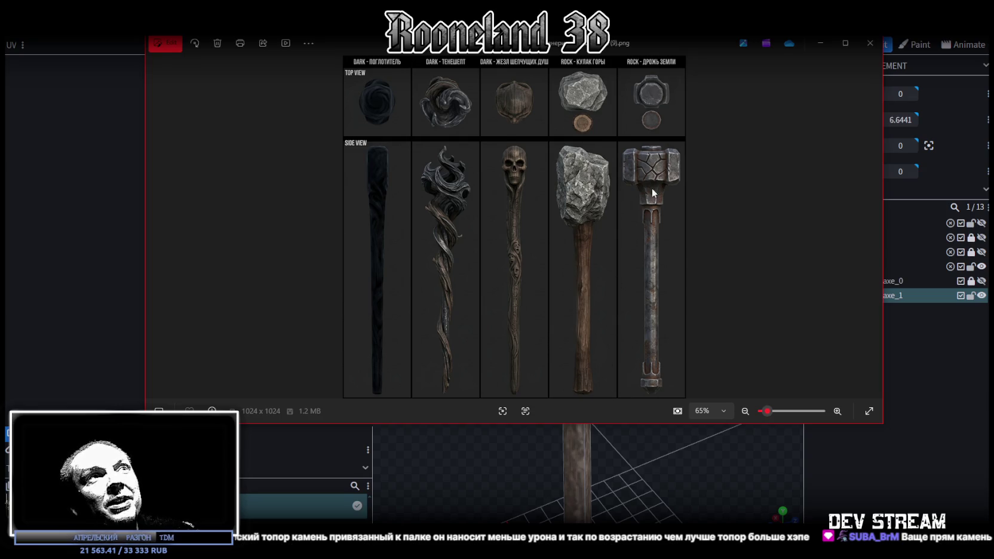
- Shift the staff and hammer concept image window, then return to the axe in Blockbench
left_click_drag(426, 43, 402, 61)
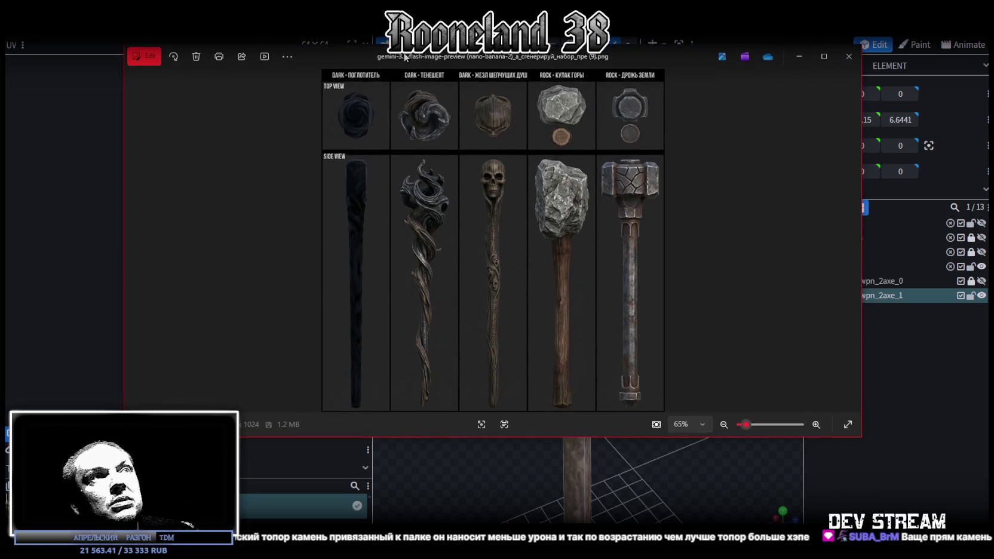
key("alt+Tab")
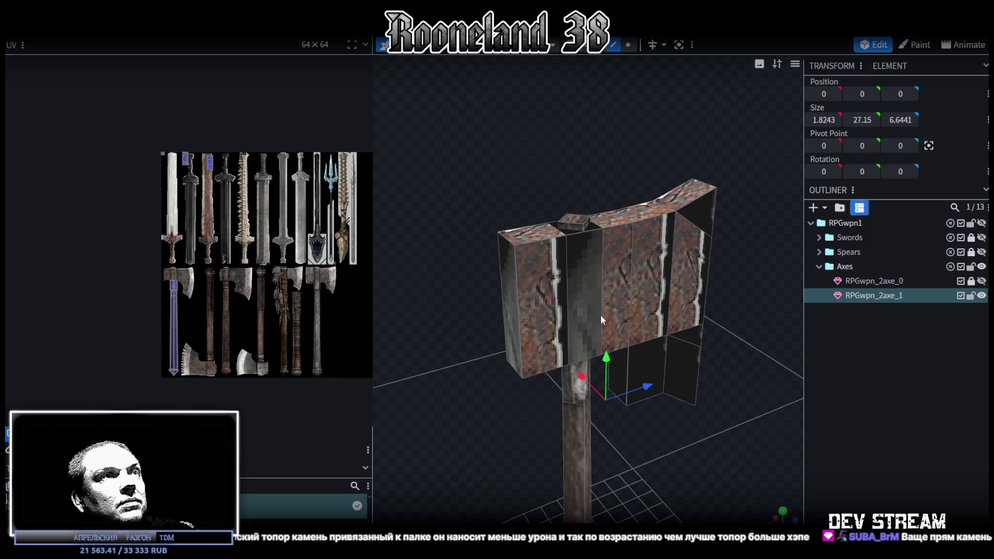
- Lower the axe head's top vertices by 1.3 along Y
left_click_drag(505, 266, 512, 324)
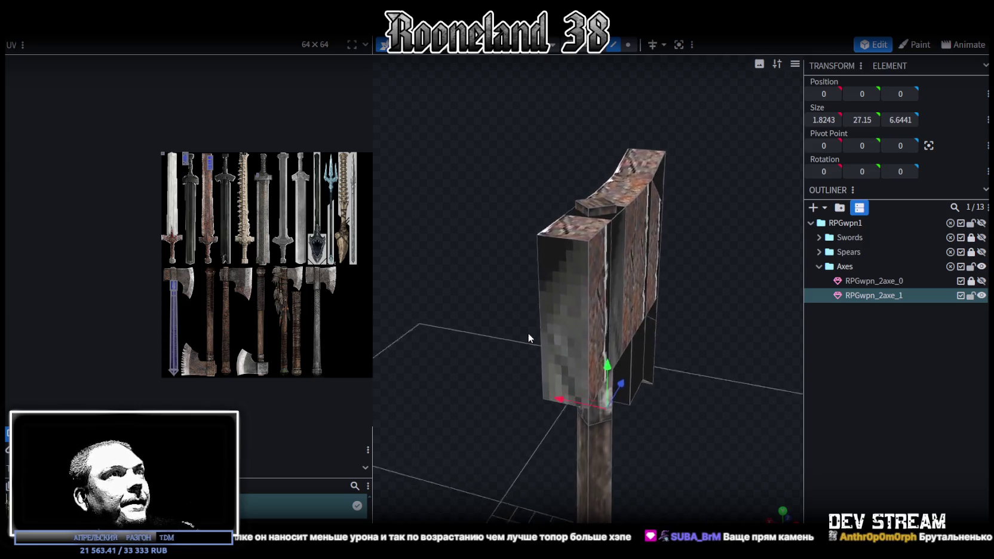
scroll(197, 271, "up", 3)
scroll(197, 272, "up", 2)
mouse_move(539, 305)
left_mouse_down()
mouse_move(495, 282)
mouse_move(558, 257)
left_mouse_up()
left_click(628, 45)
mouse_move(506, 158)
left_mouse_down()
mouse_move(716, 295)
mouse_move(616, 274)
mouse_move(556, 276)
left_mouse_up()
left_click_drag(596, 198, 601, 227)
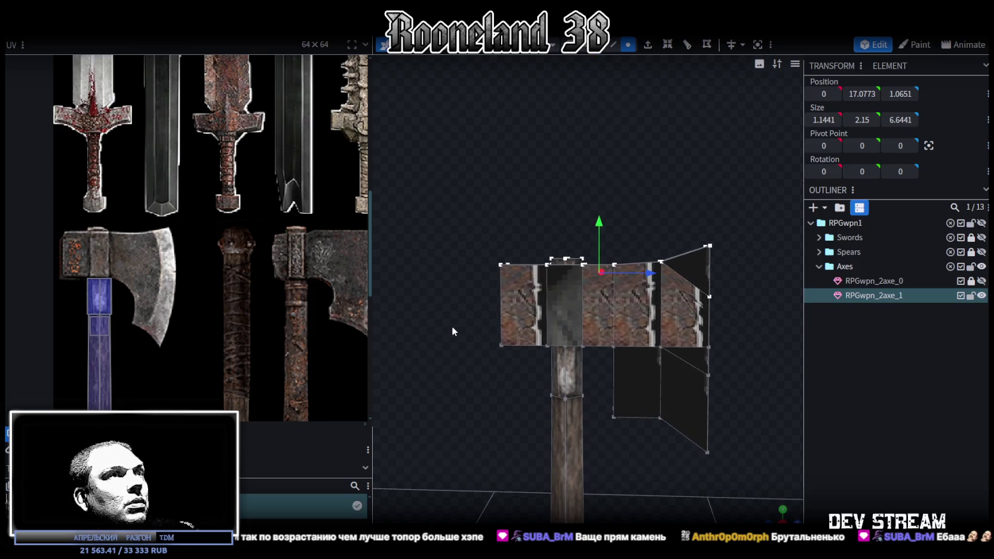
- Resize the front block of the axe head to 2.5 high and 0.9441 wide
left_click_drag(467, 269, 520, 286)
left_click(602, 373)
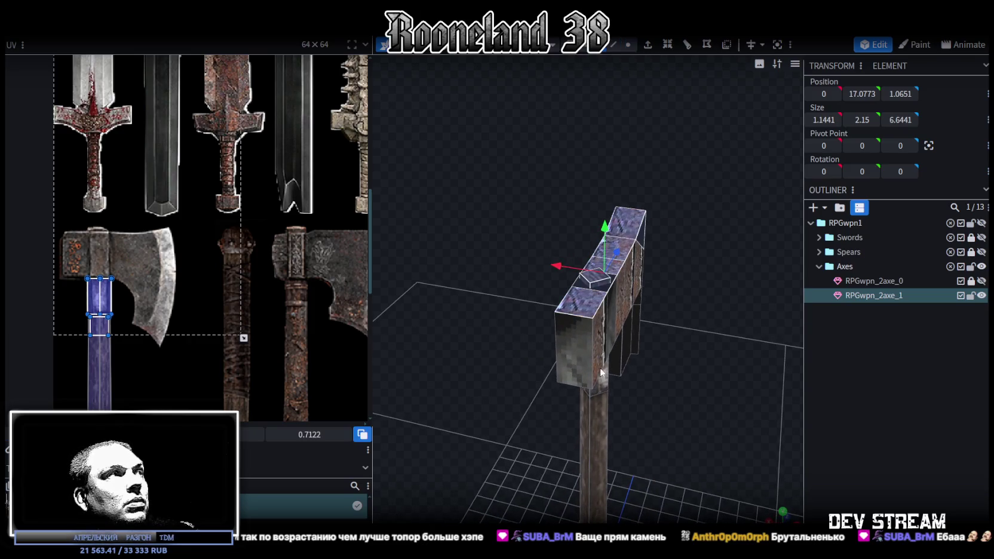
left_click(579, 370)
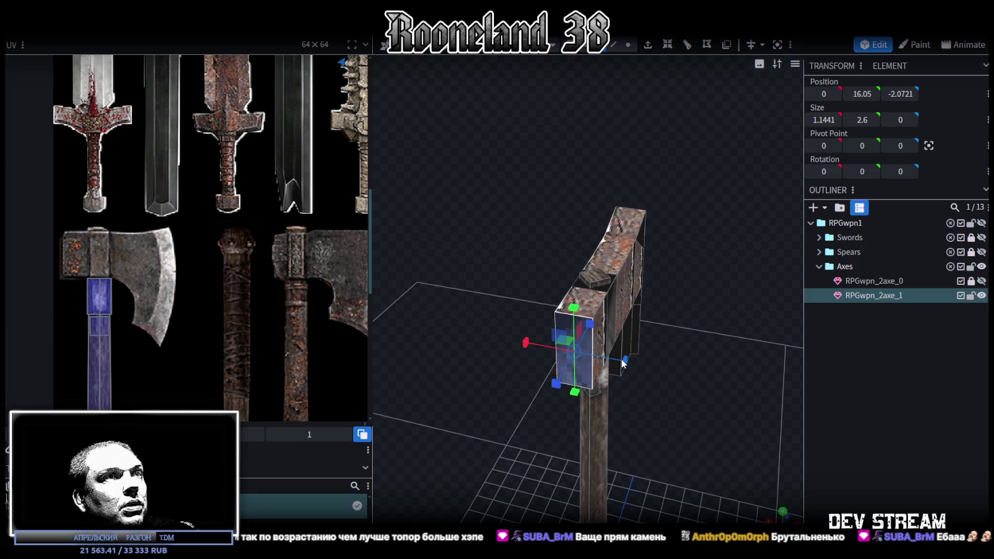
left_click_drag(624, 366, 538, 311)
mouse_move(508, 280)
left_mouse_down()
mouse_move(508, 250)
mouse_move(508, 266)
left_mouse_up()
mouse_move(534, 221)
left_mouse_down()
mouse_move(685, 262)
mouse_move(704, 285)
mouse_move(689, 314)
left_mouse_up()
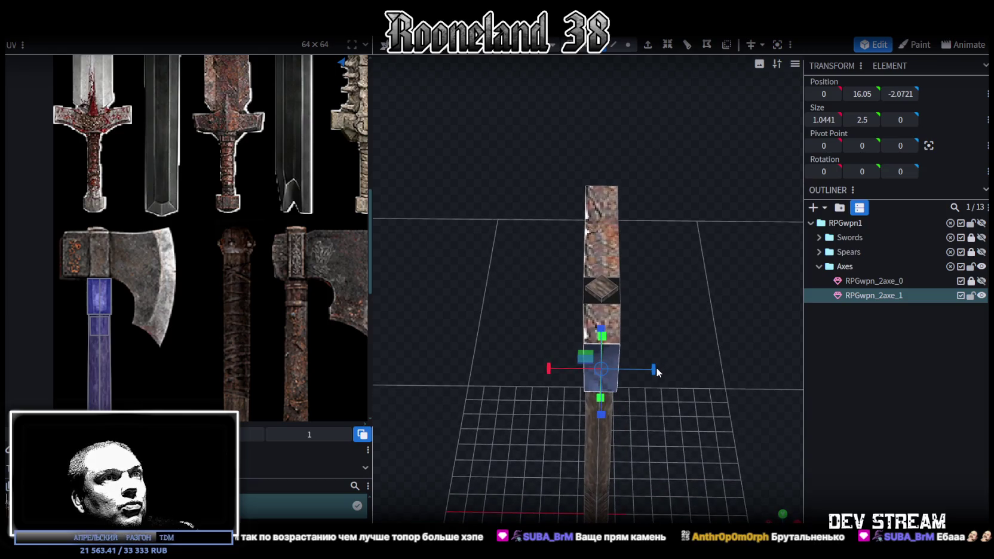
left_click_drag(655, 368, 646, 369)
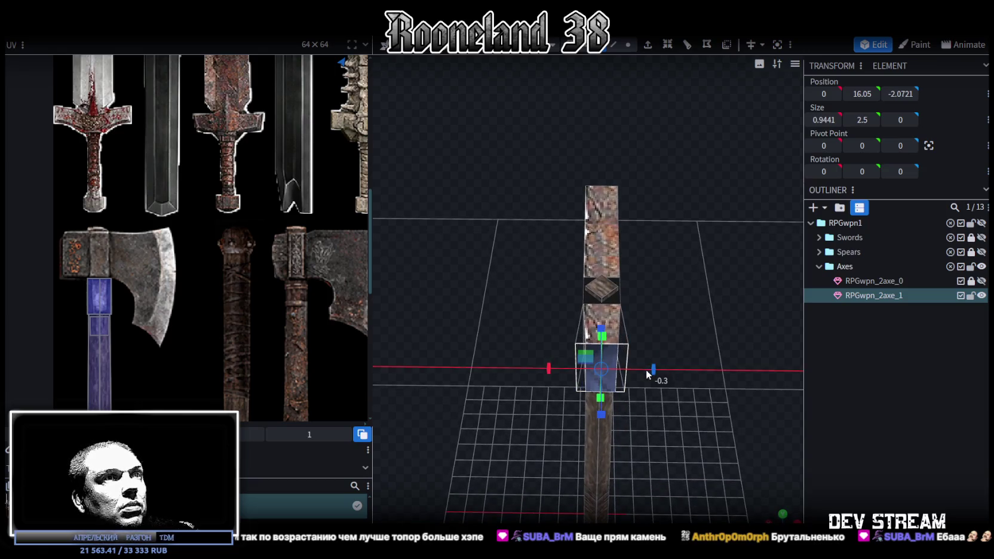
mouse_move(651, 373)
left_mouse_down()
mouse_move(544, 291)
mouse_move(577, 317)
mouse_move(546, 318)
mouse_move(557, 338)
mouse_move(601, 294)
mouse_move(531, 239)
left_mouse_up()
- Select the collar block at the top of the handle and level the view on it
left_click(568, 328)
left_click(602, 295)
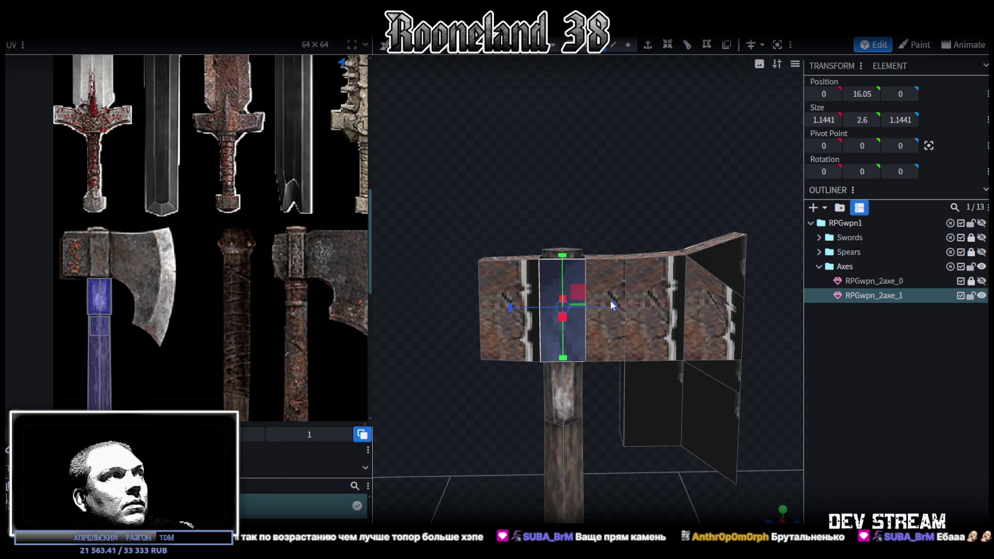
mouse_move(530, 214)
left_mouse_down()
mouse_move(534, 235)
mouse_move(531, 227)
left_mouse_up()
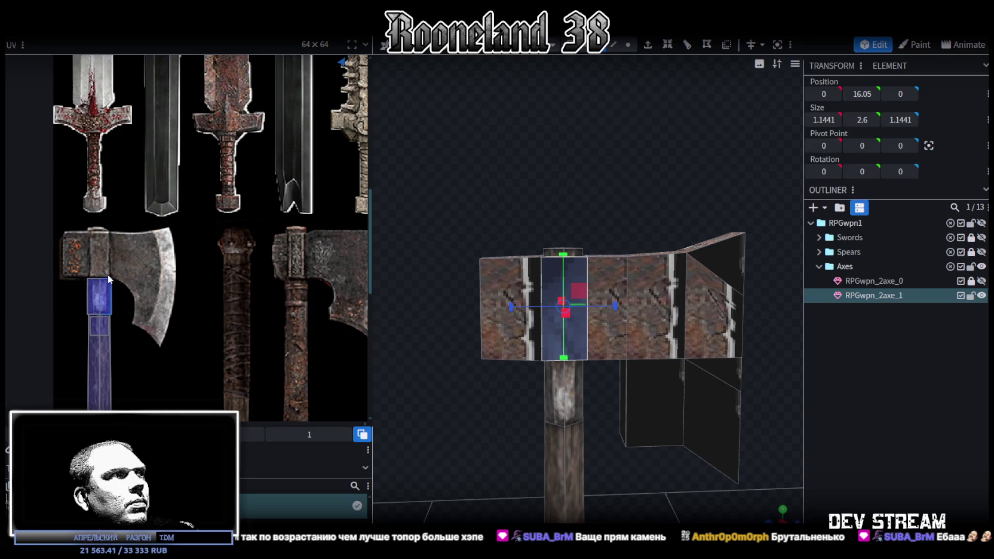
scroll(626, 478, "down", 2)
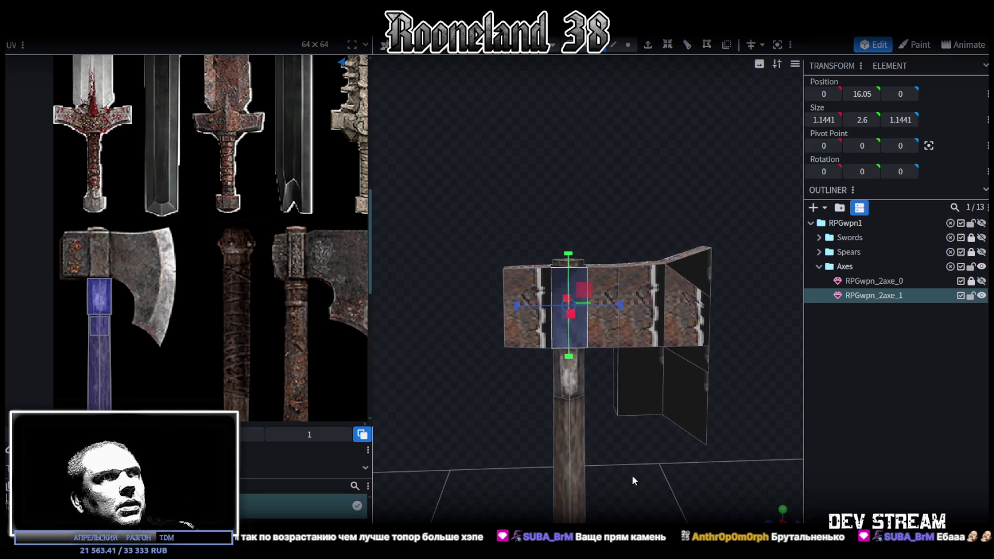
scroll(632, 478, "up", 1)
left_click_drag(602, 439, 614, 414)
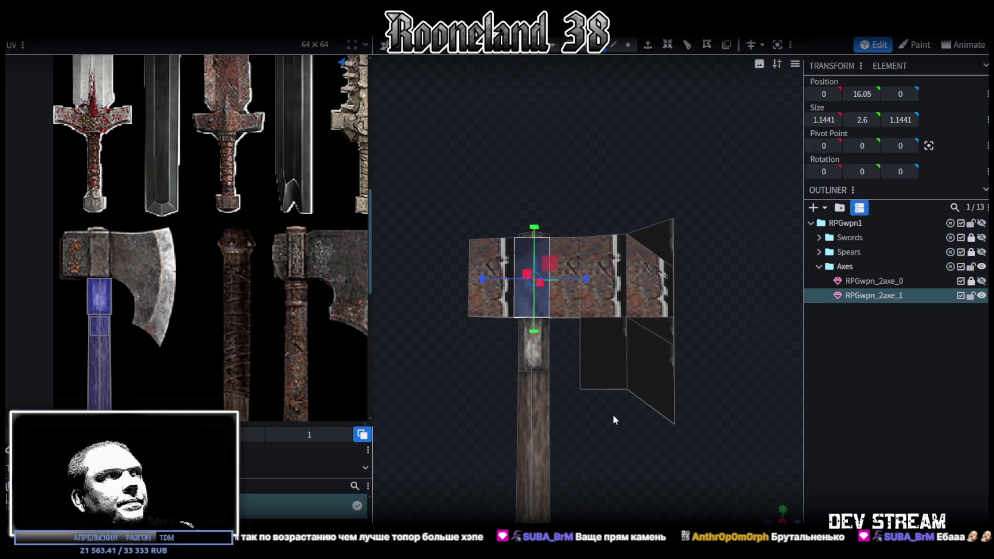
scroll(613, 412, "up", 2)
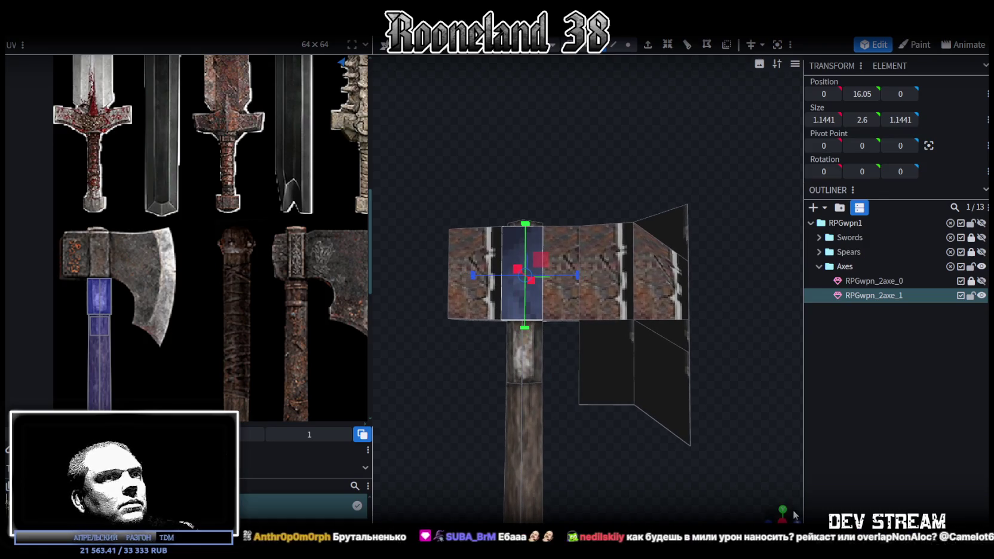
scroll(657, 406, "down", 2)
scroll(173, 236, "down", 3)
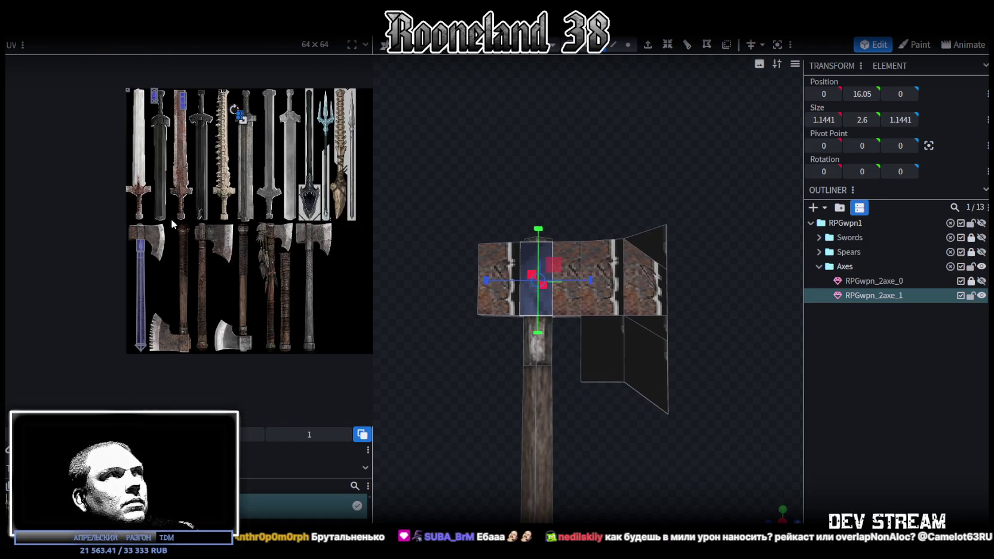
- Select the axe head faces in the UV layout and move them onto the axe-head texture
left_click_drag(297, 218, 64, 78)
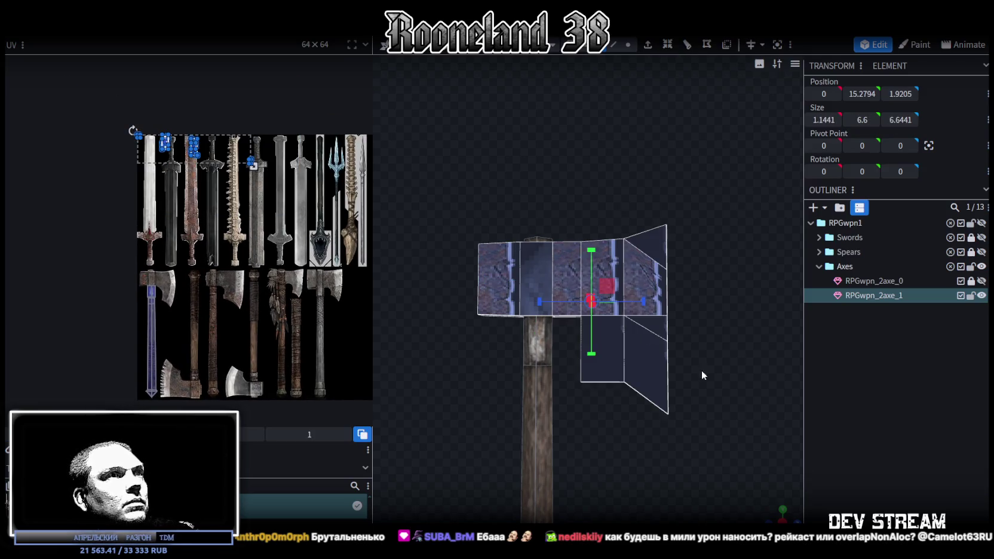
left_click_drag(615, 418, 615, 449)
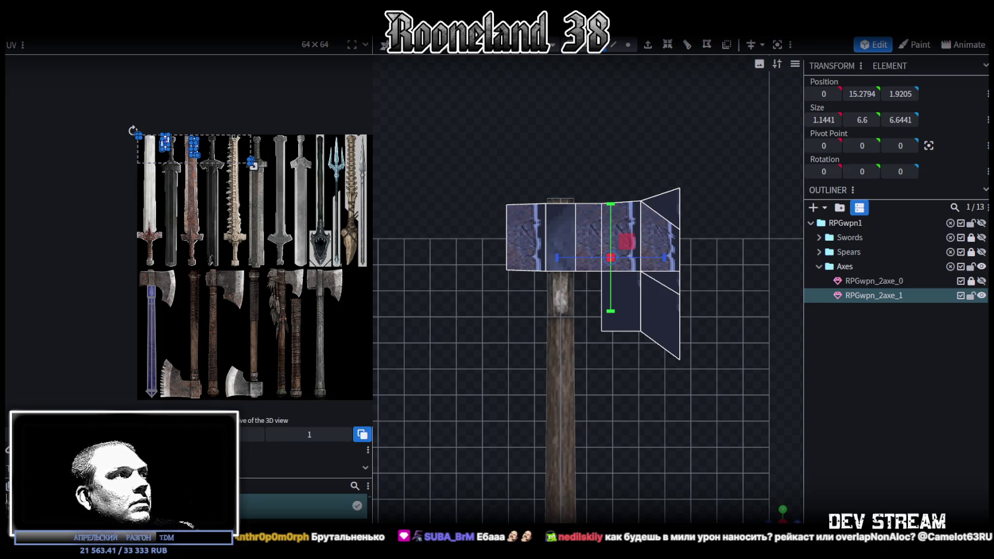
left_click_drag(251, 161, 190, 206)
left_click_drag(210, 149, 132, 269)
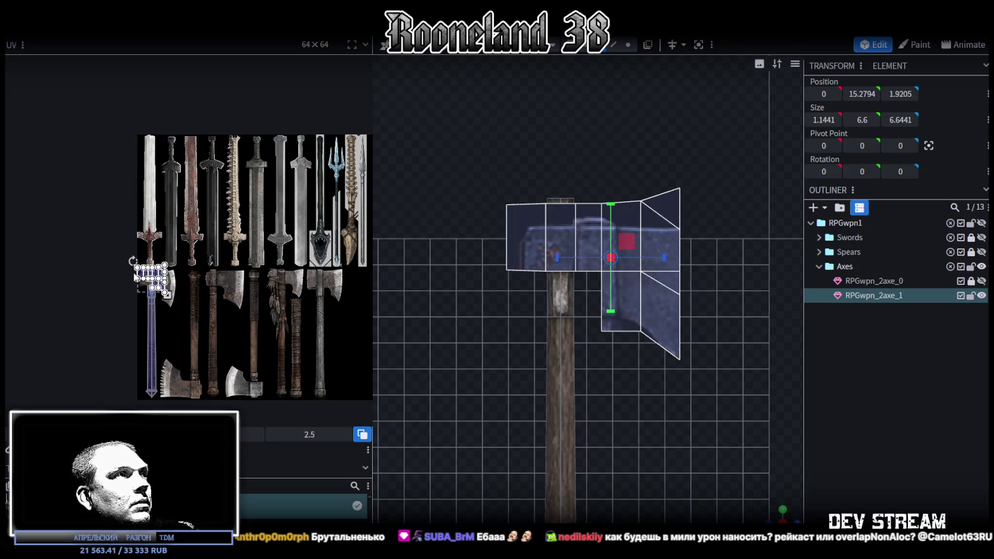
scroll(92, 231, "up", 3)
scroll(91, 231, "up", 3)
left_click_drag(91, 237, 112, 264)
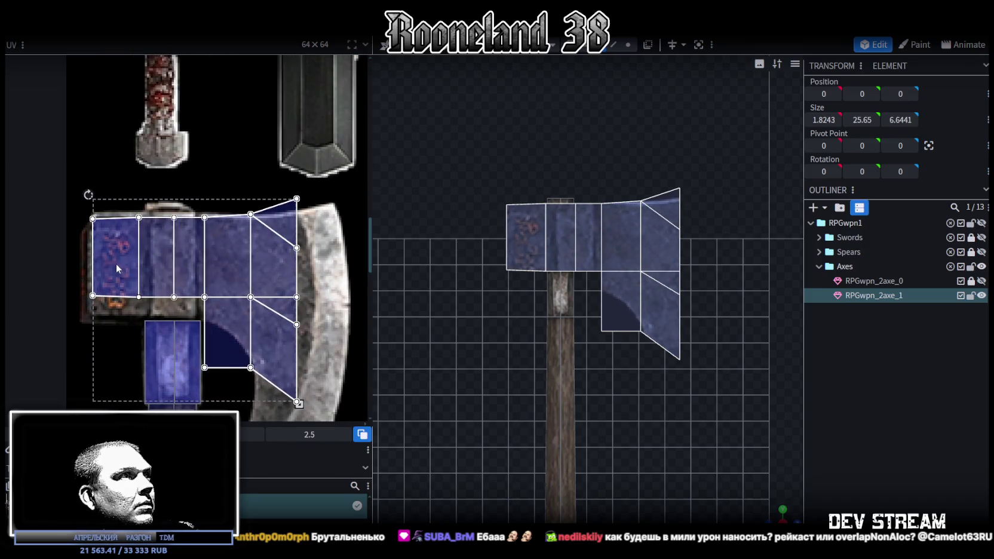
scroll(116, 263, "down", 2)
scroll(144, 279, "down", 2)
- Scale the axe head UV island up to about 3.229, nudge it upward, and select its top edge
left_click_drag(233, 357, 261, 383)
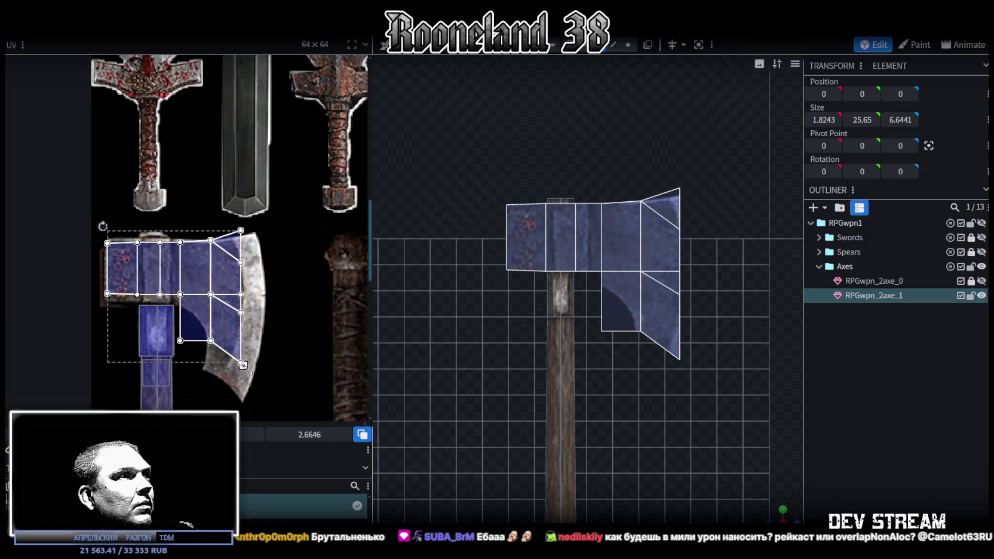
left_click_drag(261, 383, 260, 381)
scroll(94, 261, "up", 3)
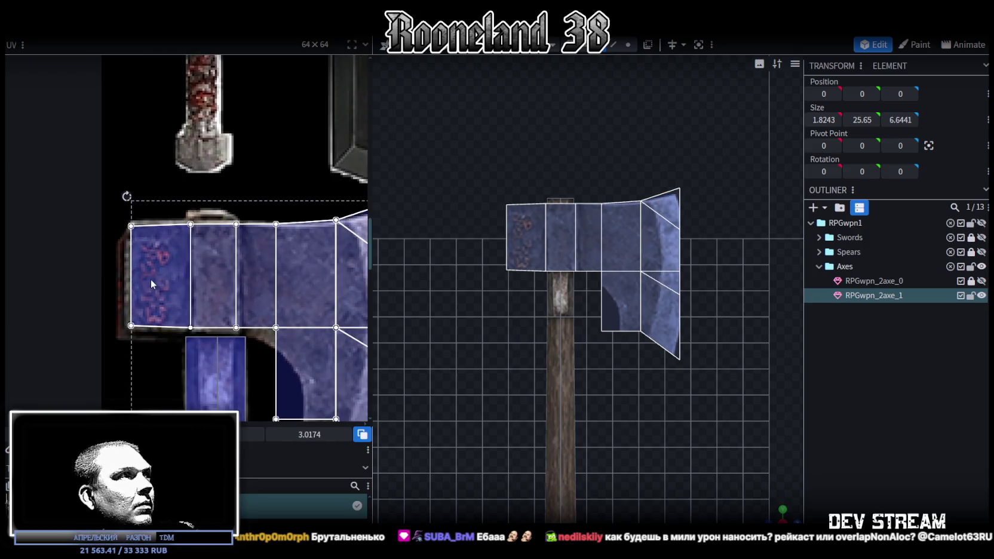
scroll(153, 283, "down", 3)
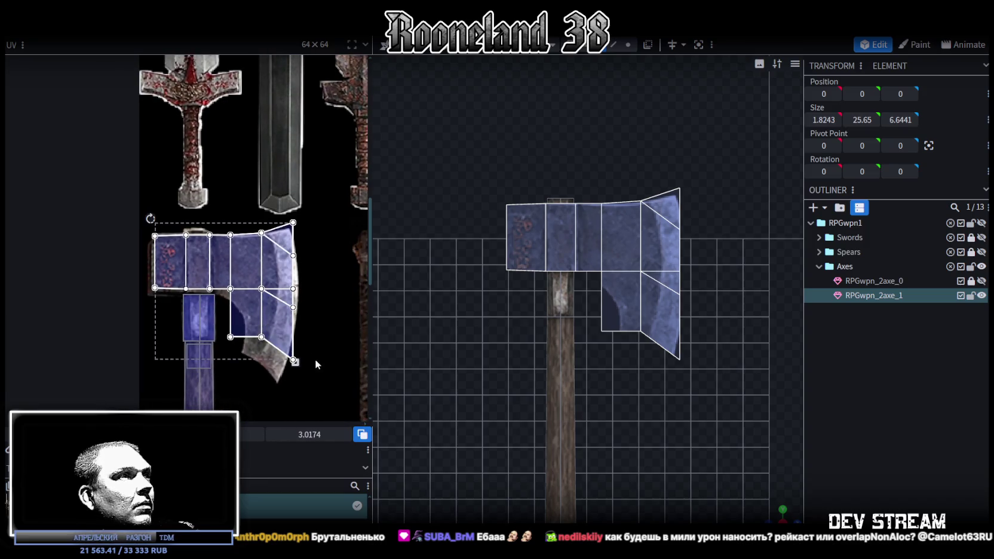
left_click_drag(295, 362, 304, 371)
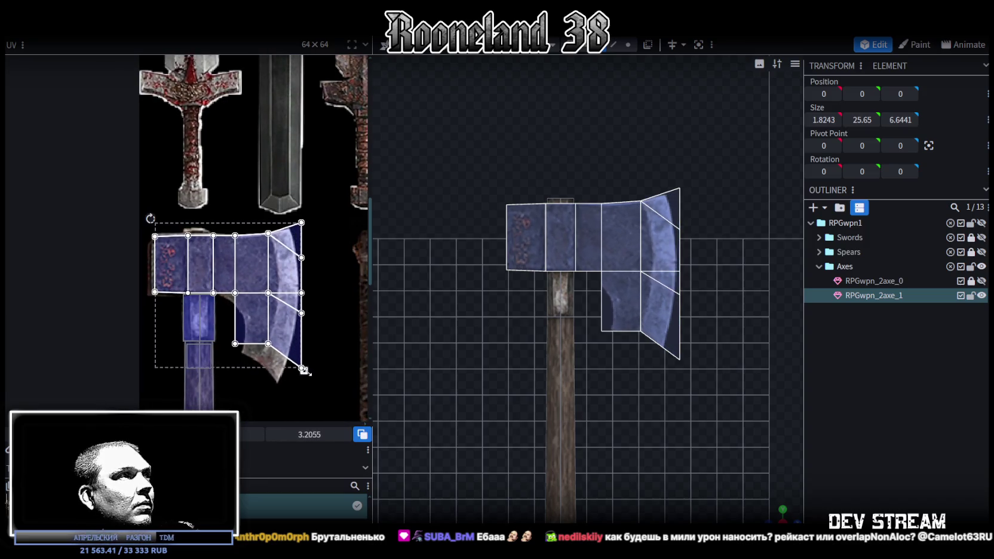
scroll(188, 261, "up", 3)
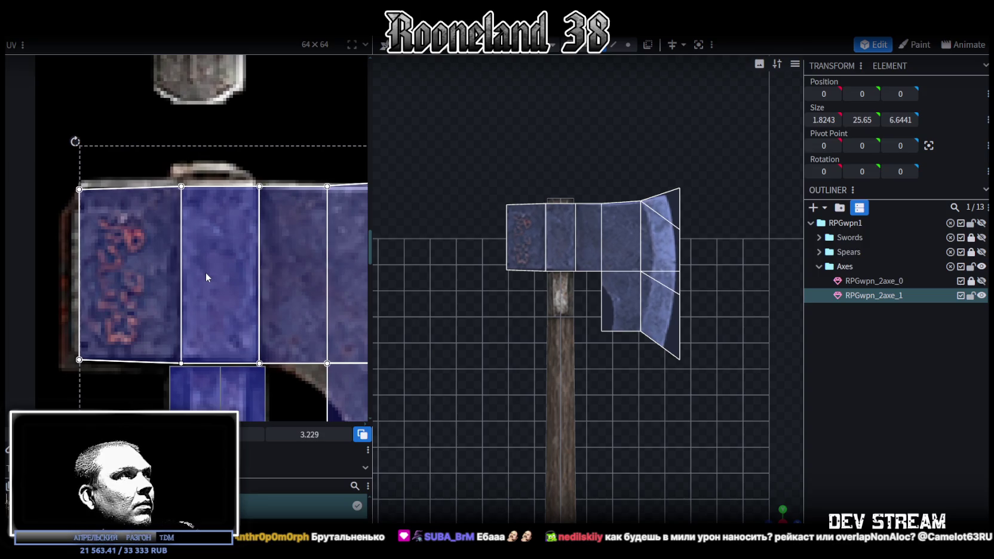
left_click_drag(206, 273, 205, 270)
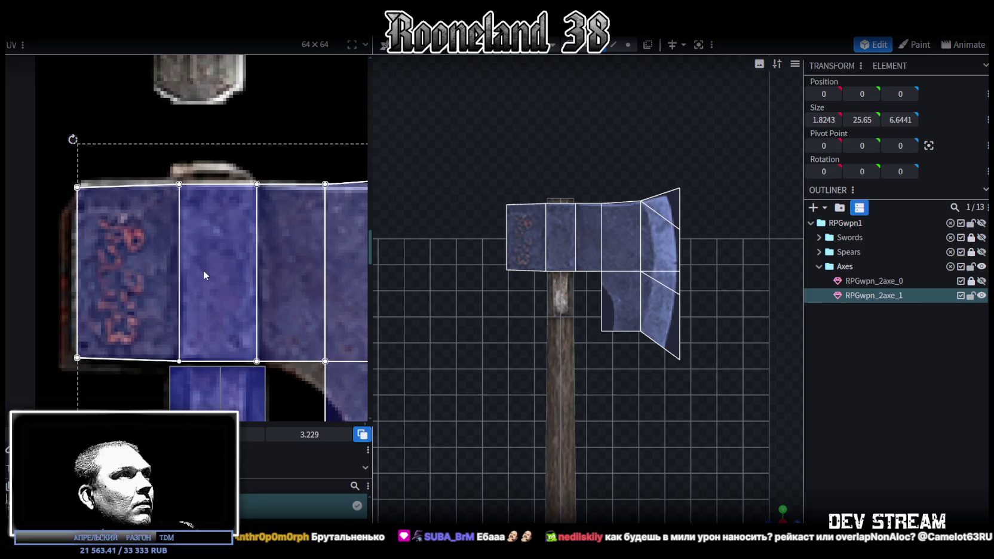
scroll(311, 348, "down", 3)
middle_click_drag(311, 348, 258, 309)
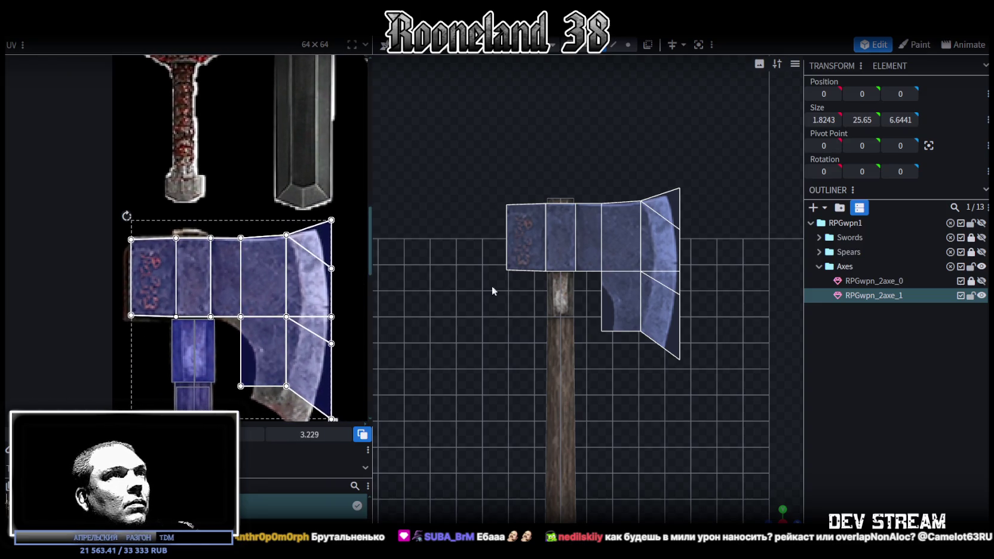
scroll(244, 250, "up", 3)
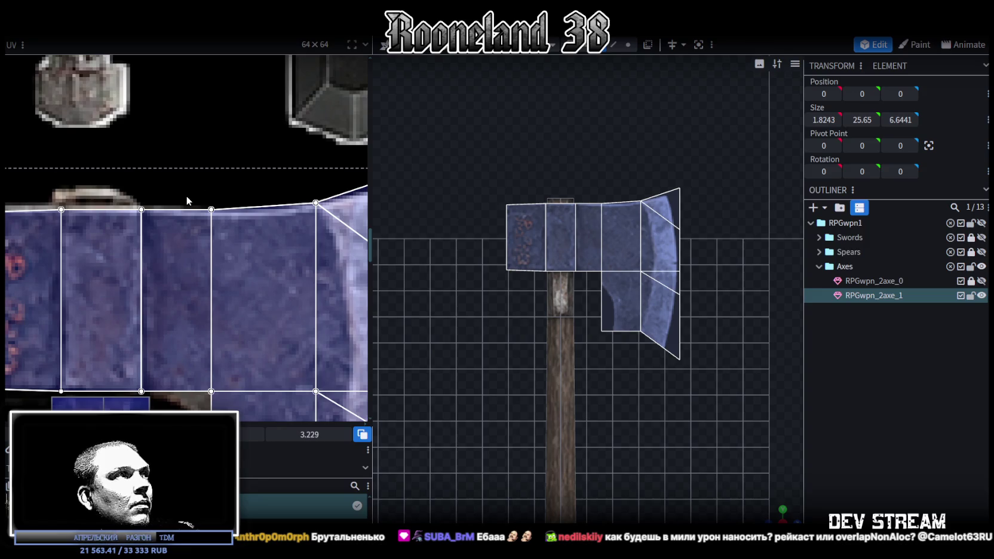
left_click(187, 197)
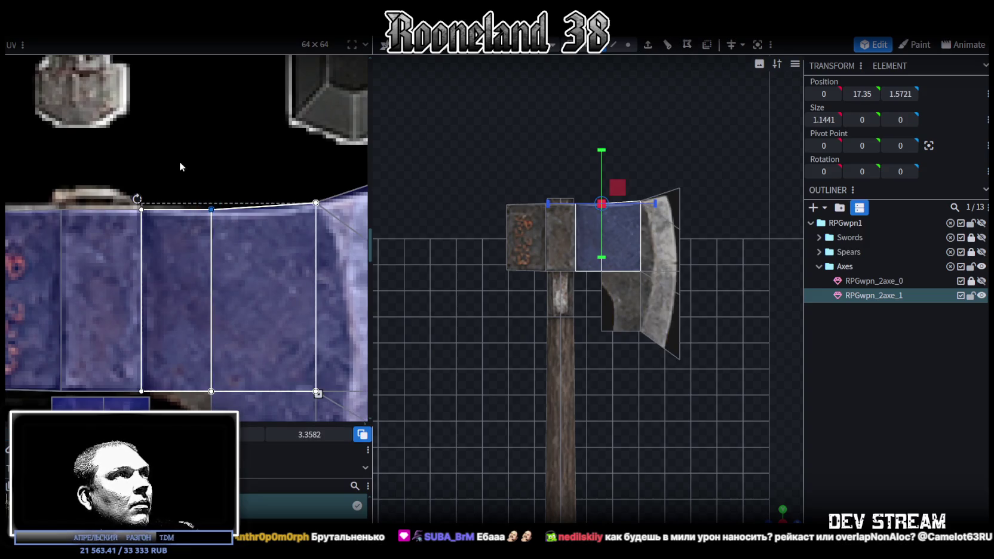
- Select the outer top faces and the blade triangle's top corner in the UV editor
left_click_drag(179, 162, 333, 228)
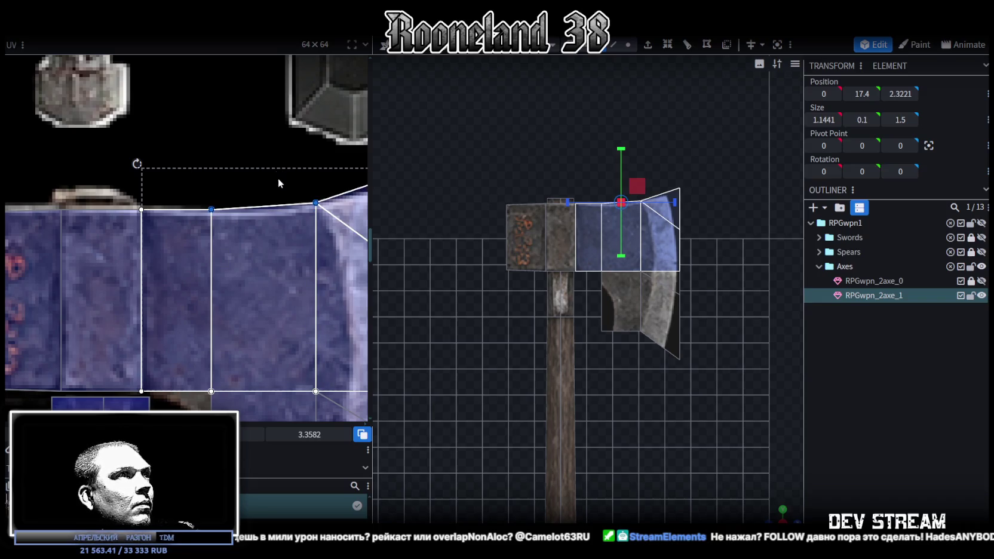
left_click_drag(275, 176, 358, 233)
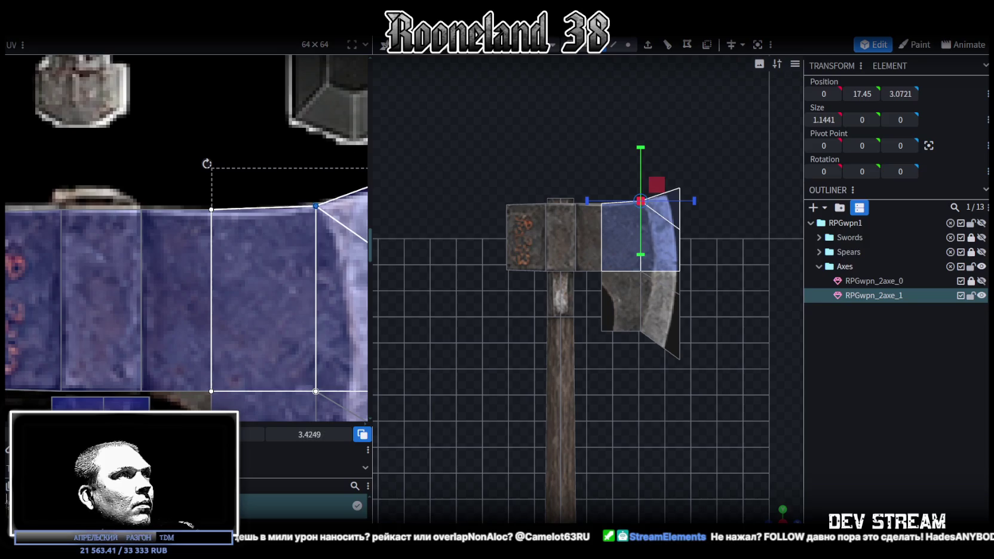
scroll(319, 303, "down", 3)
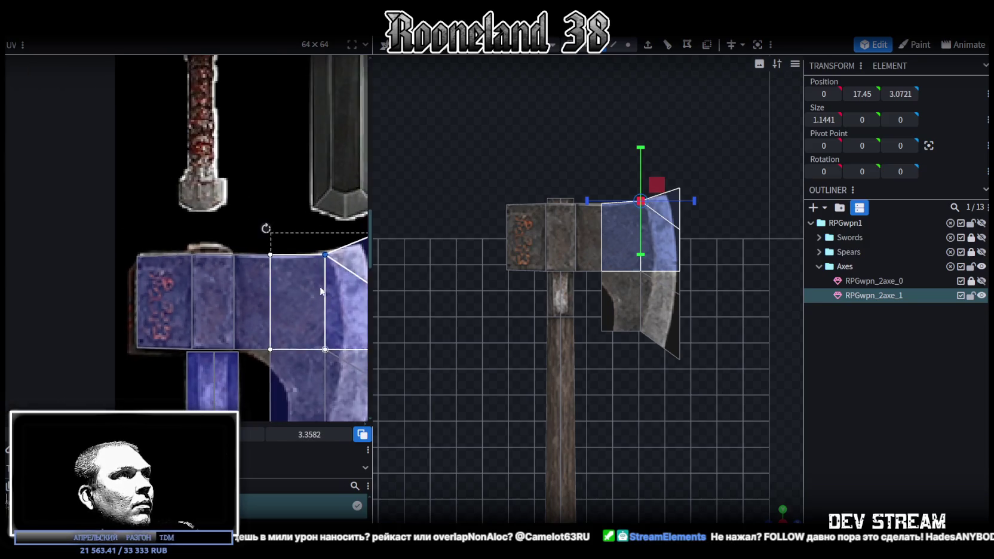
scroll(291, 174, "up", 4)
left_click_drag(292, 173, 241, 210)
scroll(268, 189, "up", 2)
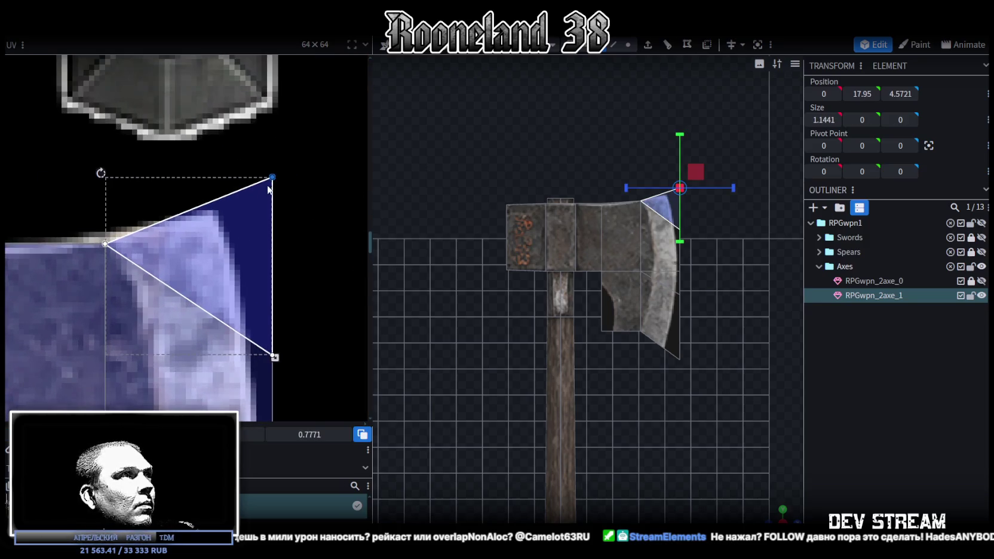
- Drag the triangle's corners onto the texture's curved steel cutting edge, about 1.6103 scale
left_click_drag(271, 176, 239, 212)
scroll(288, 338, "down", 2)
scroll(288, 338, "down", 2)
middle_click_drag(288, 338, 291, 282)
left_click_drag(274, 272, 249, 237)
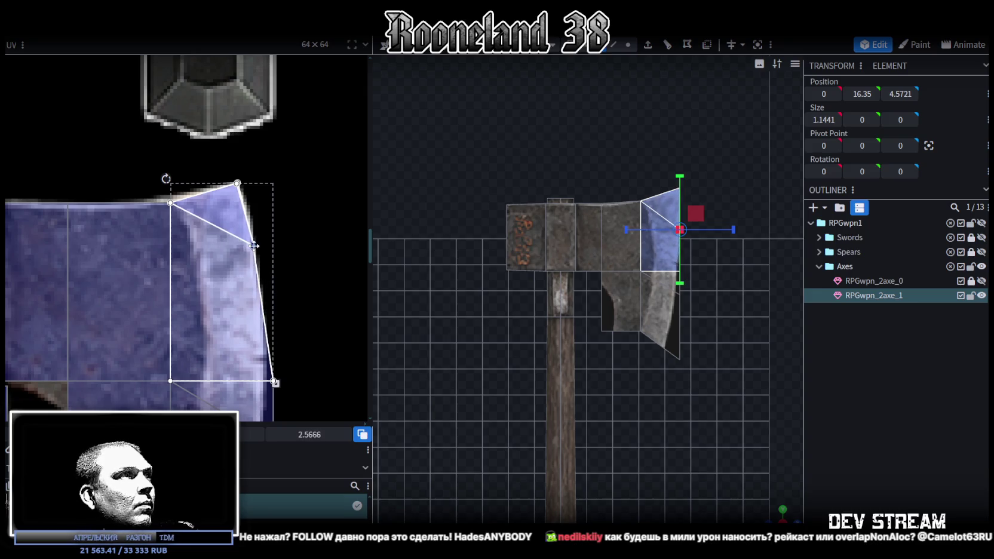
middle_click_drag(288, 337, 293, 305)
mouse_move(260, 233)
left_mouse_down()
mouse_move(254, 259)
mouse_move(266, 265)
left_mouse_up()
scroll(301, 254, "up", 1)
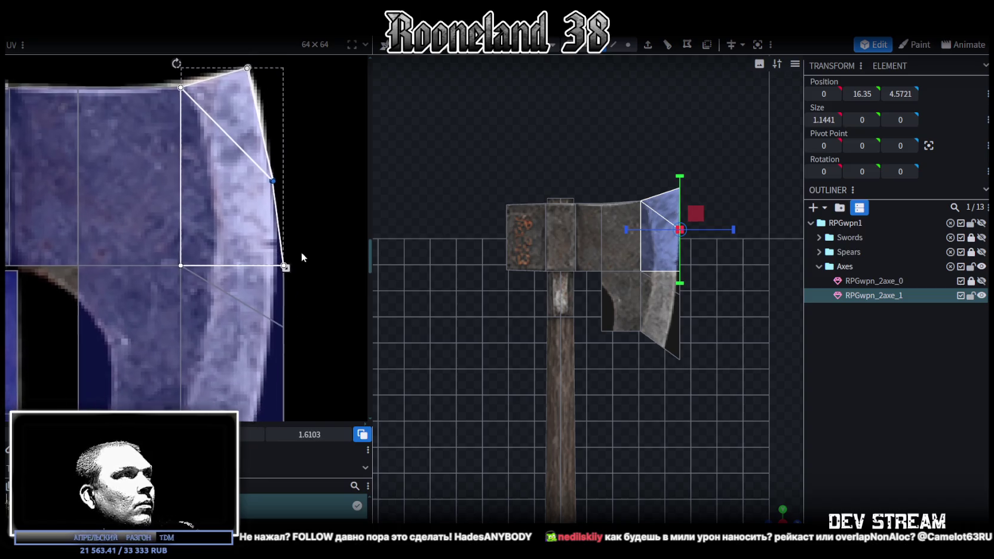
scroll(301, 254, "down", 2)
scroll(315, 329, "up", 1)
- Select another blade face, view the whole blade, and switch over to Unity
middle_click_drag(316, 324, 316, 301)
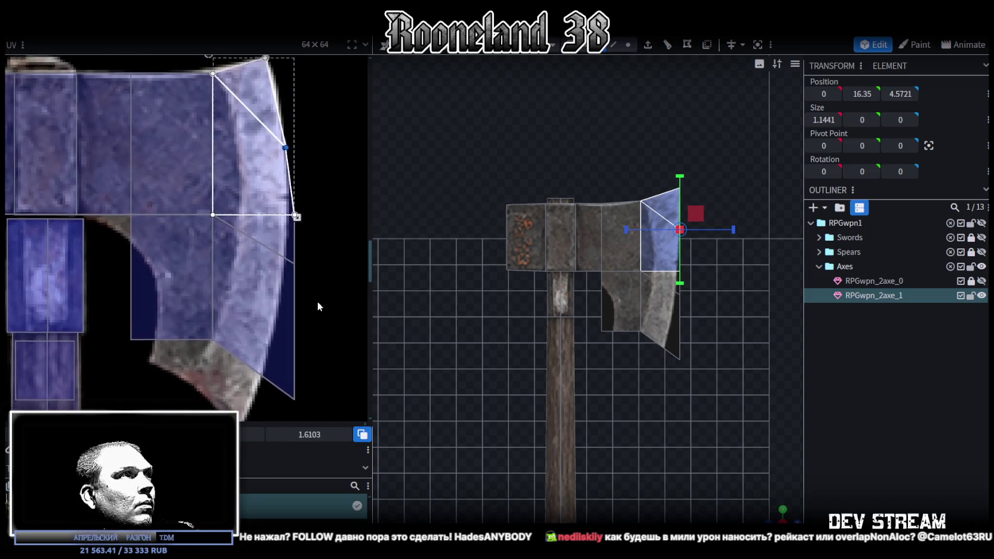
left_click_drag(110, 244, 143, 196)
middle_click_drag(121, 252, 200, 278)
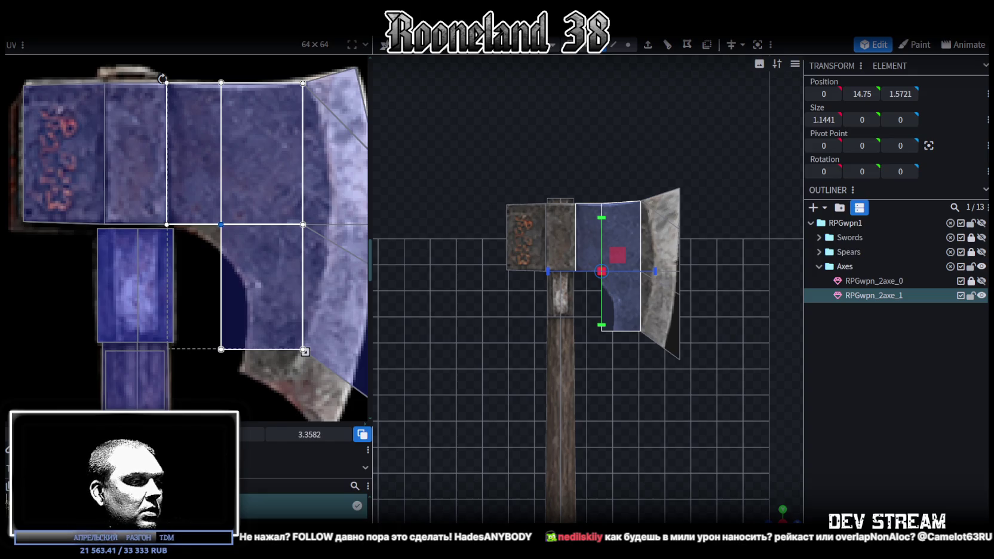
key("alt+Tab")
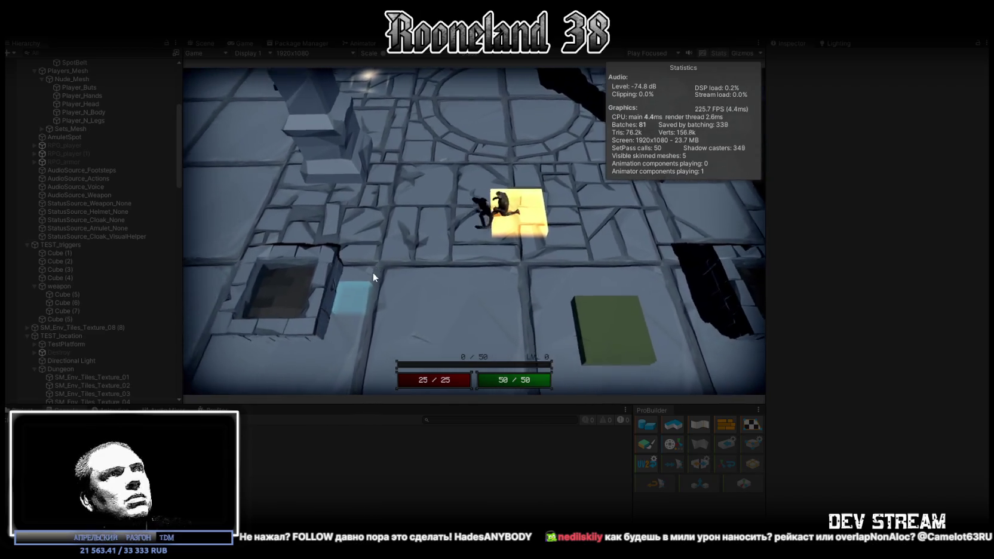
- Move the character to the green dummy and strike it repeatedly with the two-handed sword
left_click(584, 199)
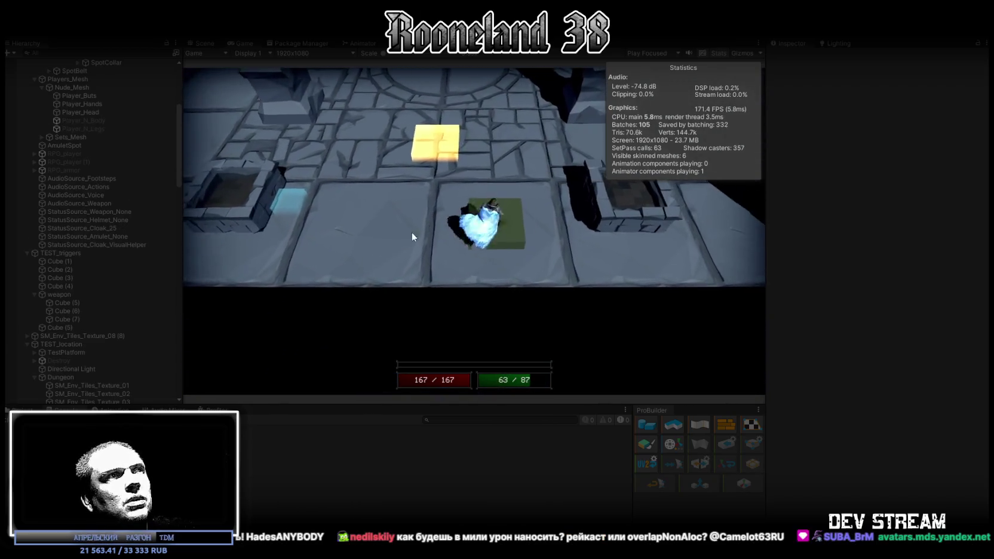
left_click(308, 219)
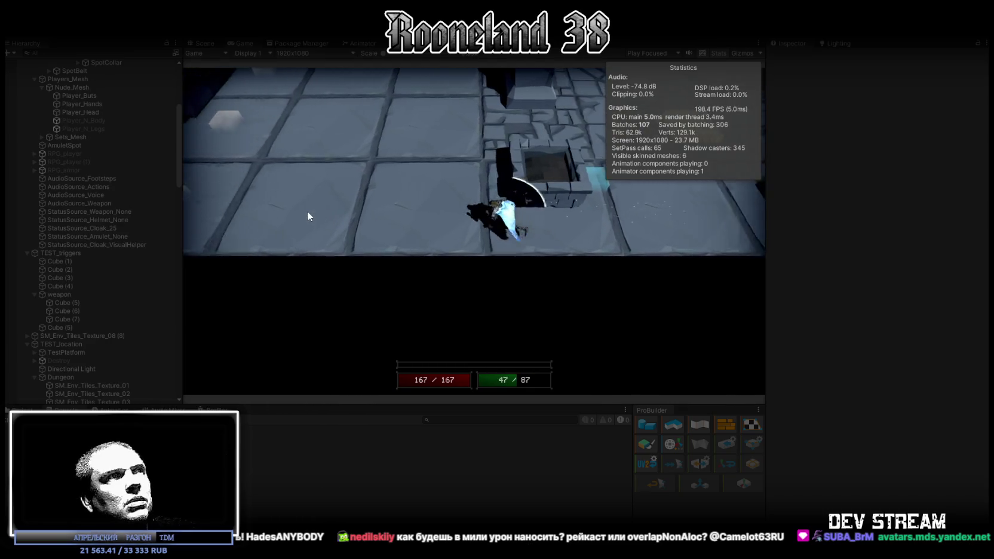
left_click(307, 208)
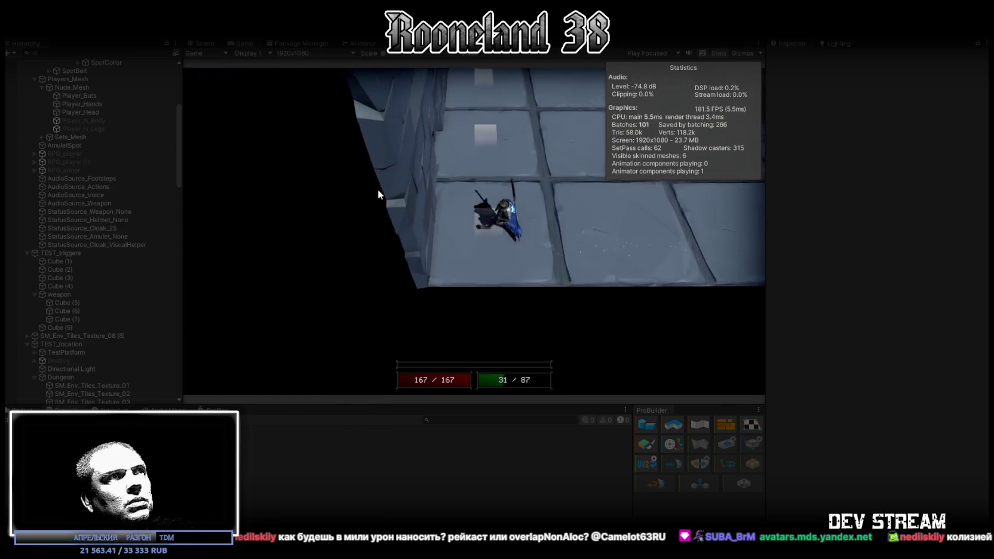
left_click(522, 128)
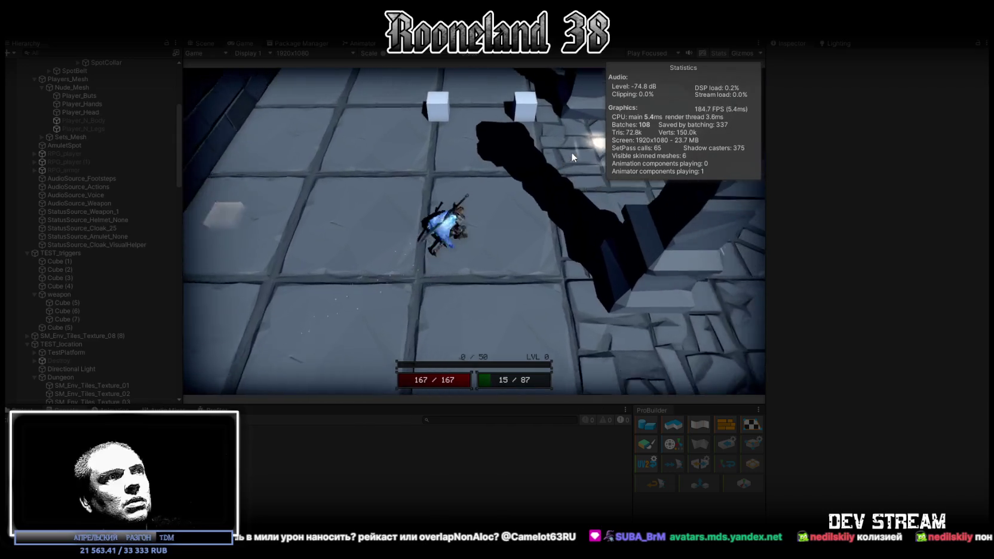
left_click(561, 165)
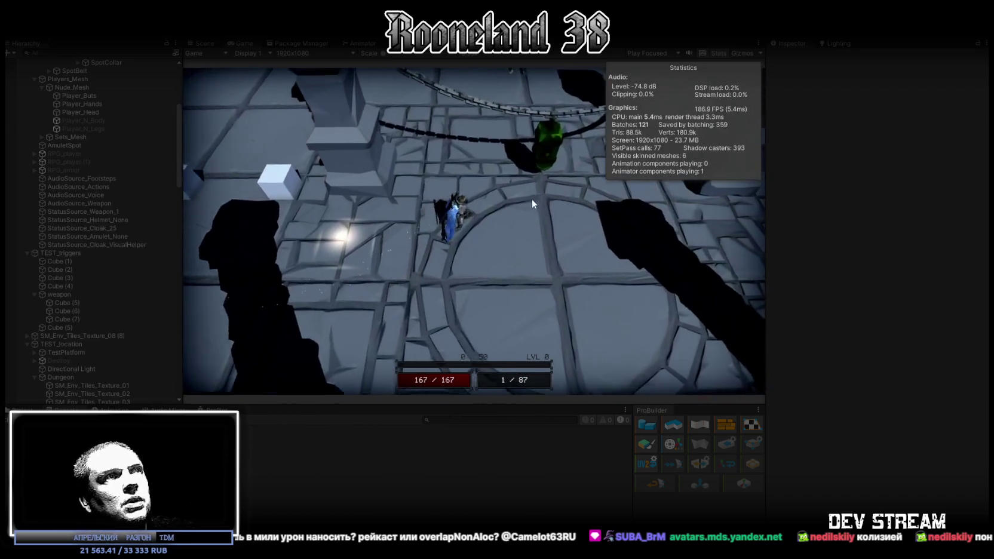
left_click(491, 181)
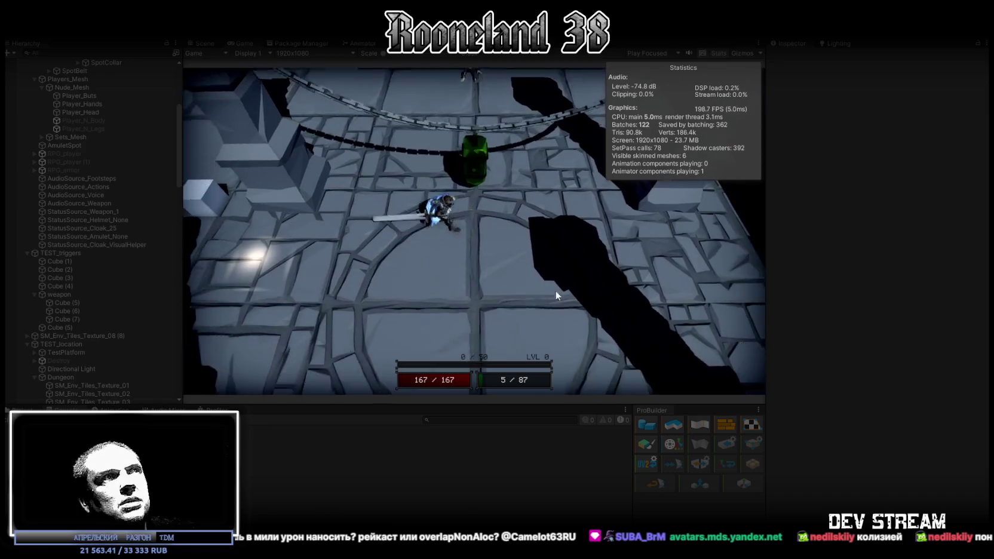
left_click(513, 200)
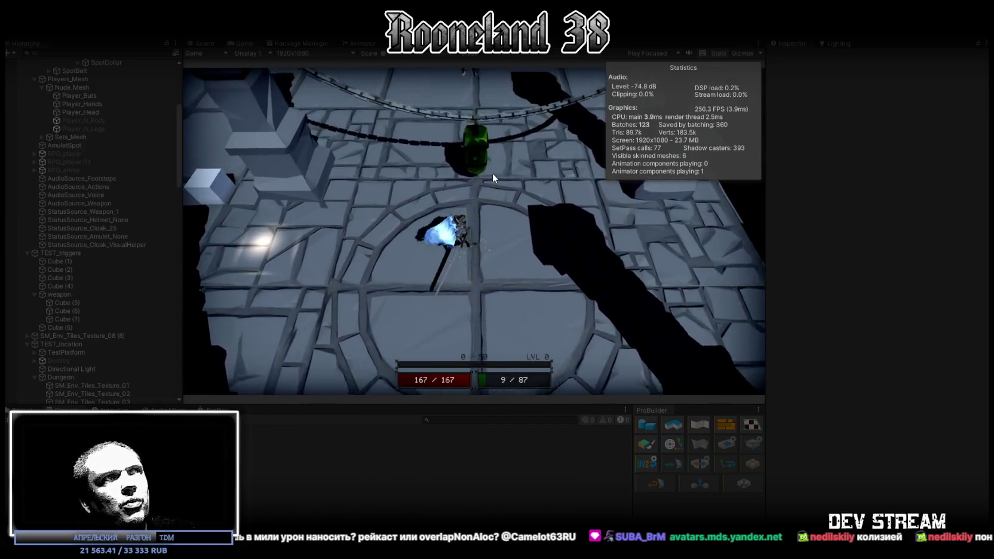
left_click(509, 207)
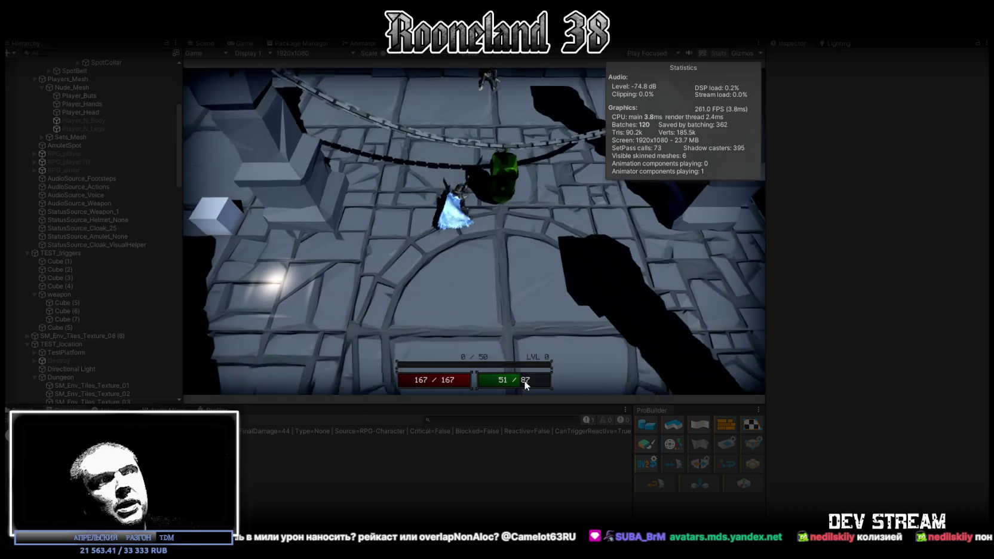
left_click(510, 198)
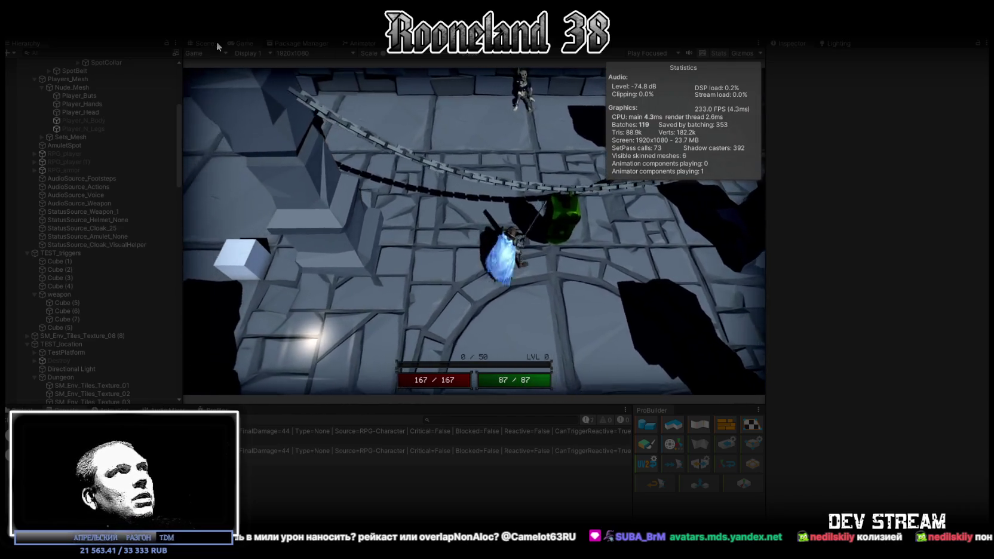
- In the Scene view, select the sword's GunDamage hitbox and orbit around its collider
left_click(206, 43)
scroll(418, 197, "up", 5)
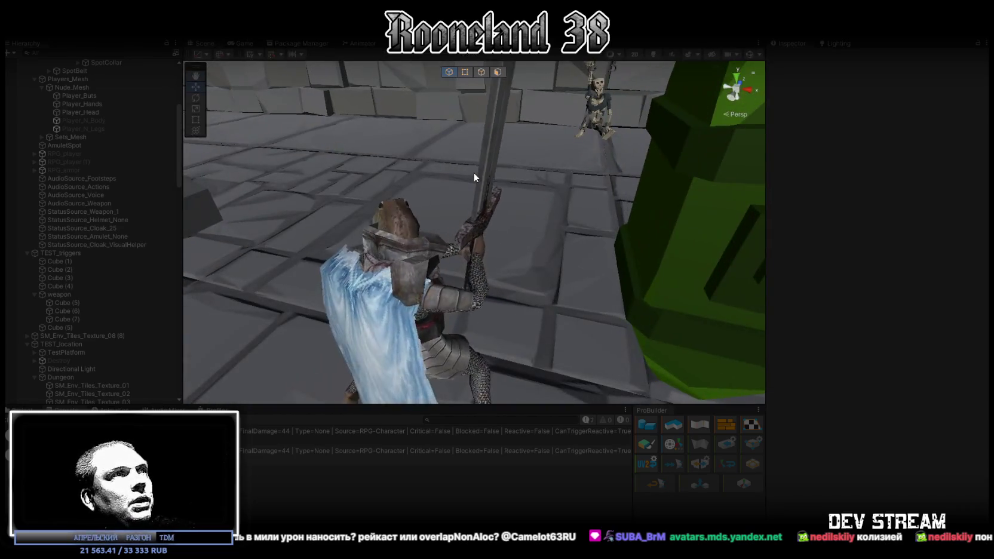
left_click(483, 177)
left_click(490, 173)
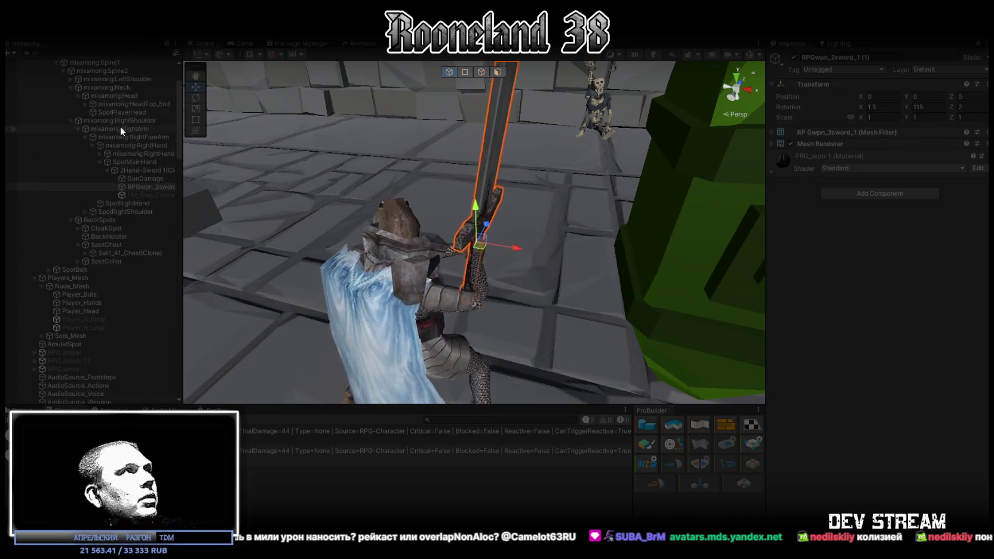
left_click(130, 179)
mouse_move(574, 227)
left_mouse_down("alt")
mouse_move(515, 233)
mouse_move(667, 269)
mouse_move(321, 247)
left_mouse_up("alt")
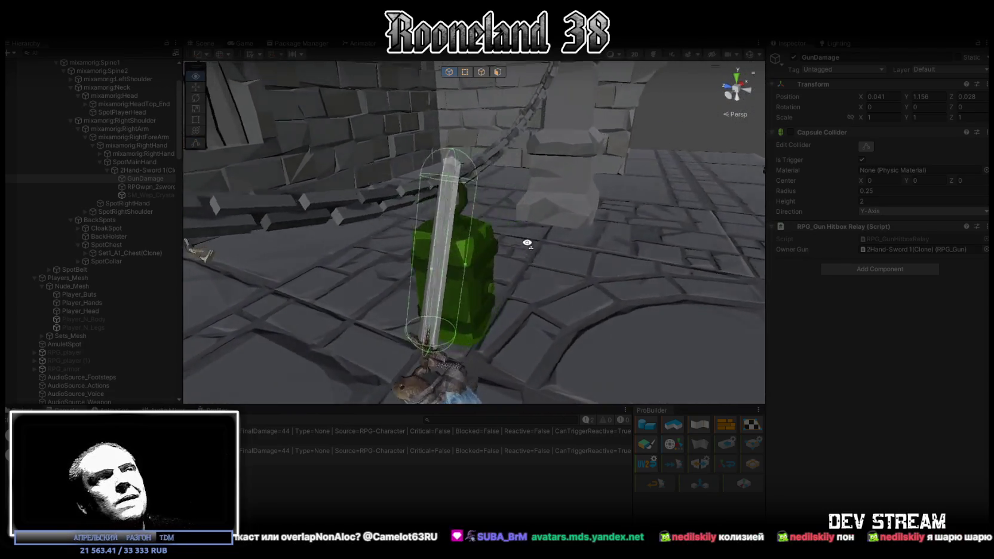
left_click_drag(321, 247, 126, 235, "alt")
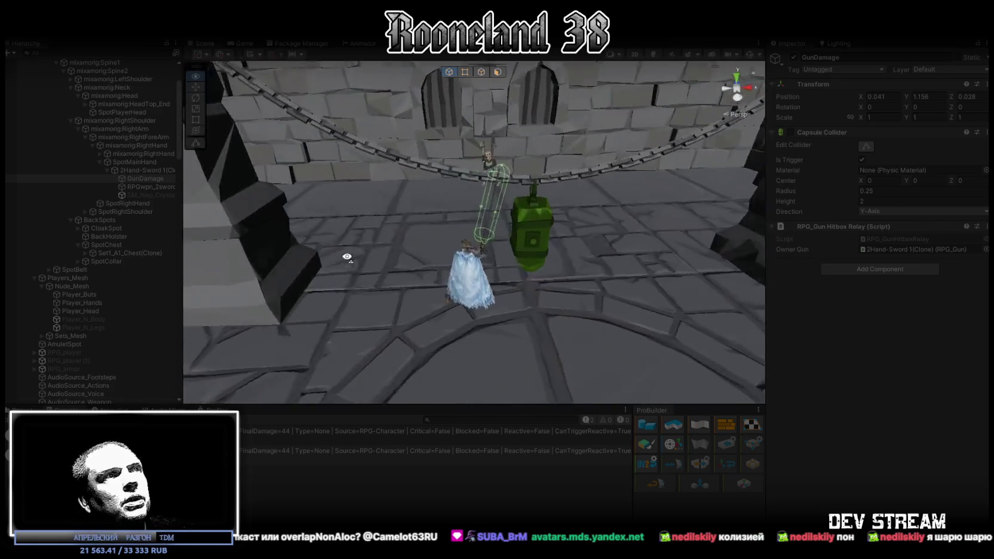
- Swing the sword a few more times in the Game view to check damage, then stop Play mode
left_click(236, 43)
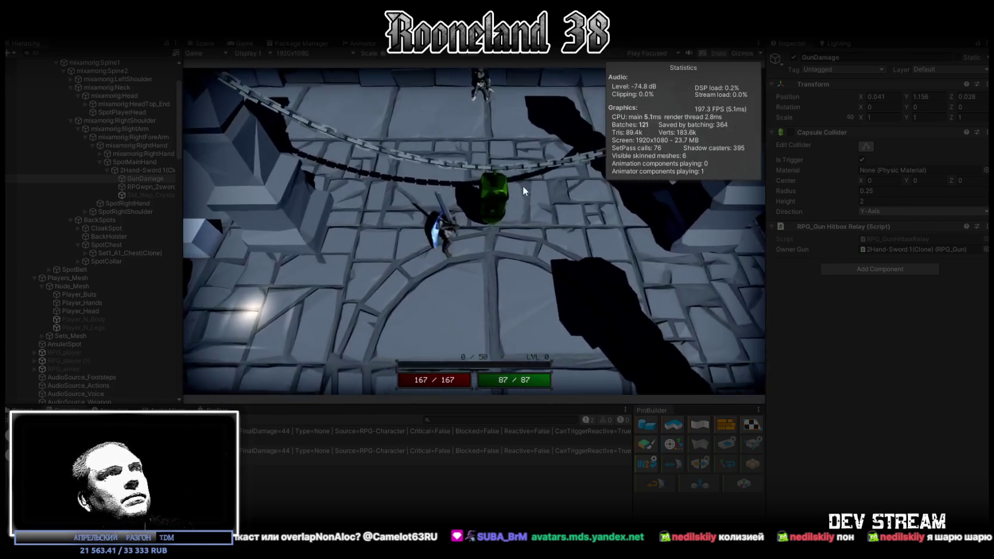
left_click(505, 205)
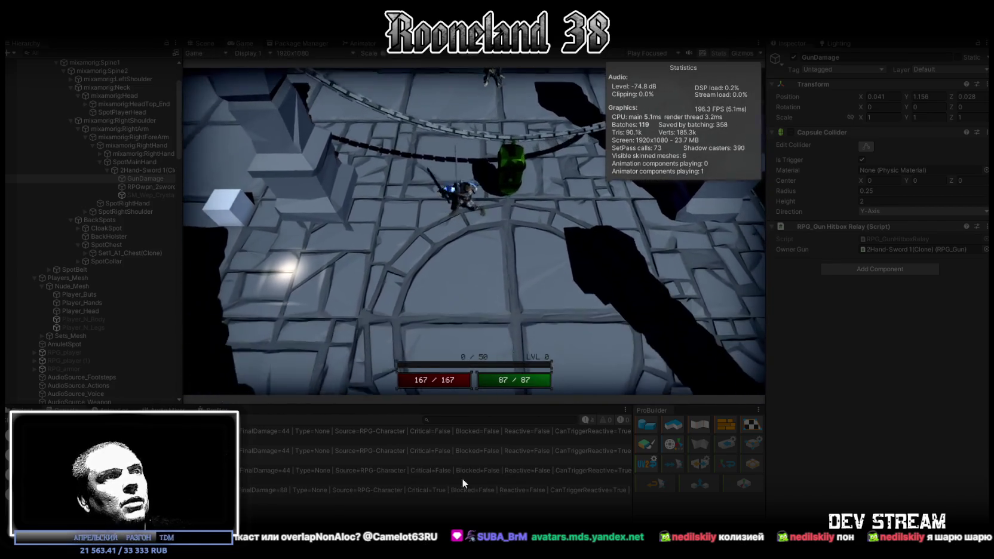
left_click(524, 175)
left_click(509, 177)
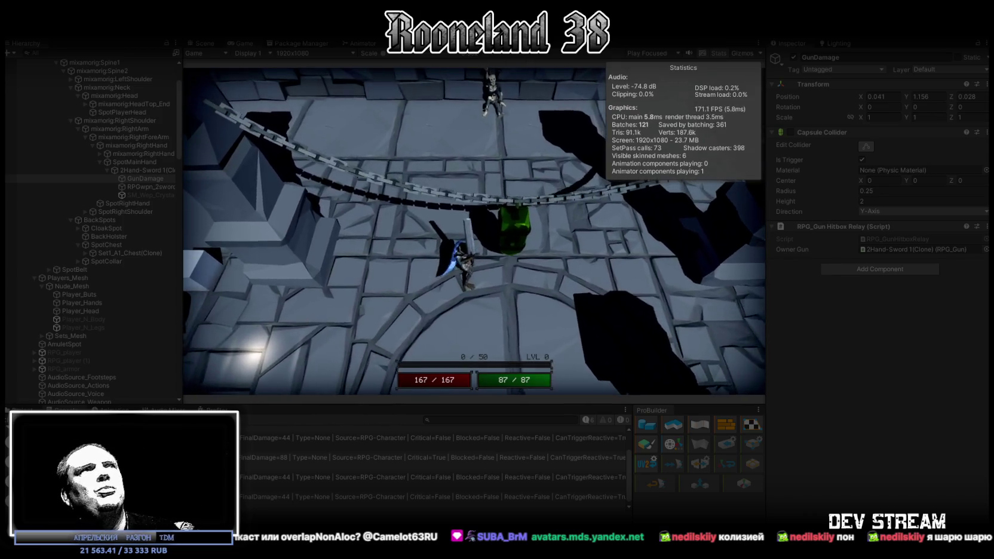
key("ctrl+p")
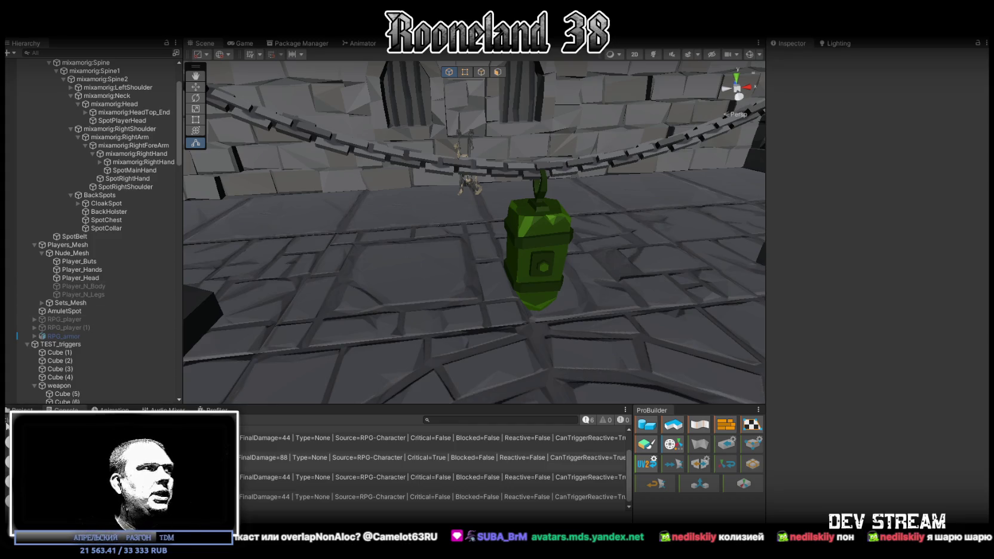
- Open the Weapon Database asset from the Project window and expand the Element 1 weapon entry
scroll(142, 308, "up", 3)
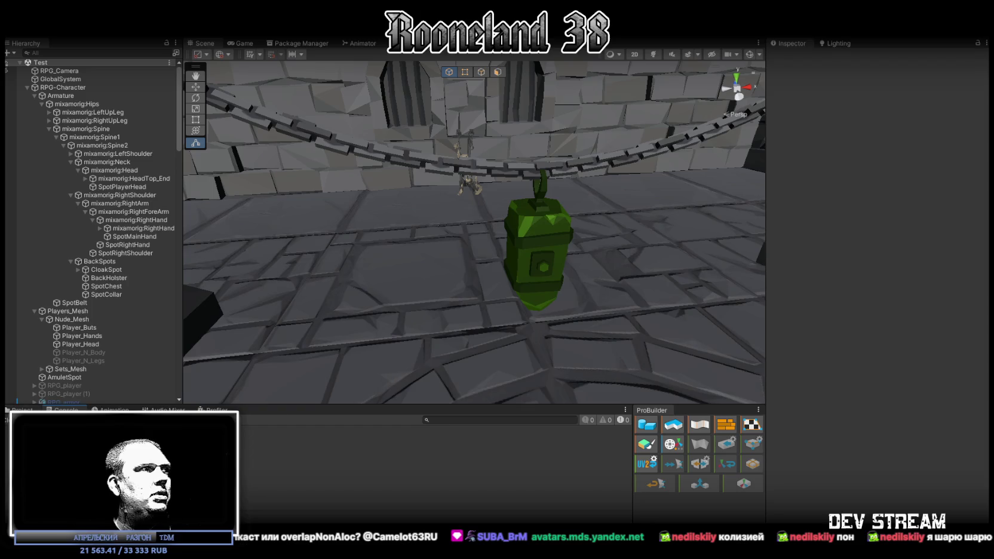
key("ctrl+5")
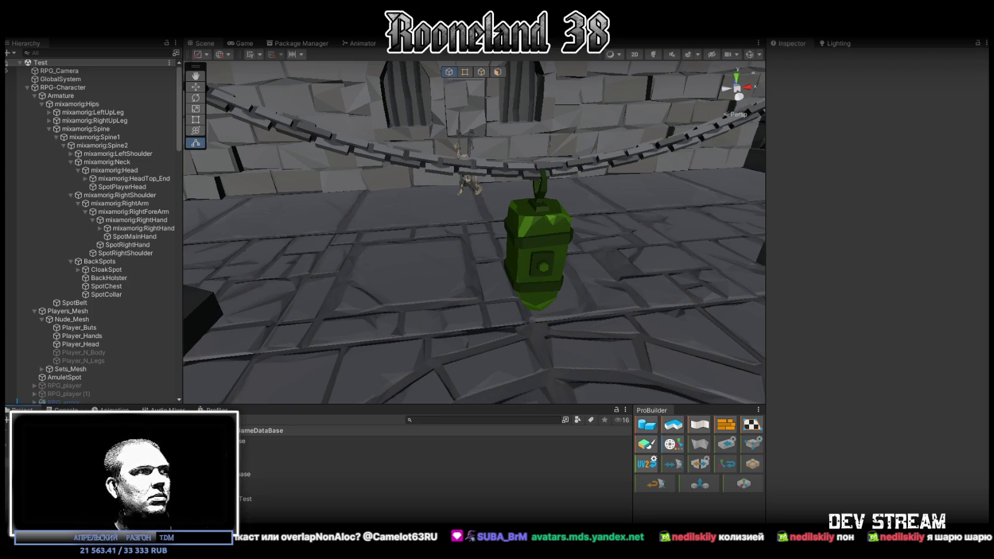
left_click(268, 491)
left_click(787, 155)
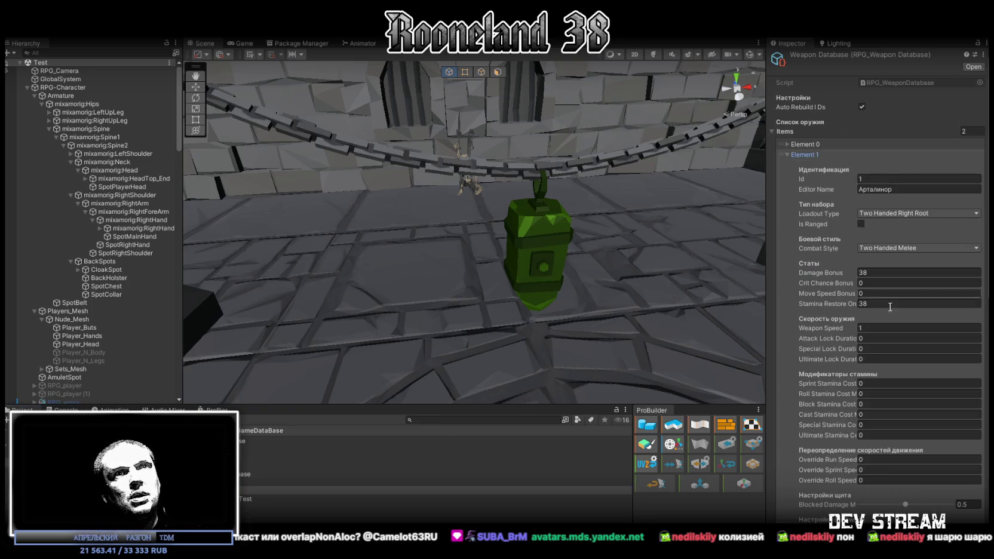
scroll(897, 194, "down", 5)
scroll(865, 218, "down", 3)
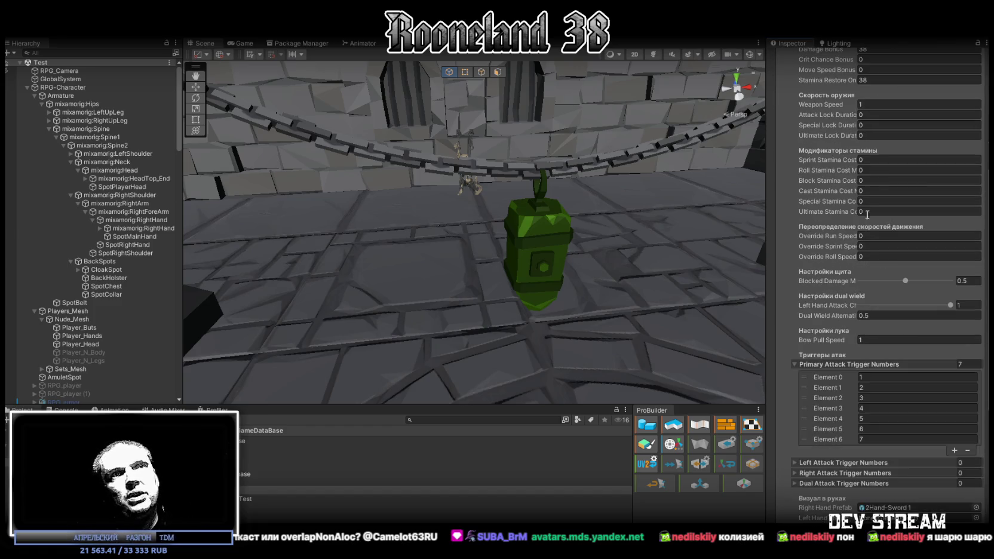
scroll(876, 210, "down", 3)
scroll(885, 220, "down", 3)
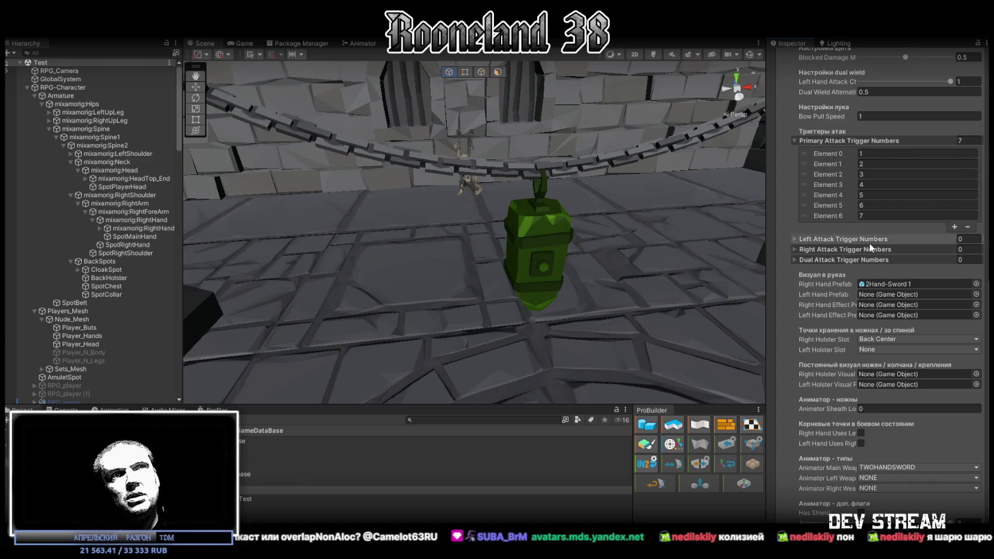
left_click(795, 239)
left_click(795, 239)
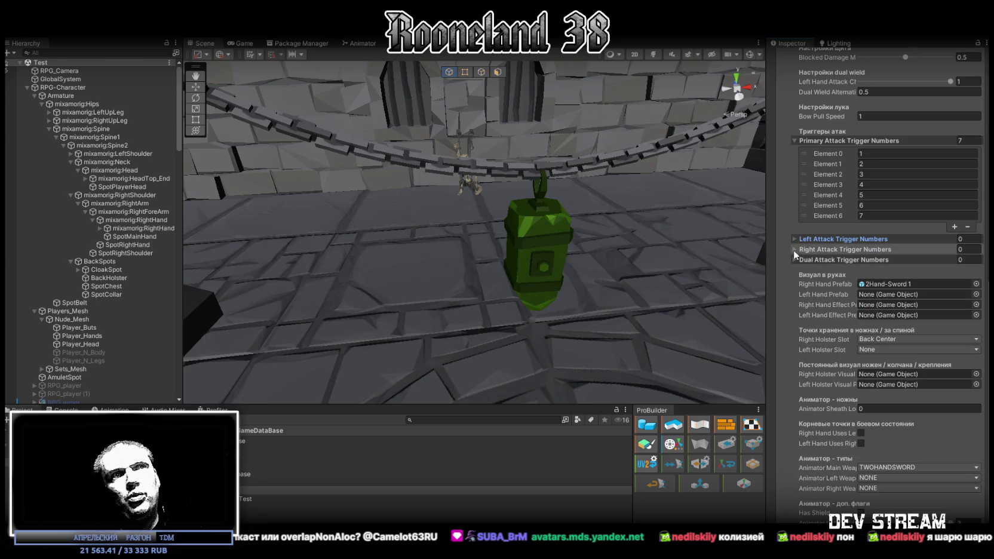
left_click(796, 258)
left_click(795, 258)
scroll(910, 303, "down", 1)
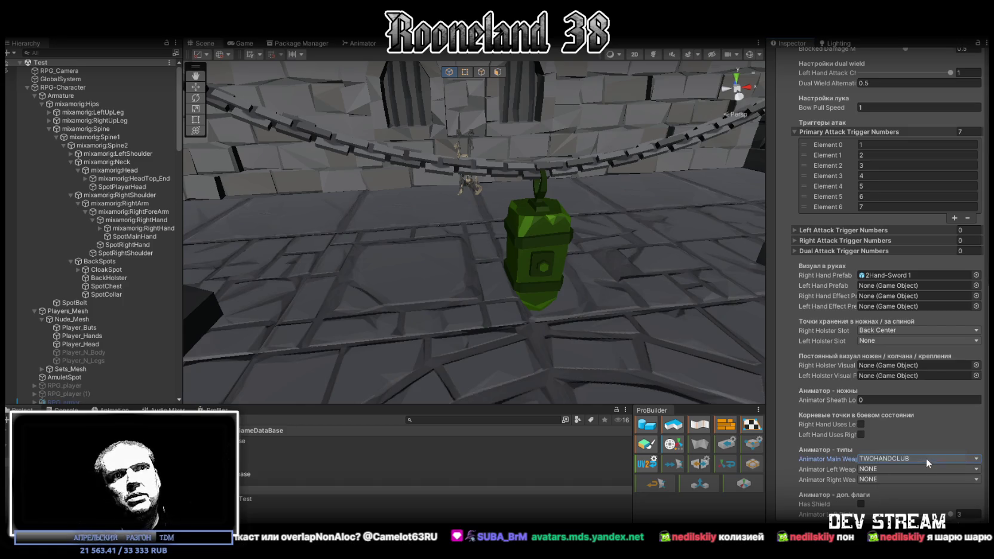
- Change Element 1's Animator Main Weapon from TWOHANDCLUB to TWOHANDSWORD
left_click(944, 455)
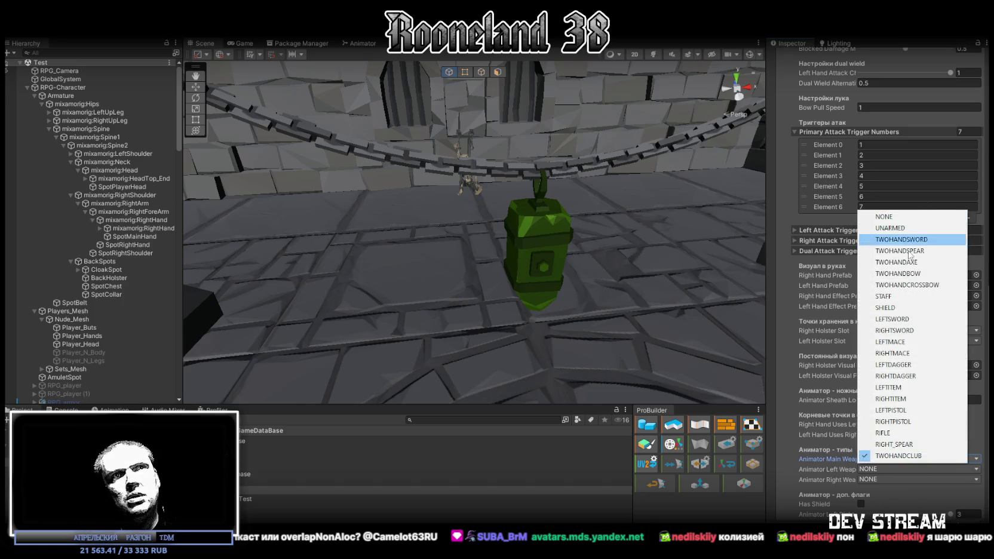
left_click(930, 240)
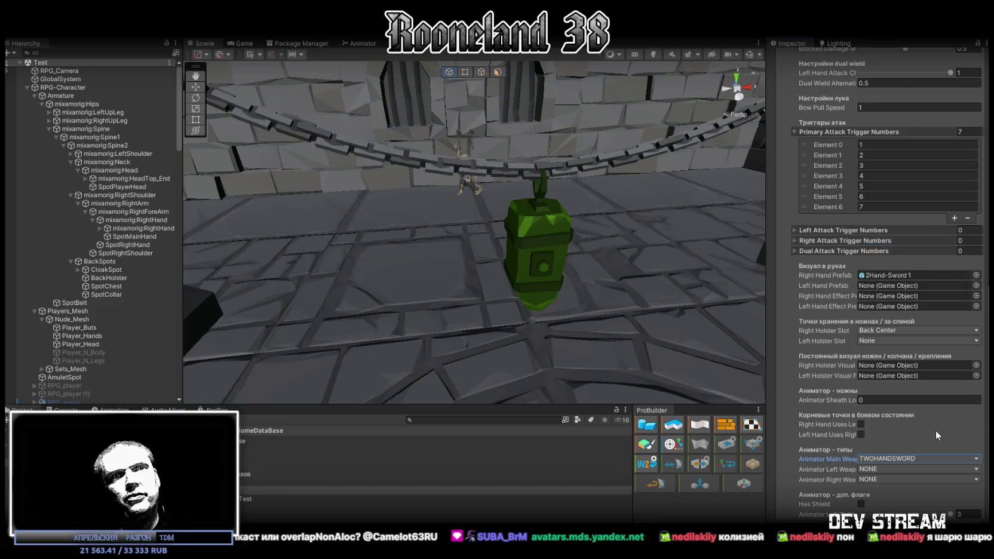
left_click(972, 462)
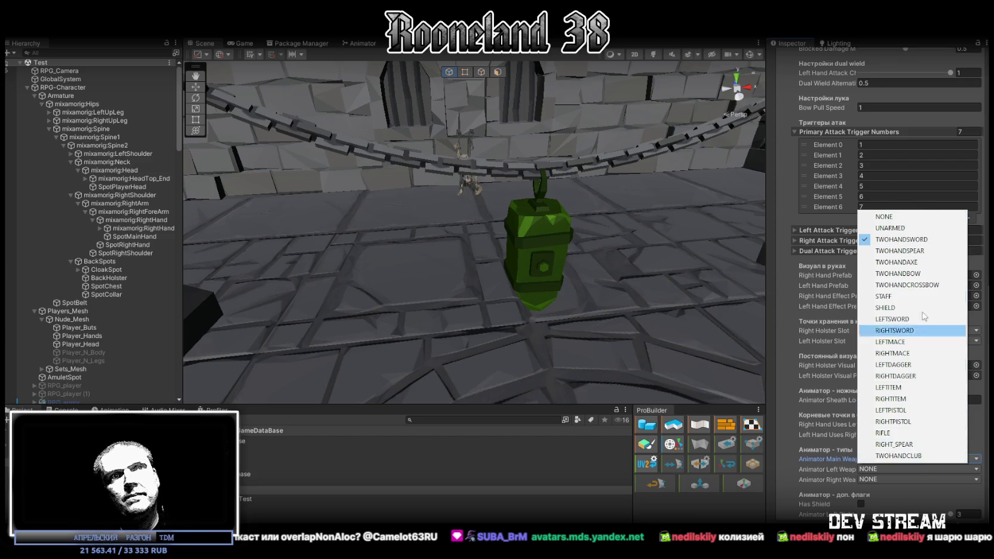
scroll(878, 281, "up", 3)
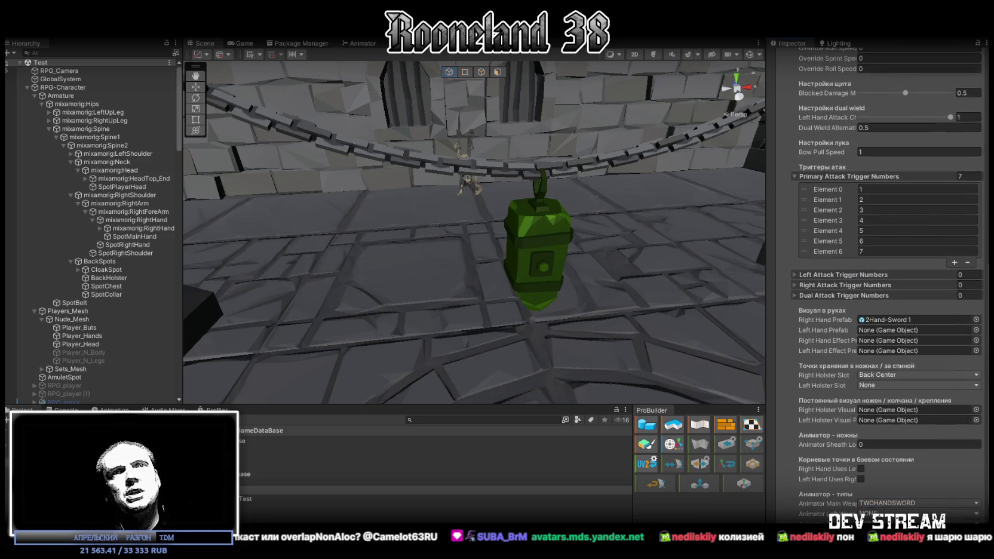
scroll(878, 281, "up", 3)
scroll(878, 281, "up", 3)
scroll(878, 280, "up", 3)
scroll(878, 281, "up", 2)
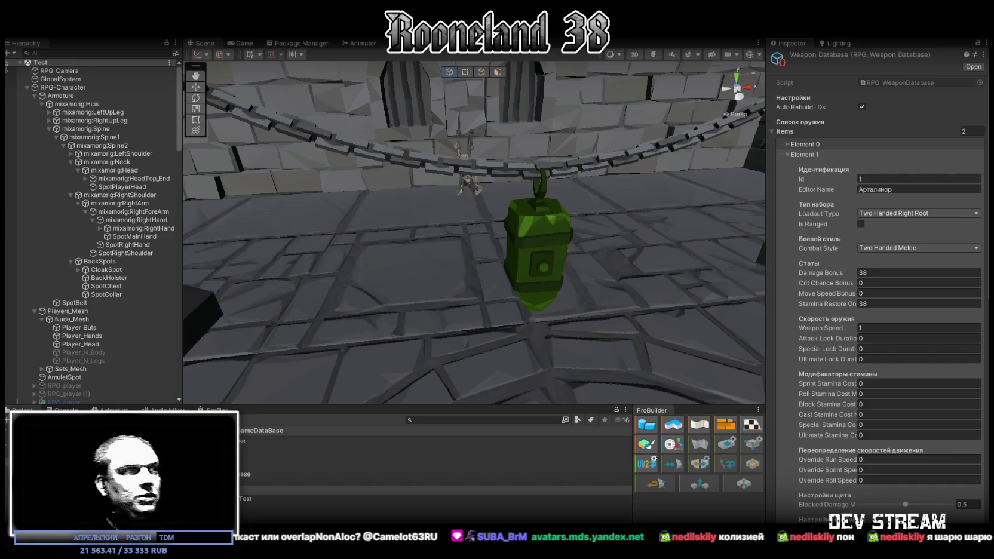
- Frame the blade in the viewport and UV editor, then switch to vertex selection
right_click_drag(482, 273, 525, 307)
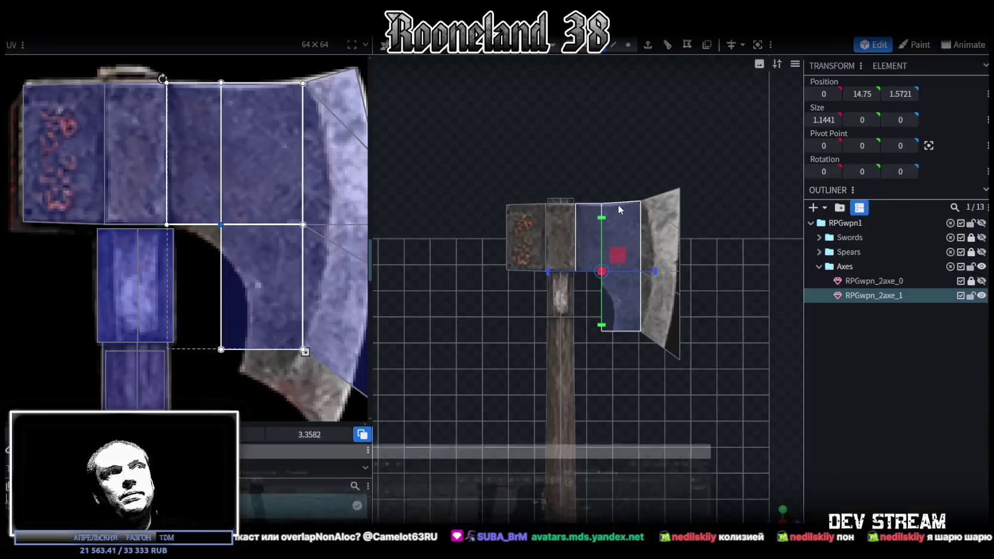
left_click(208, 245)
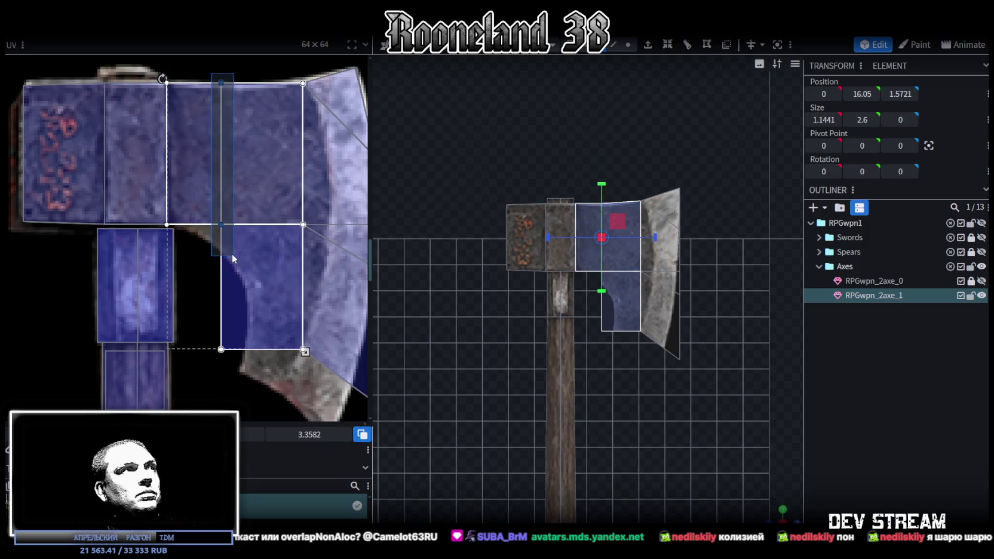
left_click(221, 81, "shift")
middle_click_drag(311, 357, 262, 320)
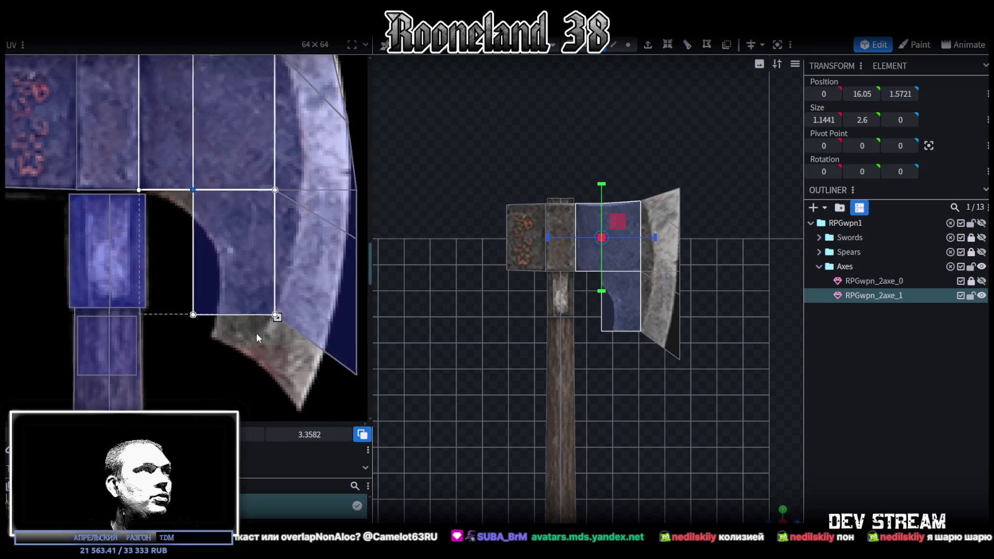
scroll(619, 328, "up", 2)
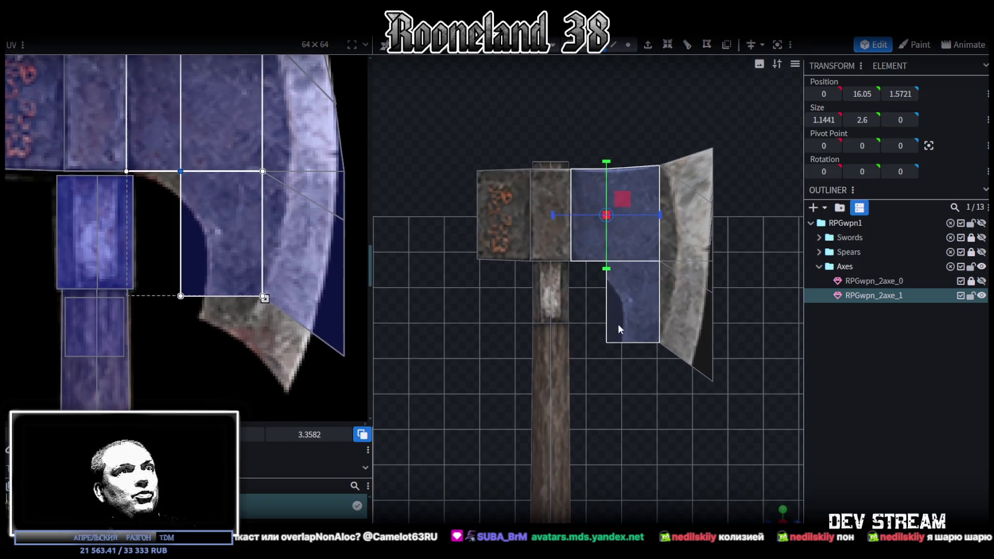
left_click(615, 46)
scroll(676, 251, "up", 1)
scroll(677, 250, "up", 1)
scroll(678, 248, "up", 1)
scroll(683, 237, "up", 1)
left_click(628, 44)
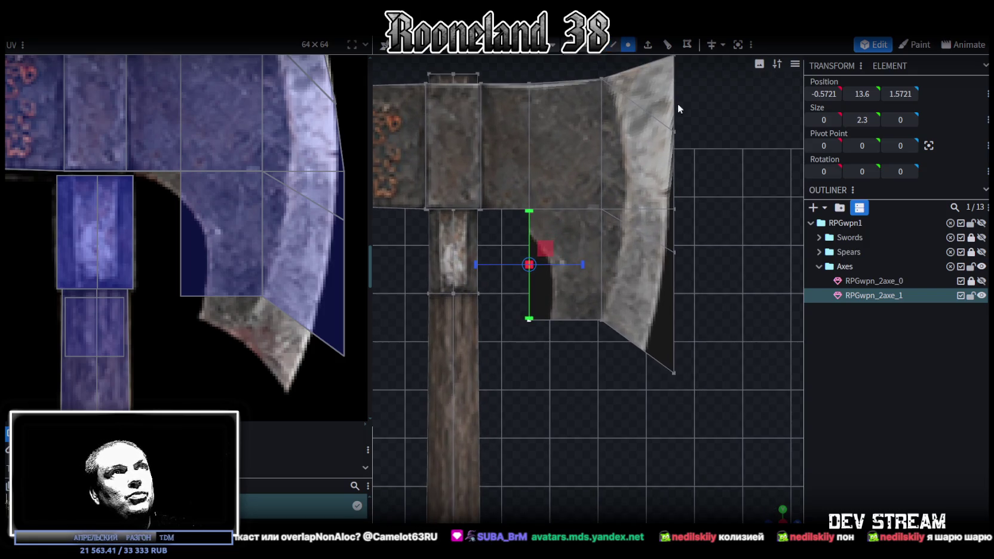
scroll(684, 241, "up", 2)
scroll(684, 241, "up", 1)
- Drag a lower-blade vertex up onto the head edge and merge the duplicate vertices
left_click_drag(653, 281, 598, 235)
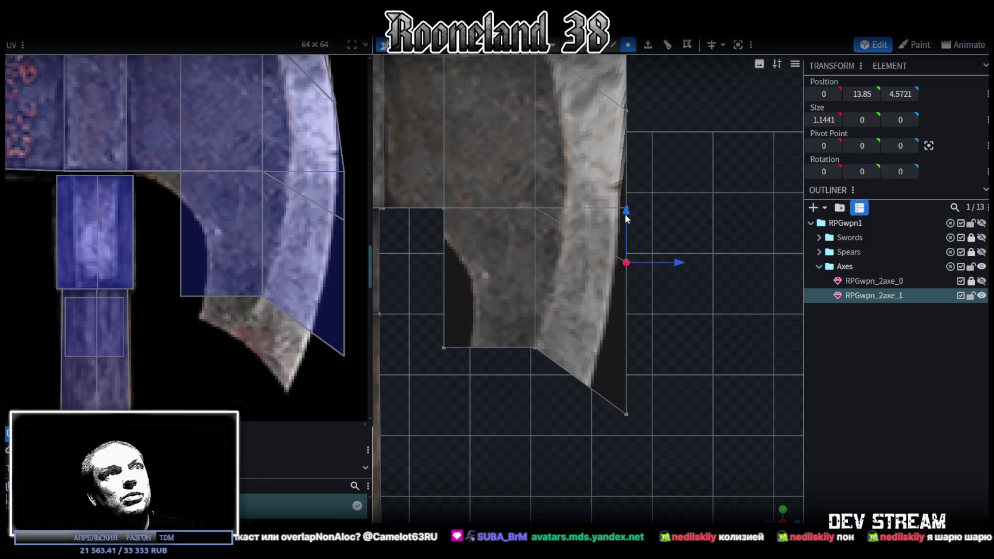
left_click_drag(627, 227, 628, 168)
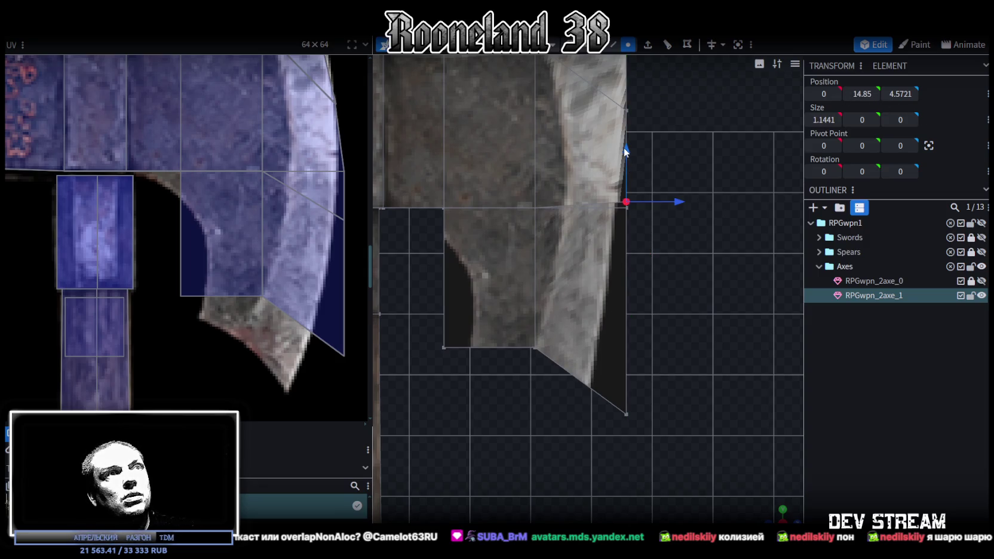
left_click_drag(627, 152, 625, 156)
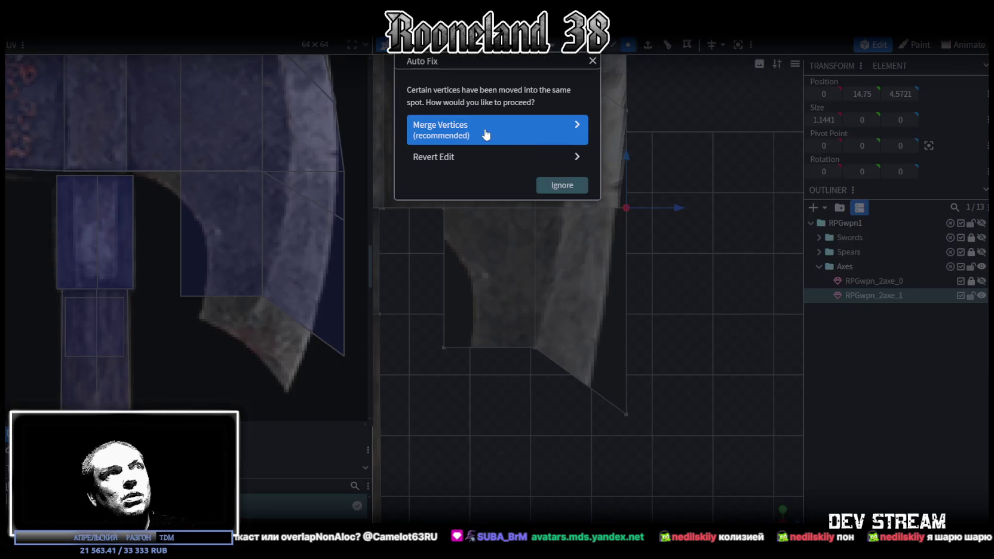
left_click(488, 132)
scroll(641, 239, "down", 2)
scroll(691, 232, "down", 1)
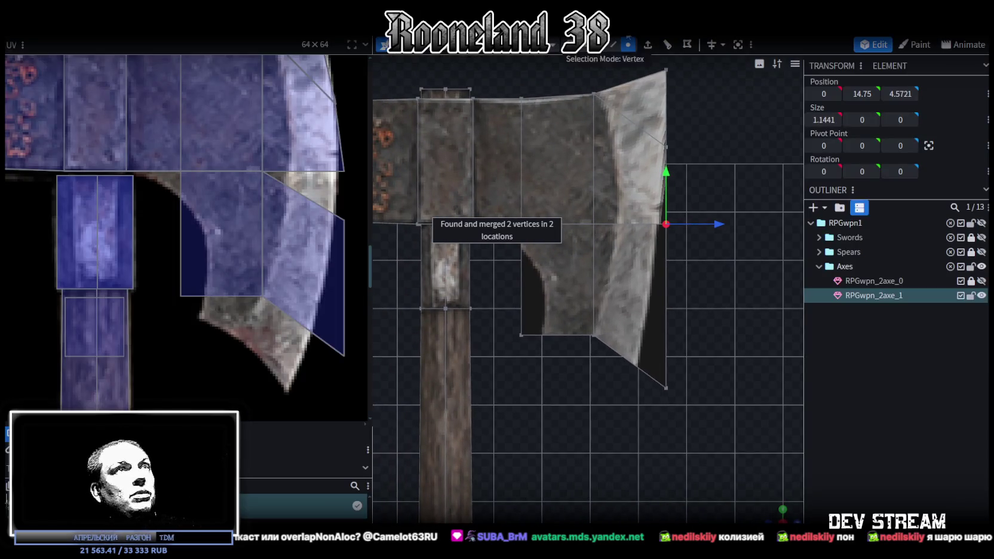
- Add one loop cut across the lower blade face from its vertical edge
left_click(616, 46)
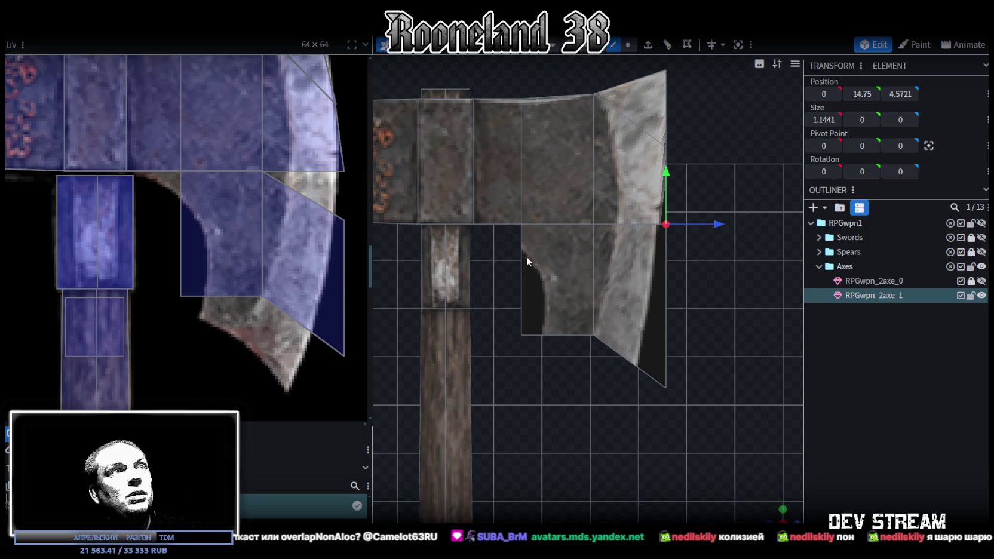
left_click(523, 271)
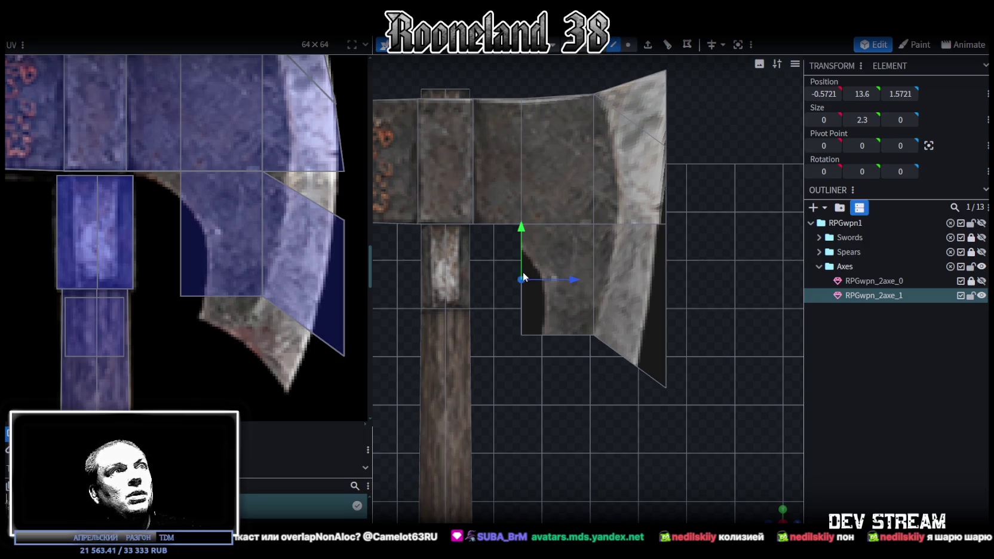
left_click(669, 49)
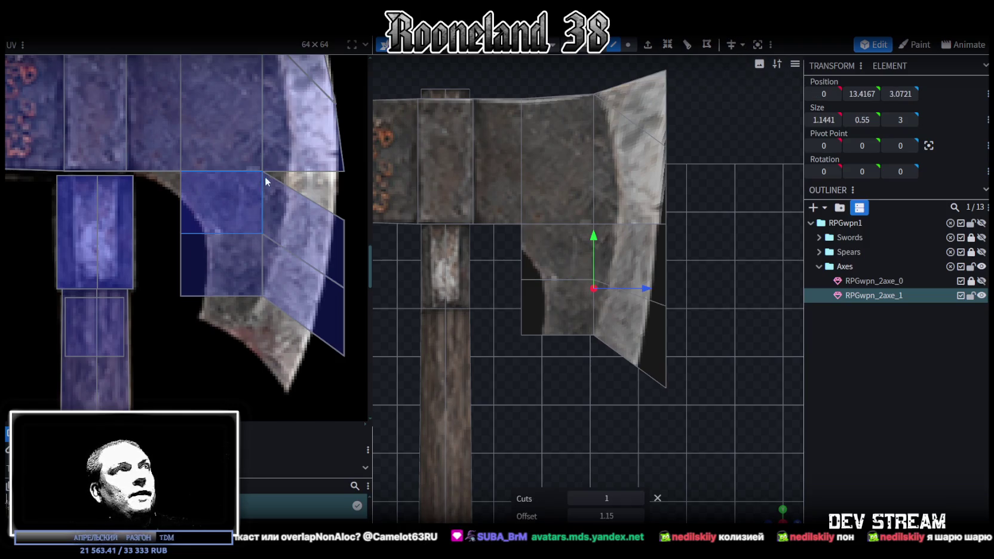
scroll(261, 174, "up", 2)
scroll(328, 156, "up", 2)
left_click(289, 149)
left_click(259, 218)
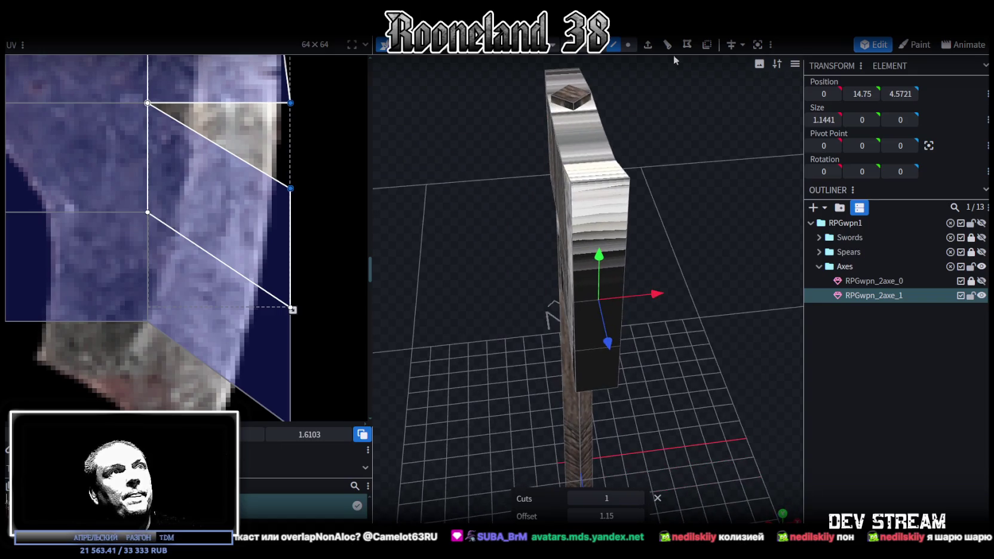
- Select the axe head faces and merge their overlapping vertices
left_click(617, 212)
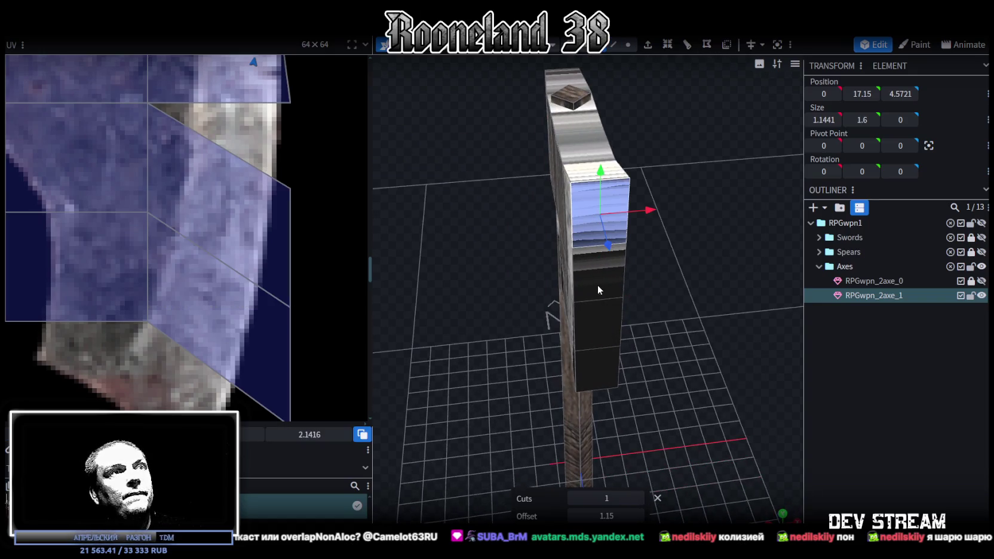
left_click(597, 289, "shift")
left_click(605, 367, "shift")
left_click_drag(605, 367, 683, 321)
left_click_drag(453, 338, 453, 337)
left_click(497, 129)
mouse_move(473, 132)
left_mouse_down()
mouse_move(706, 212)
mouse_move(538, 215)
left_mouse_up()
- Merge a blade face's selected UV vertices and pull one left onto the blade
left_click(289, 176)
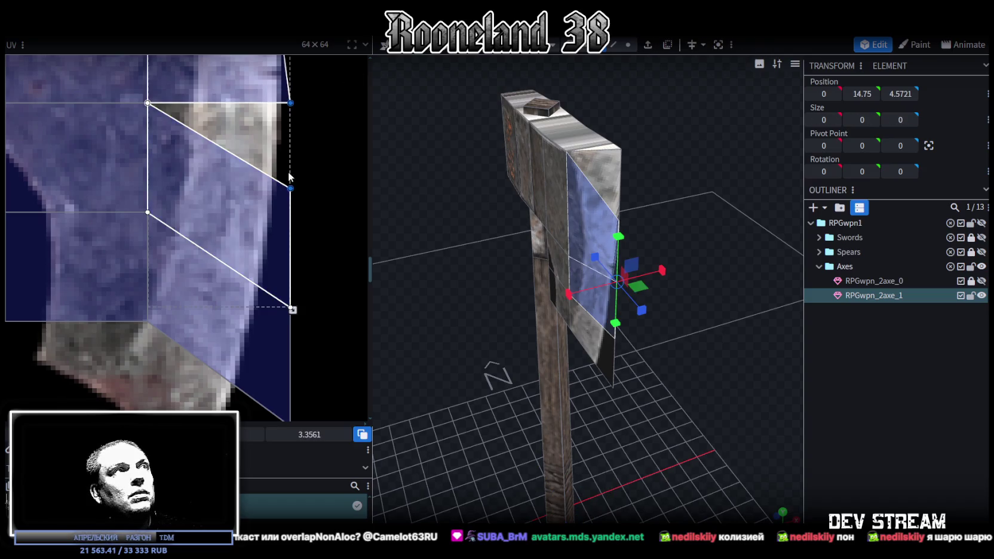
right_click(291, 189)
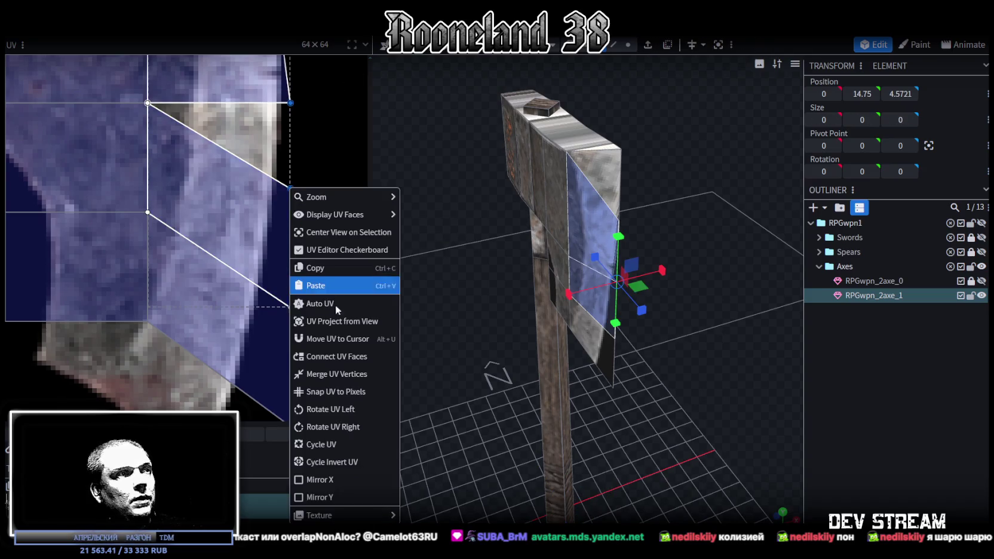
left_click(333, 373)
scroll(317, 274, "up", 3)
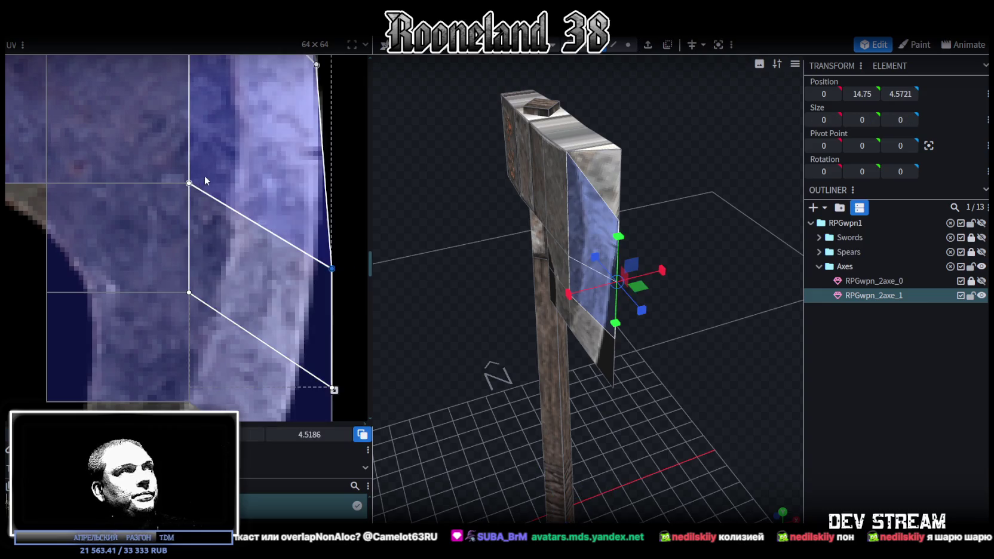
scroll(341, 181, "down", 2)
left_click_drag(344, 181, 237, 185)
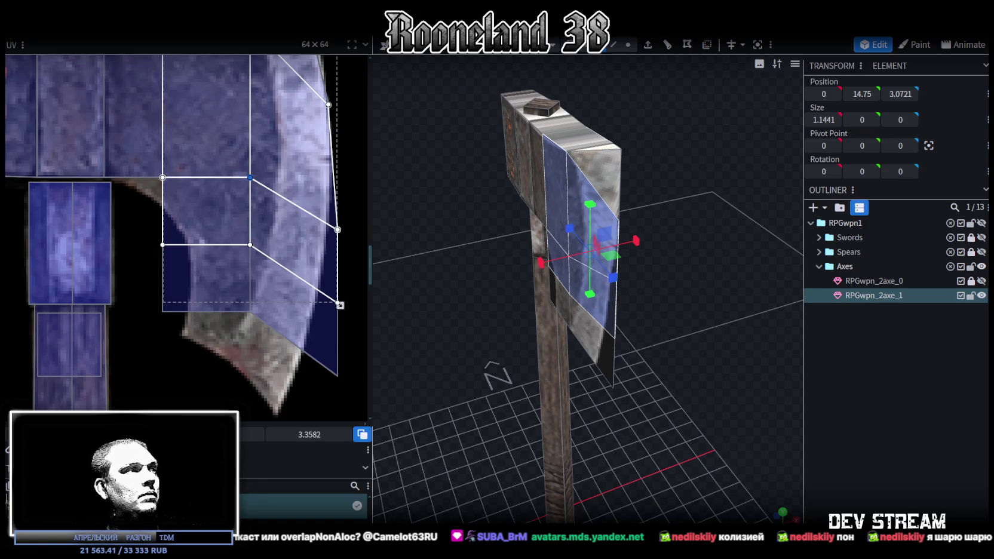
- Level the blade face's UV vertices with their neighbours and nudge them along the blade edge
left_click(337, 230)
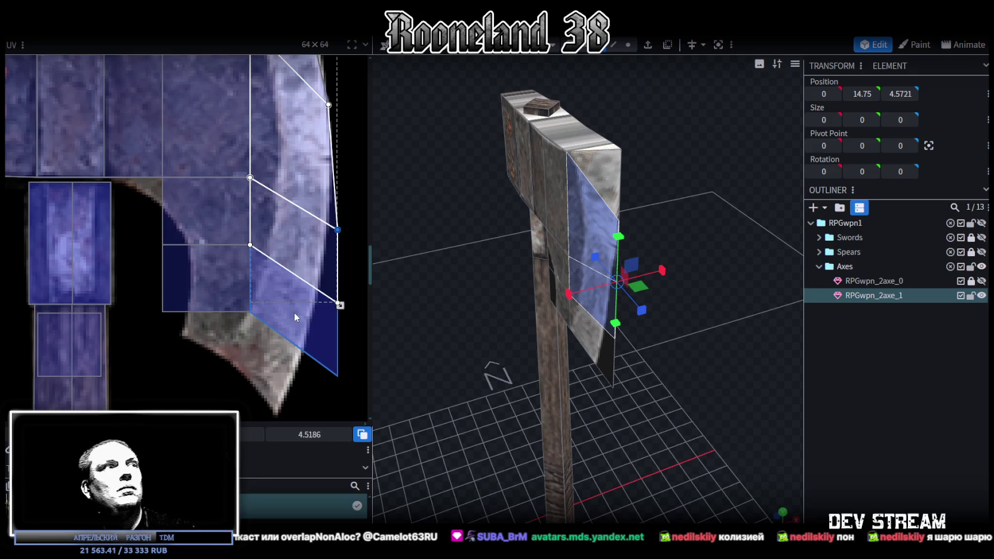
left_click_drag(293, 312, 355, 262)
middle_click_drag(350, 220, 310, 250)
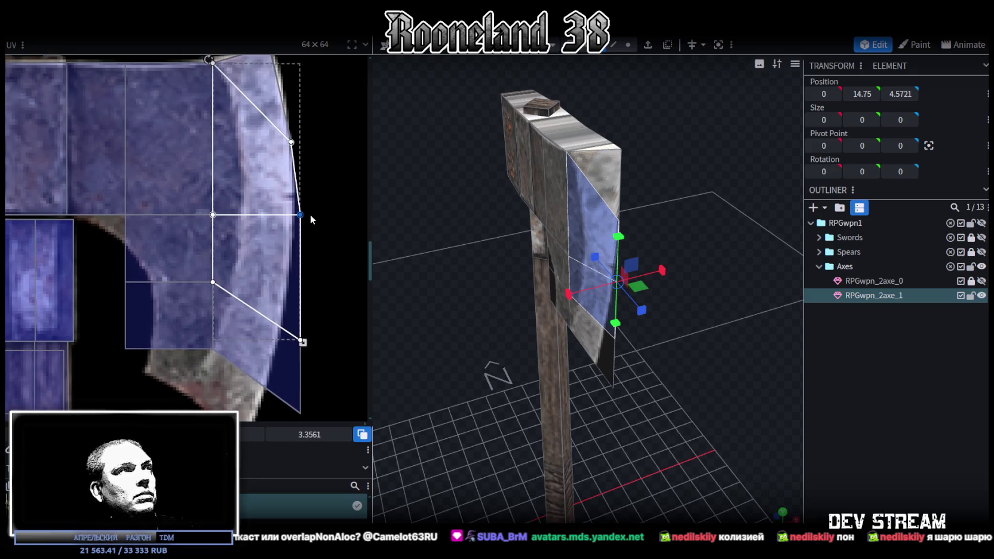
left_click_drag(300, 214, 291, 215)
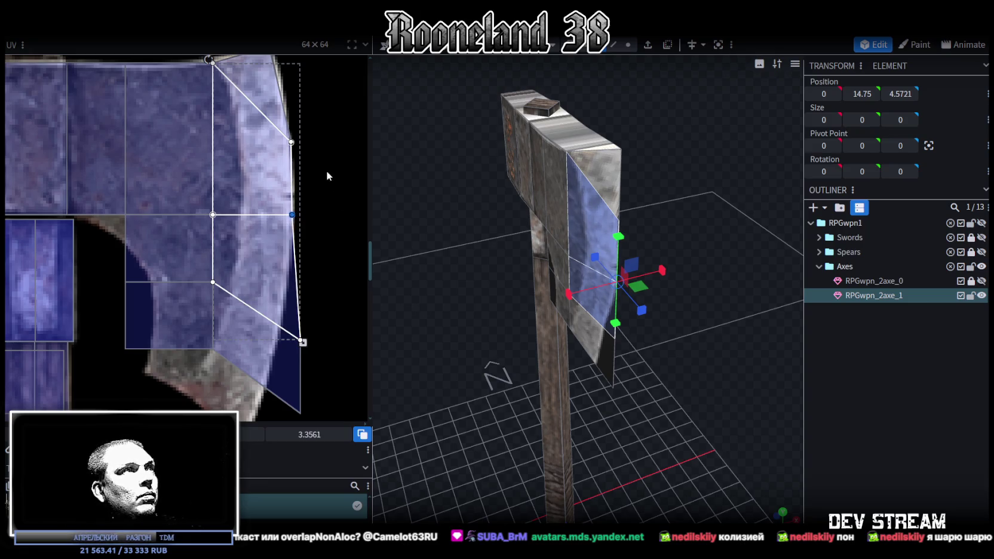
left_click(291, 142)
left_click_drag(291, 142, 290, 143)
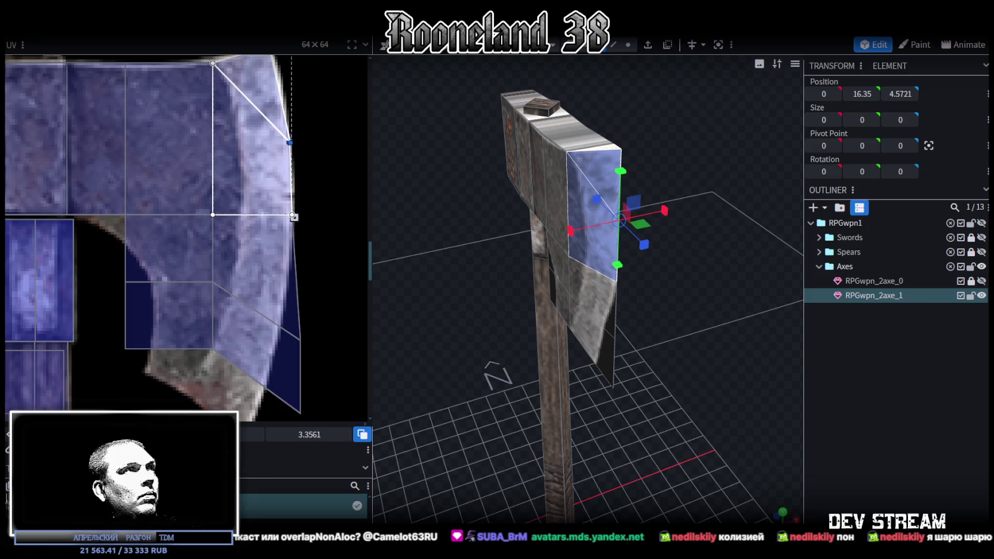
- Snap the UV vertices to pixels and move the right-edge vertex onto the blade outline
right_click(289, 143)
left_click(305, 343)
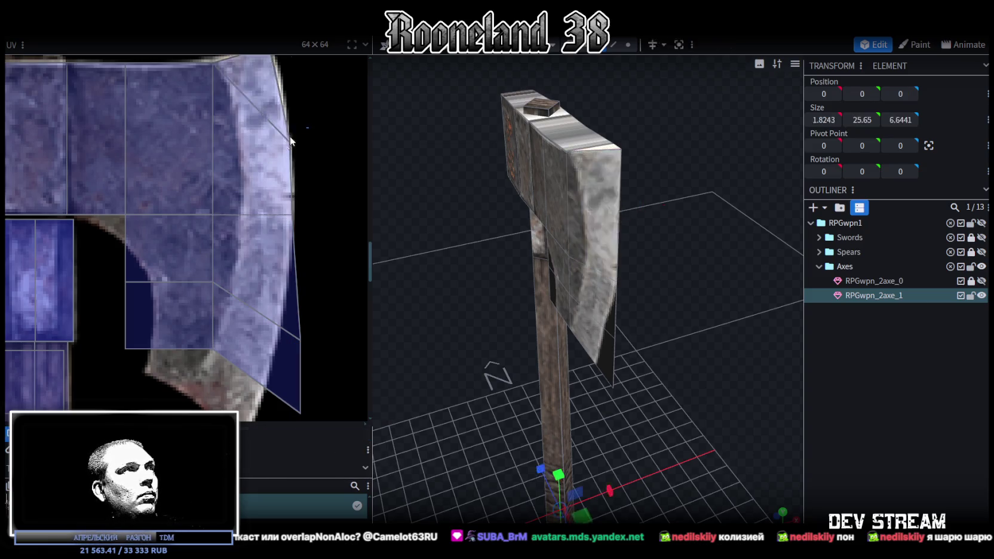
left_click_drag(289, 144, 286, 136)
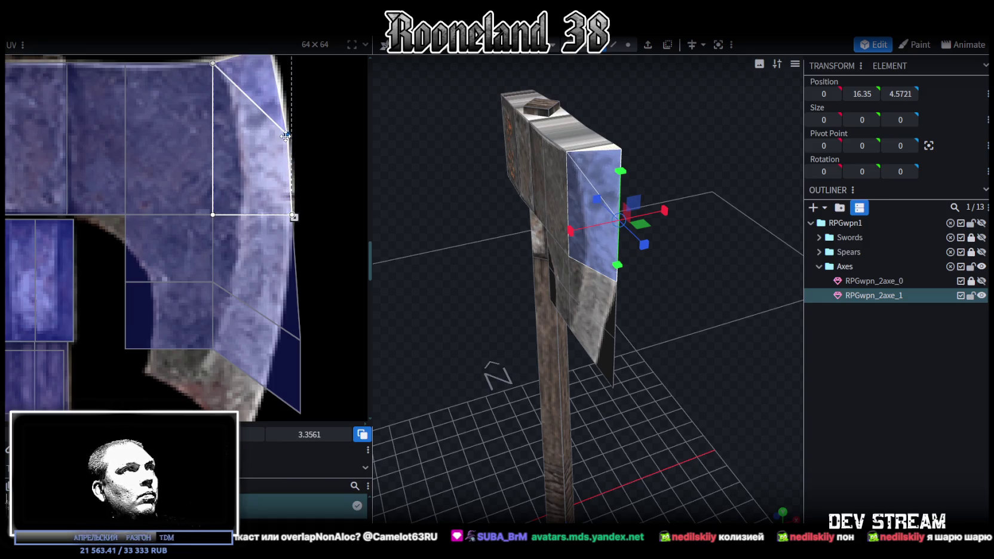
scroll(319, 189, "up", 2)
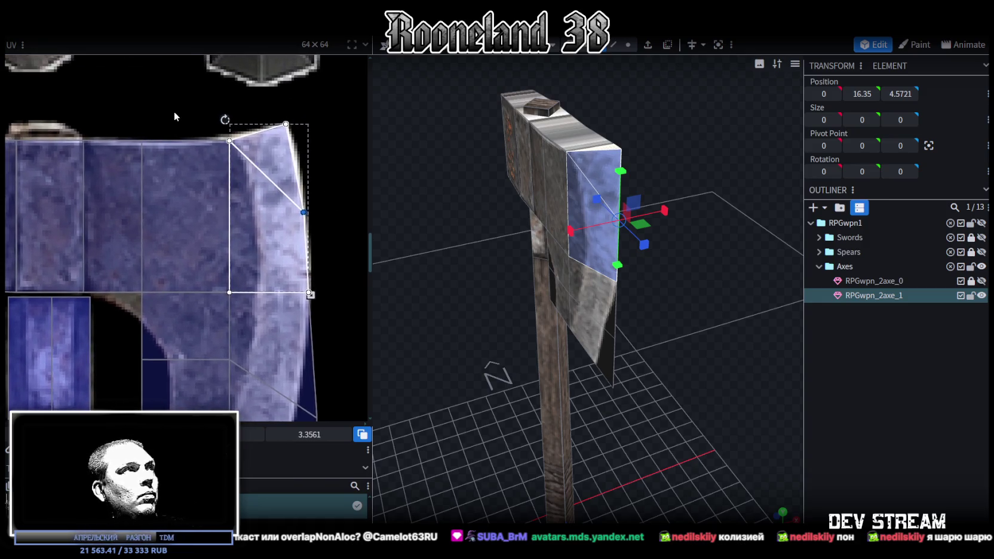
scroll(173, 111, "up", 3, "ctrl")
scroll(209, 173, "down", 3, "ctrl")
scroll(229, 187, "up", 1, "ctrl")
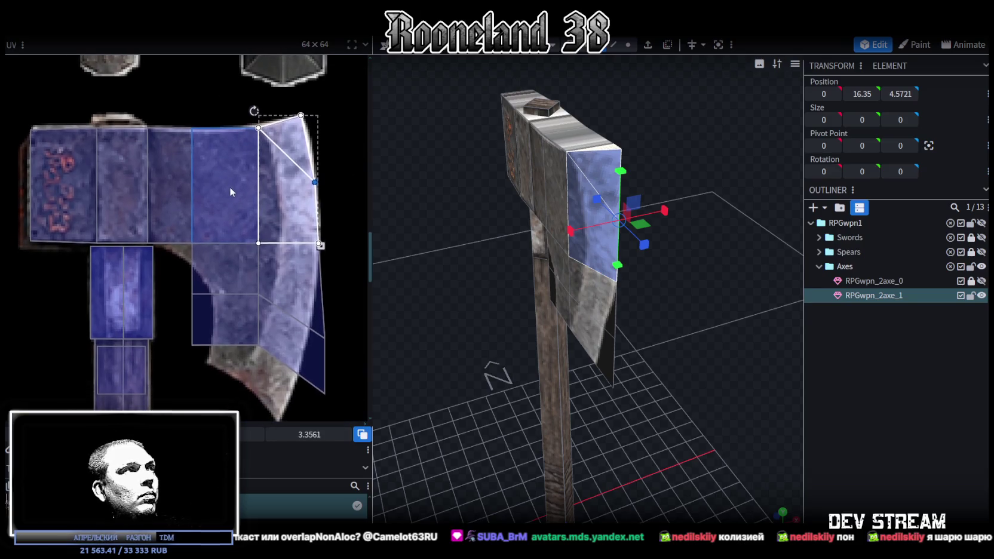
scroll(180, 261, "up", 1, "ctrl")
scroll(179, 256, "up", 1, "ctrl")
scroll(189, 239, "down", 2, "ctrl")
- Stretch another head face's UVs across the head texture
left_click(197, 242)
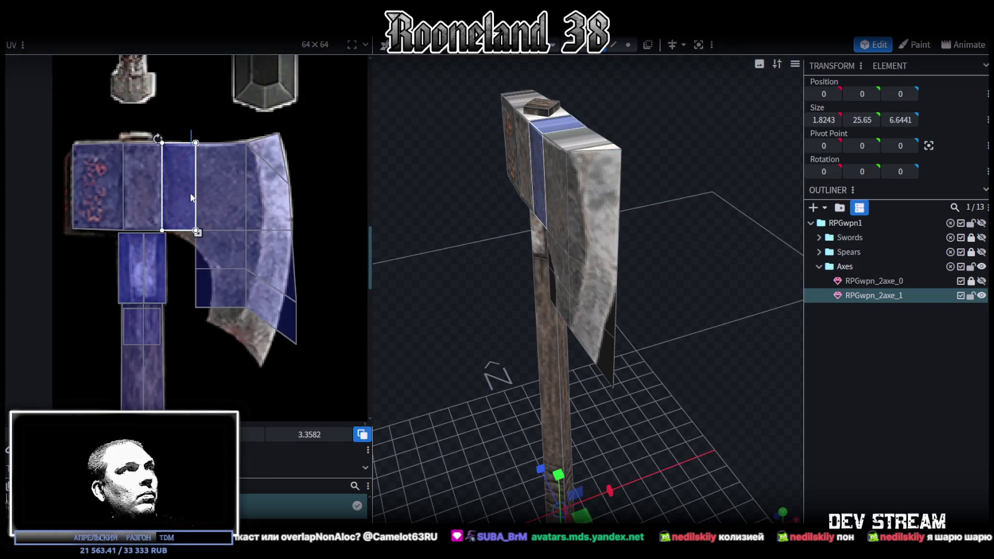
scroll(172, 239, "up", 1, "ctrl")
scroll(172, 239, "up", 1, "ctrl")
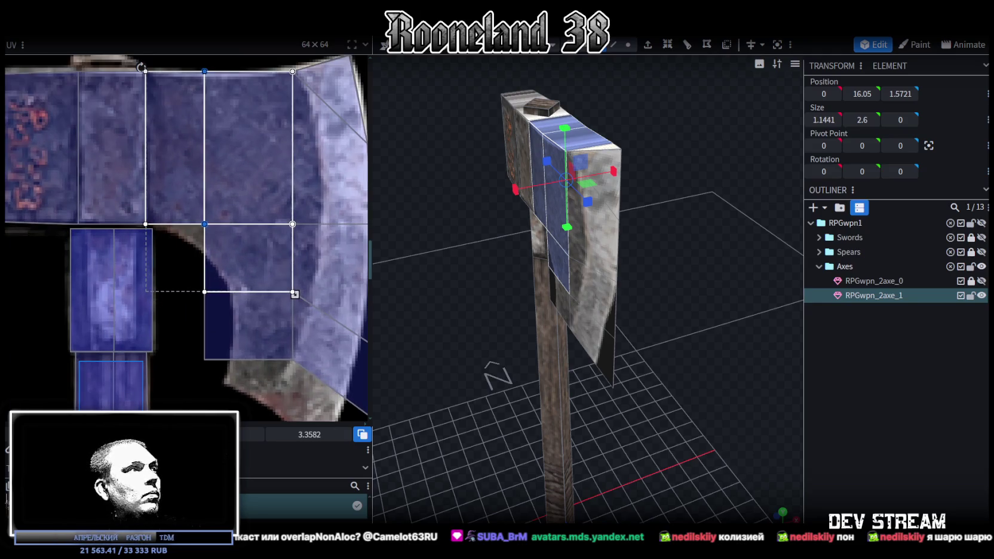
mouse_move(204, 224)
left_mouse_down()
mouse_move(230, 224)
mouse_move(198, 224)
left_mouse_up()
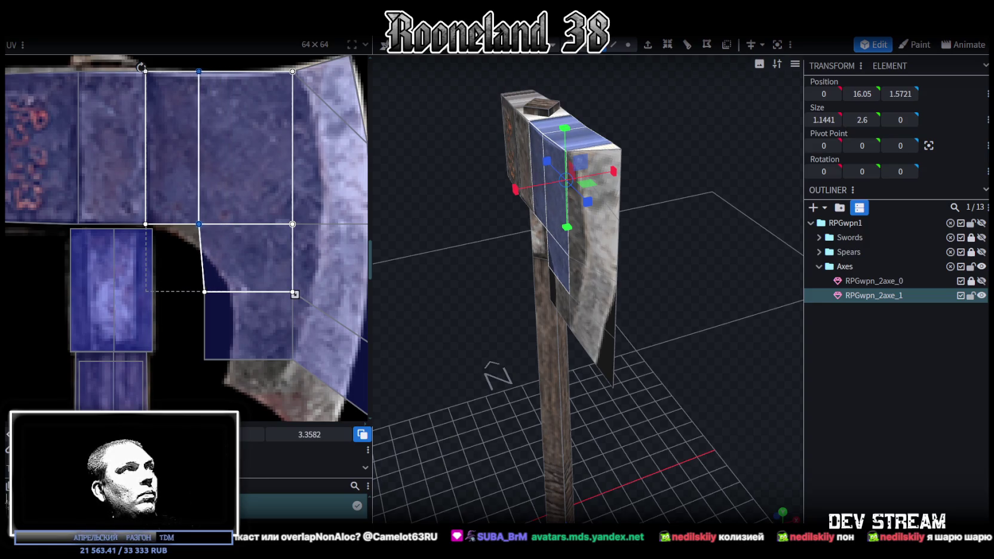
mouse_move(621, 454)
left_mouse_down()
mouse_move(715, 421)
mouse_move(742, 382)
mouse_move(685, 245)
left_mouse_up()
left_click(627, 44)
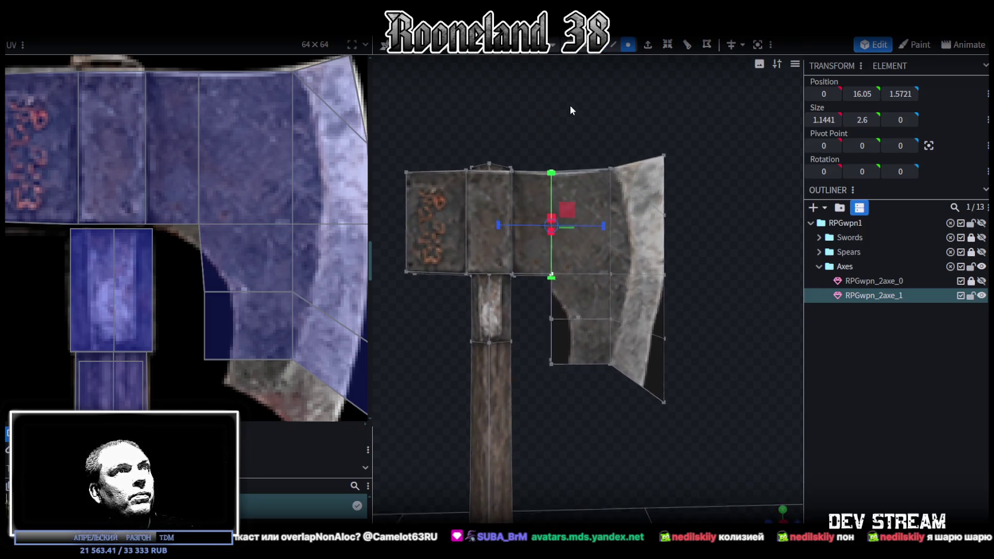
- Shift the selected vertices 0.3 toward the handle and lower the matching blade UV corner and edge
key("v")
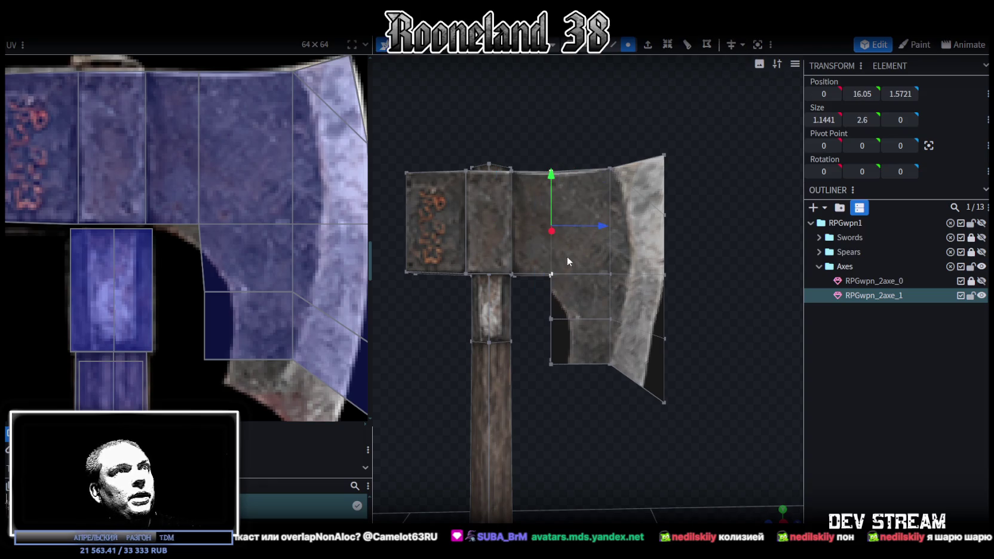
left_click_drag(596, 232, 587, 228)
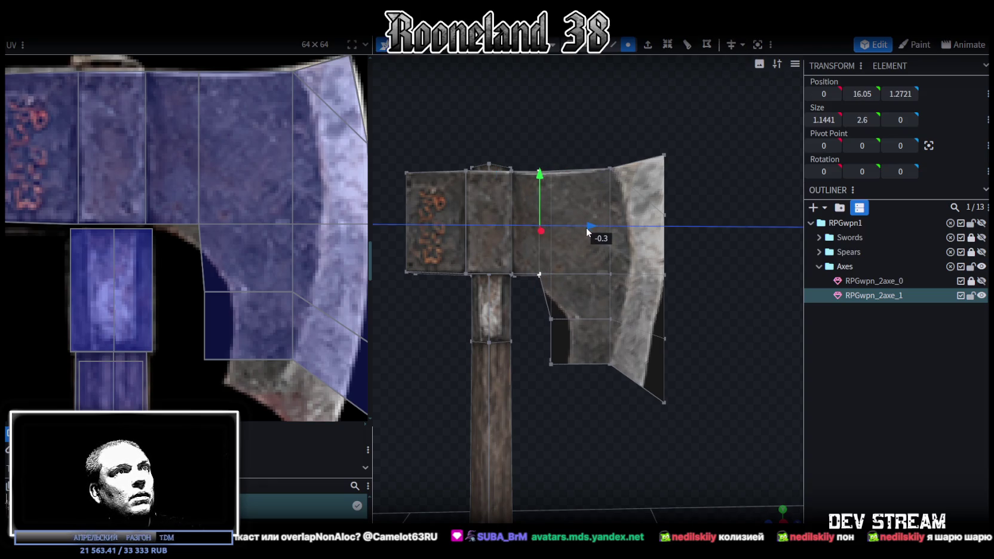
left_click(199, 224)
left_click_drag(199, 224, 199, 238)
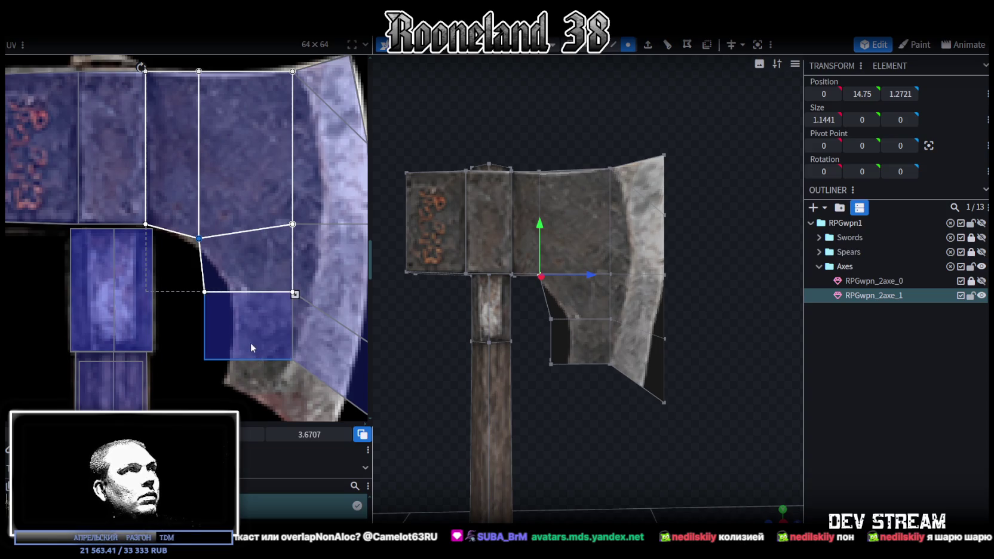
middle_click_drag(259, 332, 186, 352)
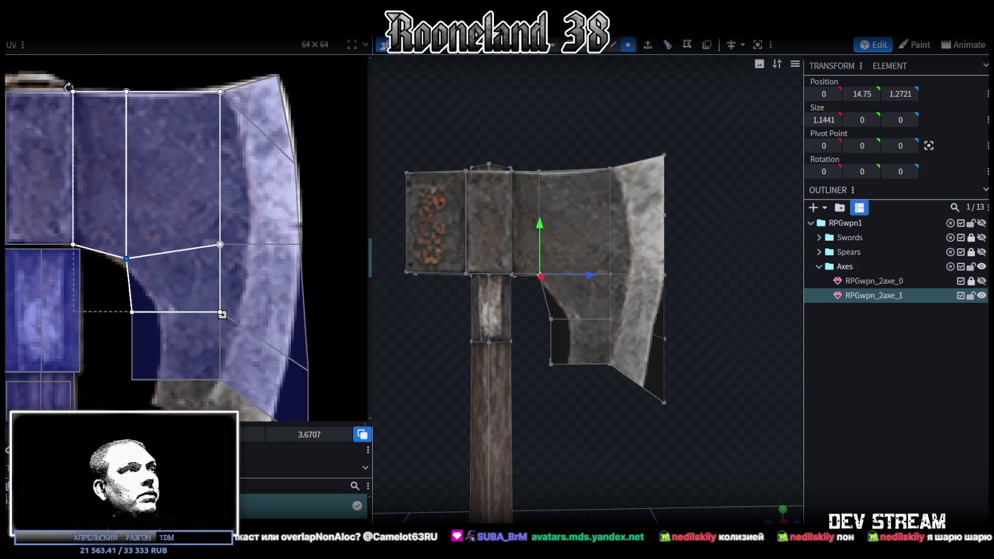
left_click(262, 244)
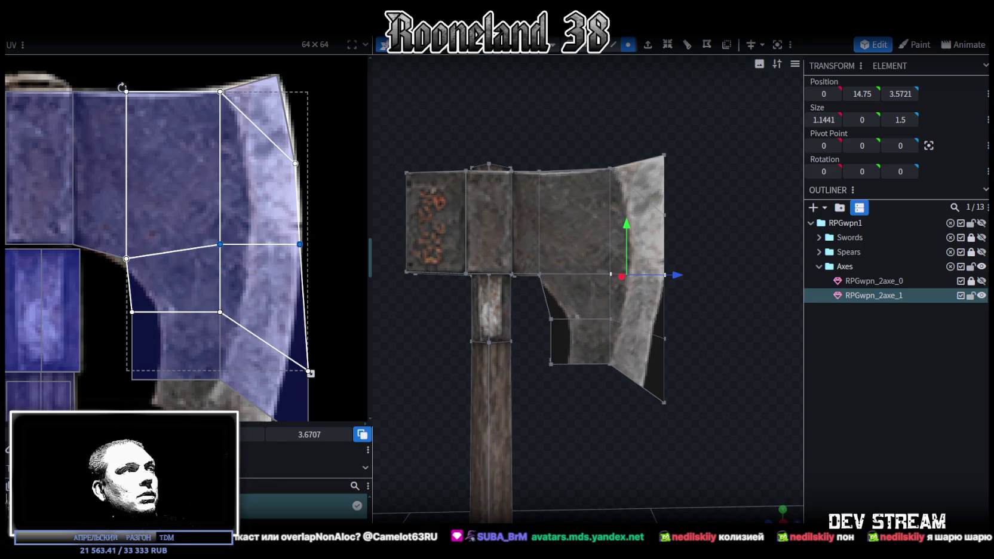
key("Down")
key("Down")
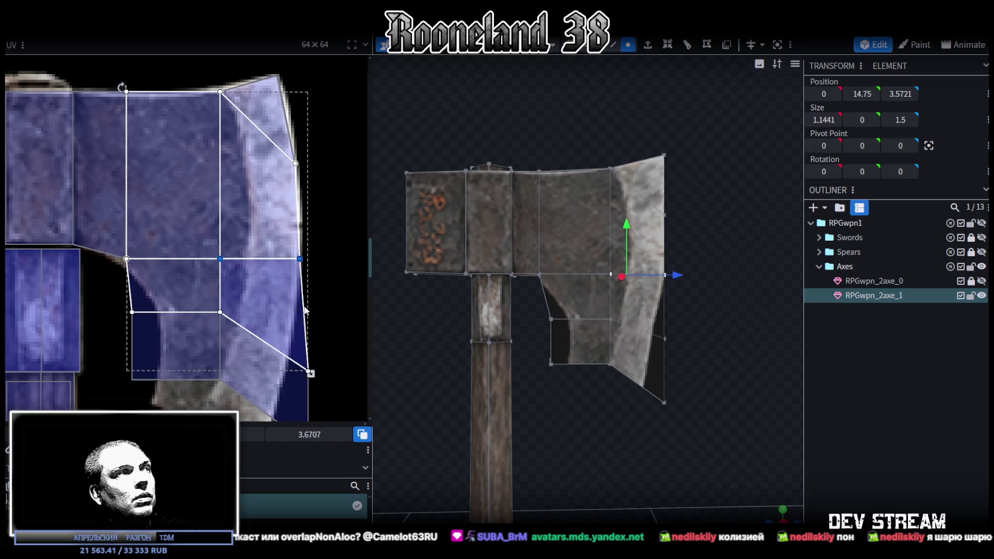
- Lower a long blade edge 0.2, pull the edge vertex in 0.1 and the top tip in 0.7
left_click(636, 274)
left_click_drag(591, 230, 593, 235)
left_click(665, 215)
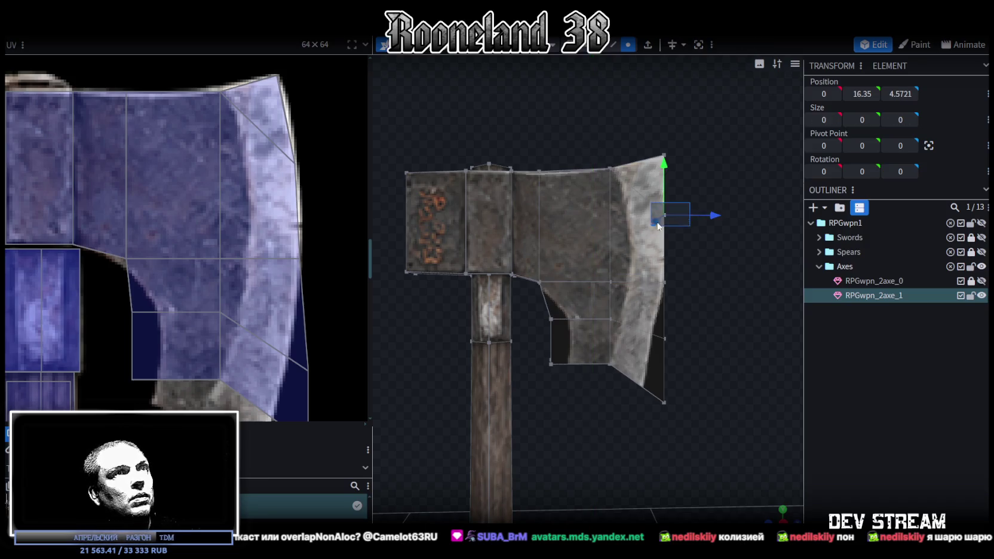
left_click_drag(716, 214, 711, 212)
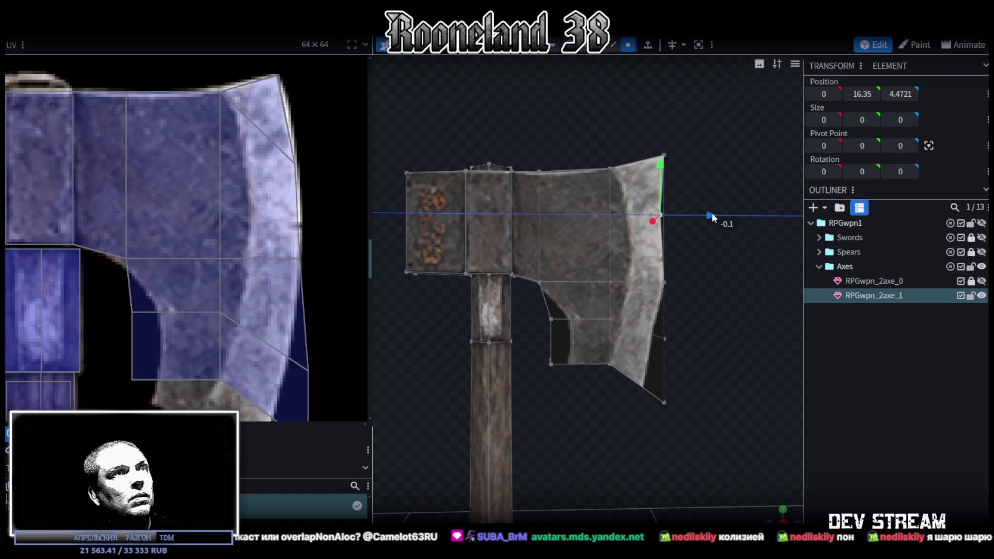
left_click(662, 156)
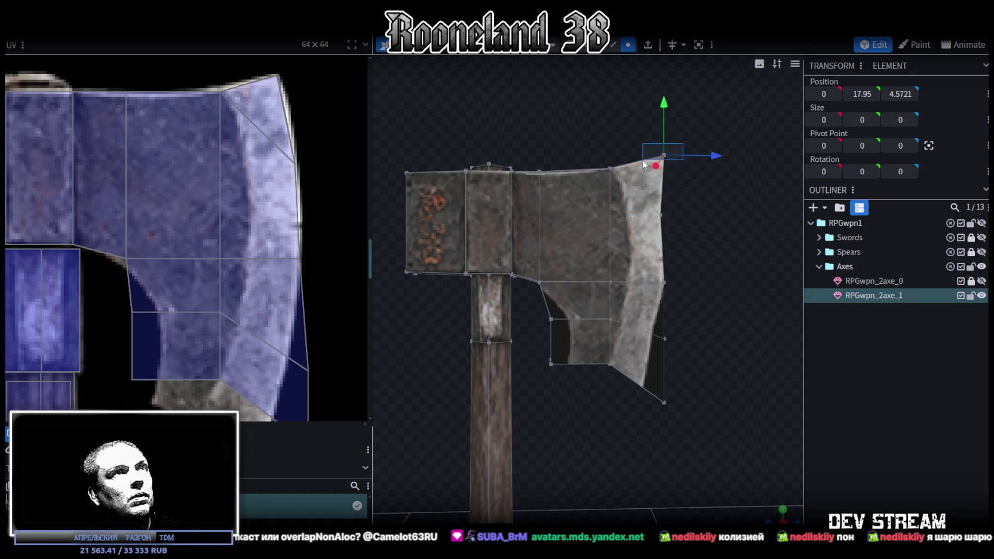
left_click_drag(709, 156, 686, 158)
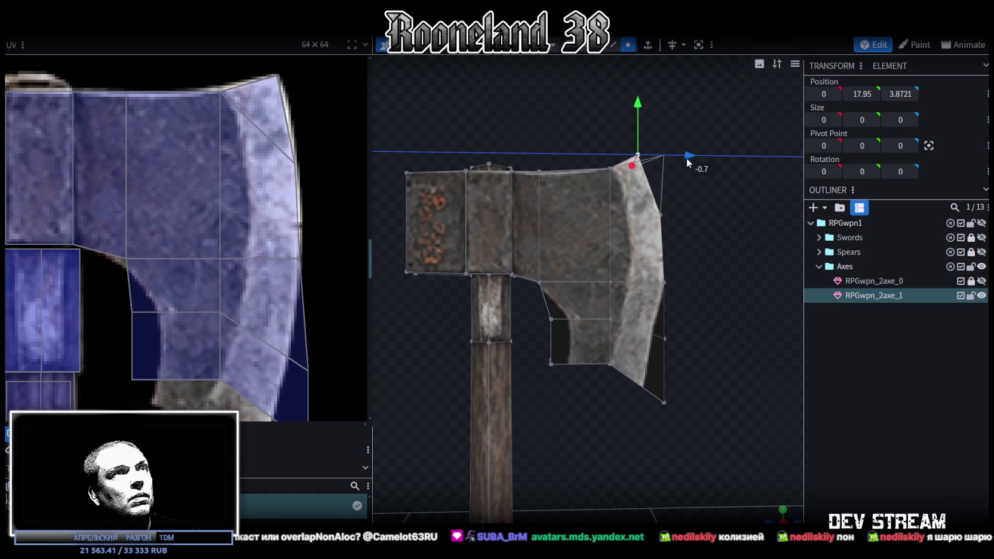
right_click_drag(659, 261, 653, 251)
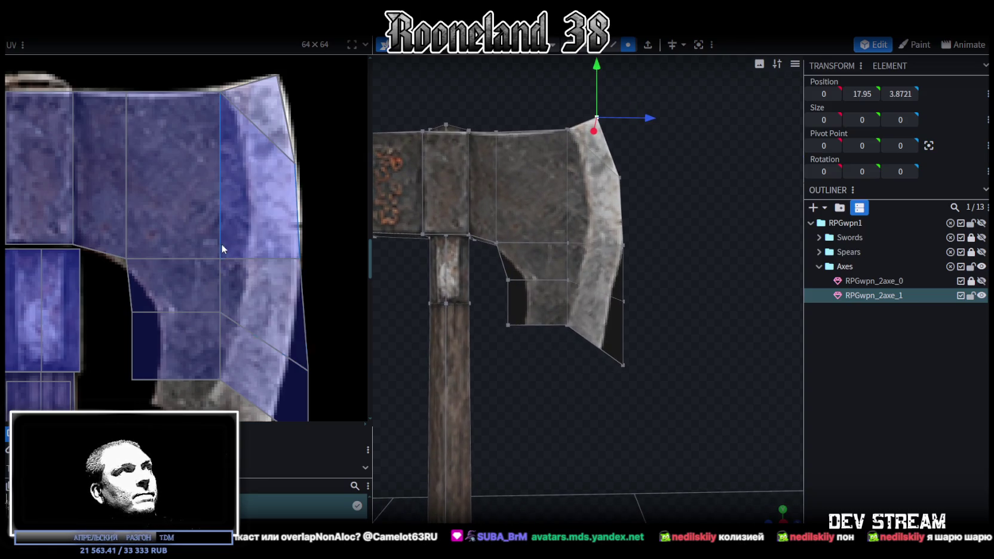
- Stretch the lower blade UV faces over more of the texture and raise their vertices
right_click_drag(236, 280, 226, 273)
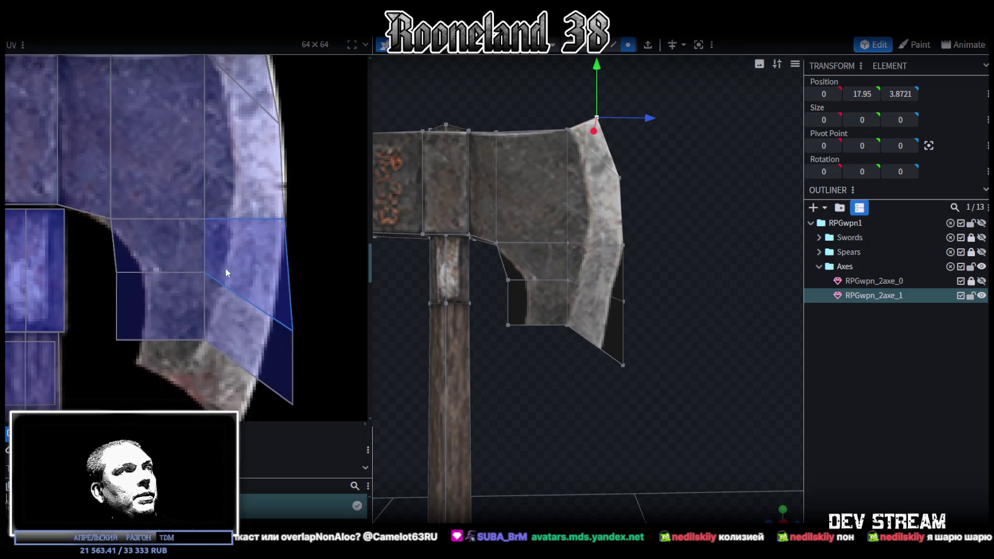
left_click_drag(180, 369, 212, 217)
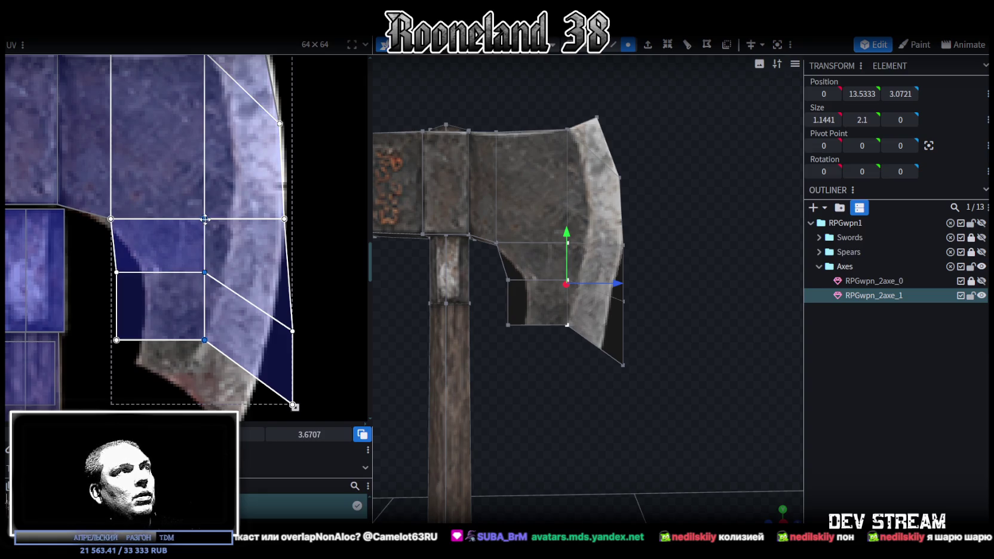
left_click_drag(205, 220, 230, 220)
left_click(230, 219)
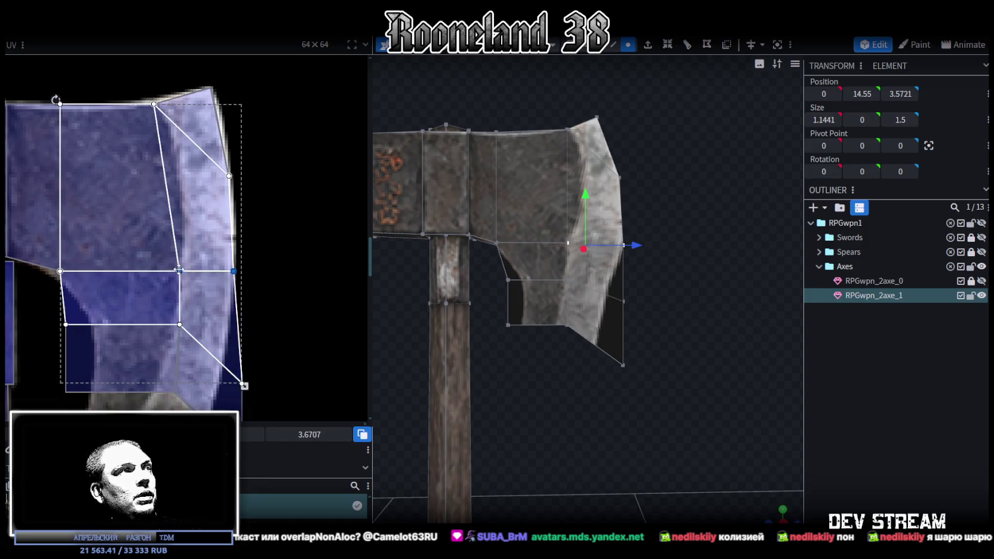
left_click_drag(183, 273, 179, 236)
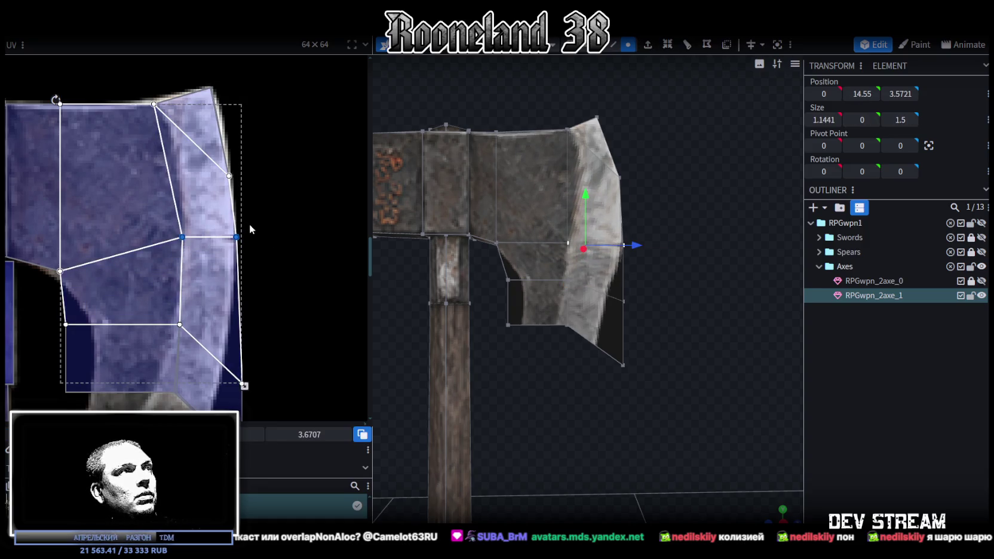
left_click(236, 237)
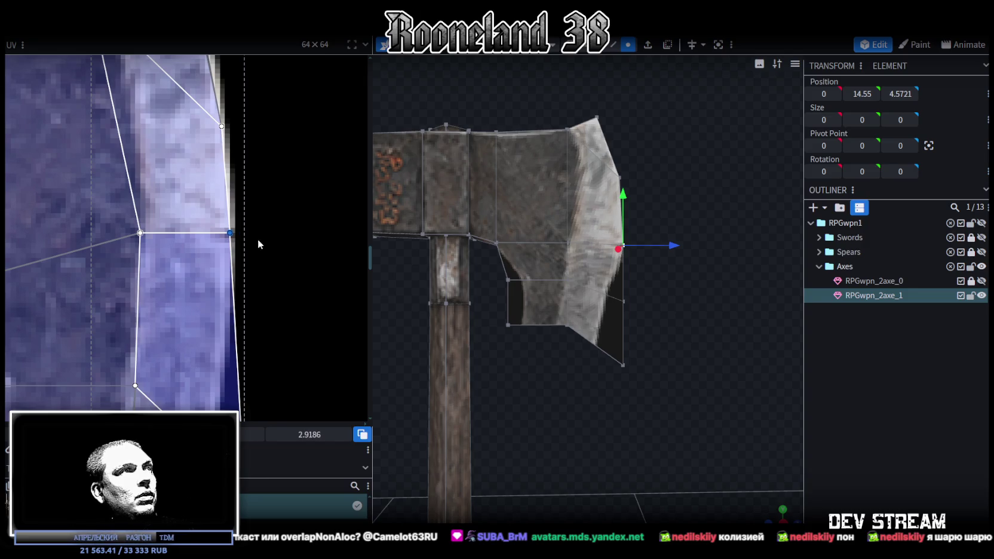
- Move a blade face up and outward, then select the two blade-edge vertices
left_click(549, 243)
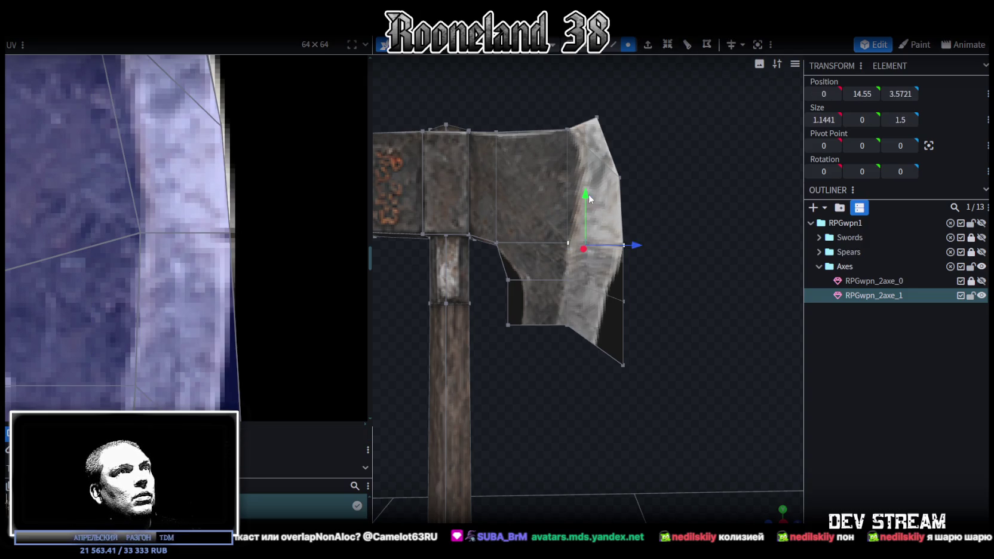
left_click_drag(586, 195, 636, 180)
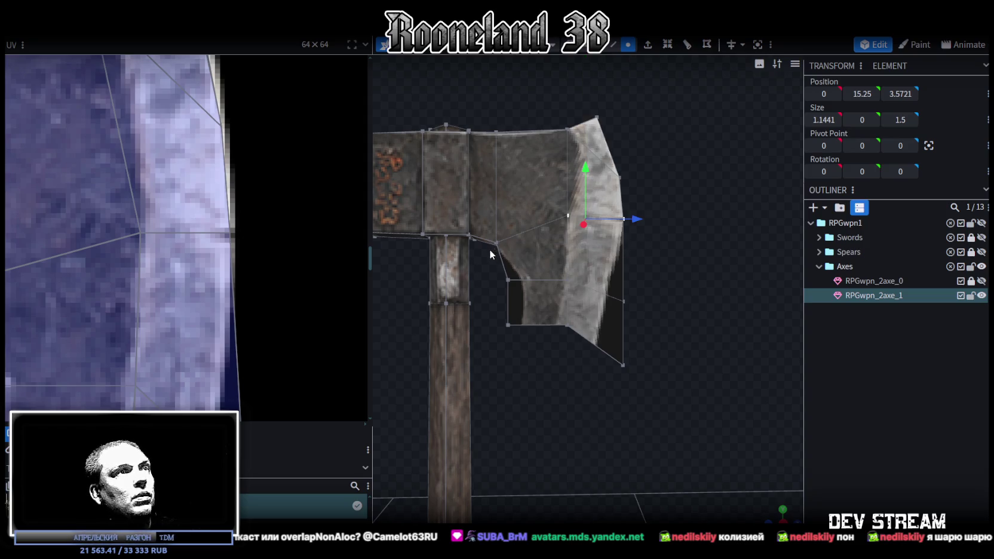
scroll(664, 217, "up", 3)
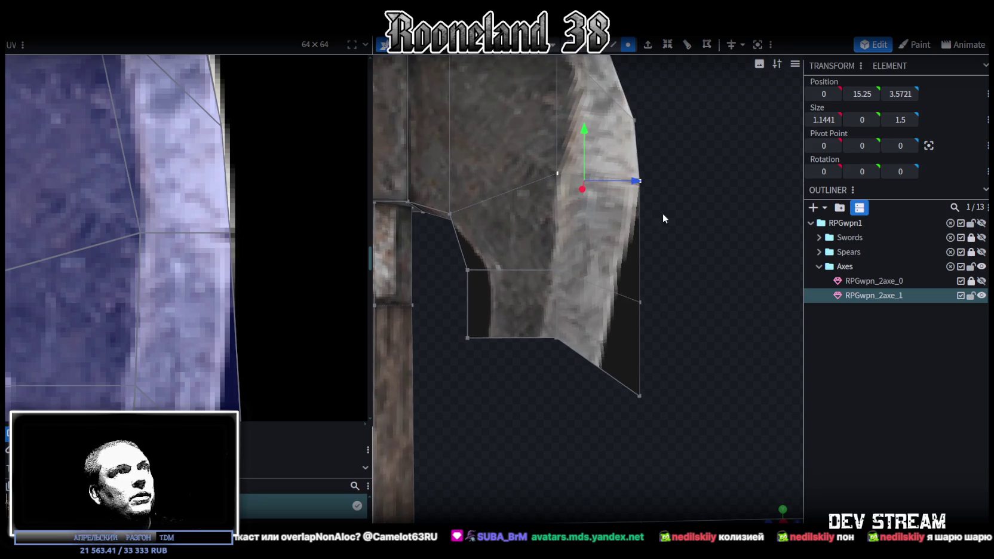
left_click_drag(635, 182, 662, 181)
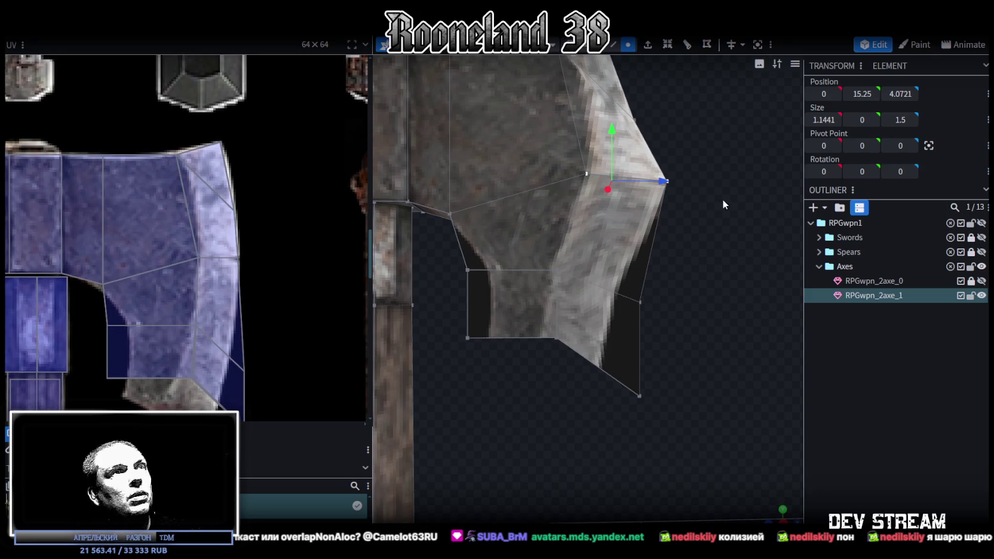
left_click_drag(697, 160, 613, 215)
left_click_drag(694, 179, 688, 183)
key("ctrl+z")
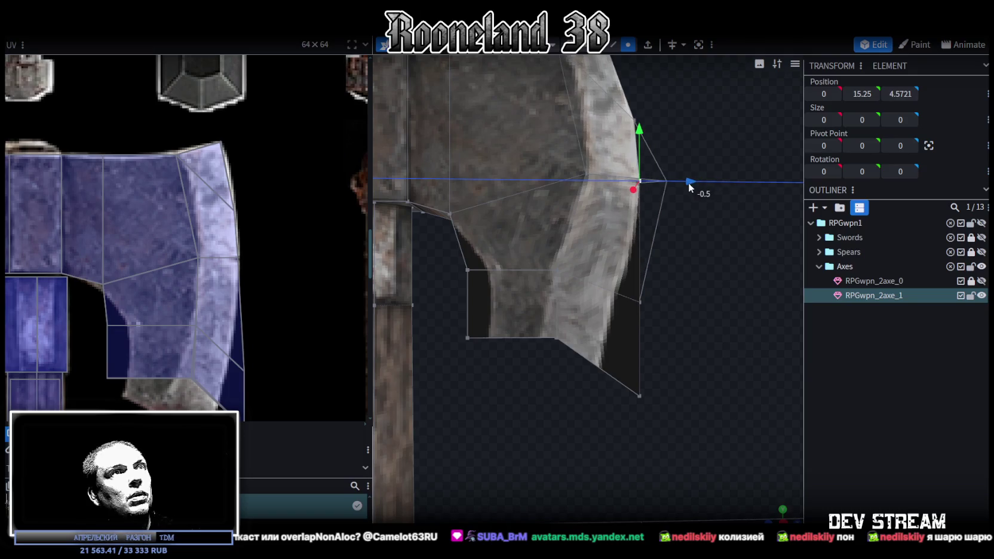
scroll(700, 238, "down", 2)
left_click_drag(613, 267, 500, 218)
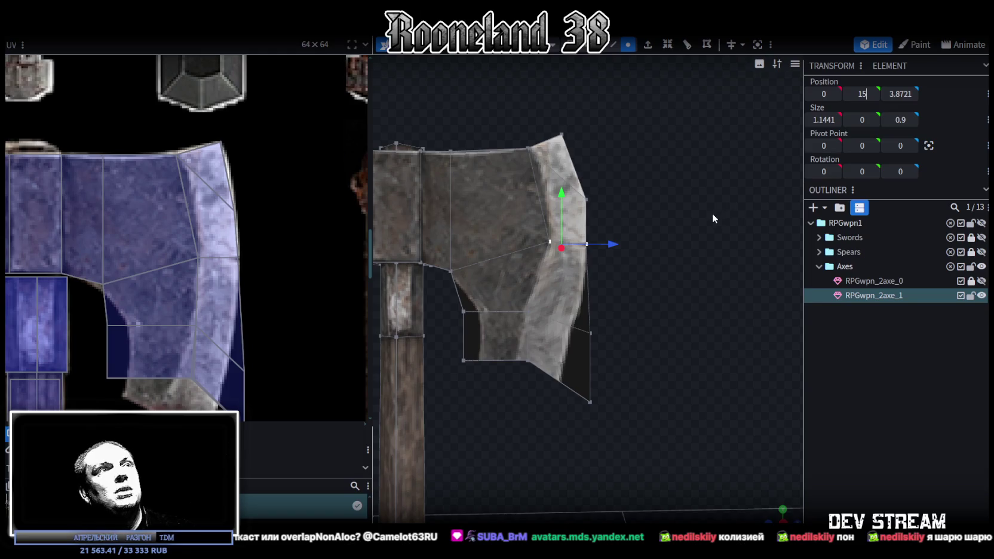
- Set the edge vertices to height 15 and nudge them slightly up and outward
key("Return")
left_click_drag(561, 200, 564, 193)
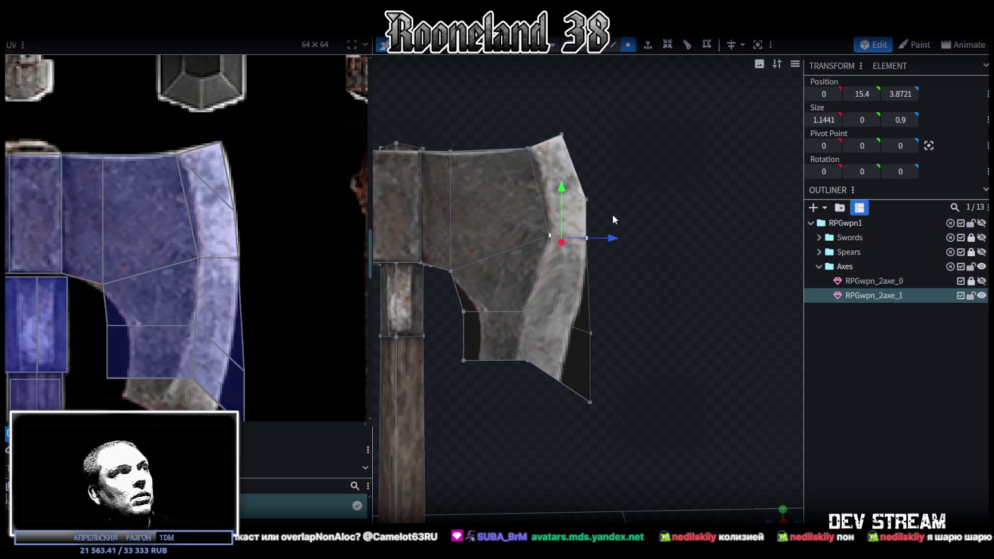
left_click_drag(613, 239, 616, 236)
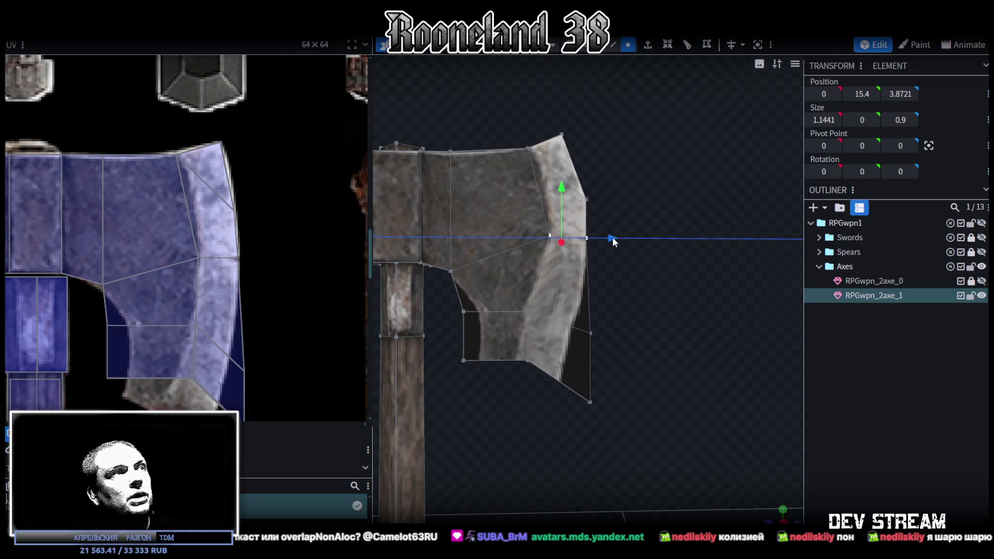
scroll(614, 239, "up", 3)
right_click_drag(619, 239, 672, 278)
- Merge the edge vertices, raise the merged vertex to 16.95 height, and match its UV
key("m")
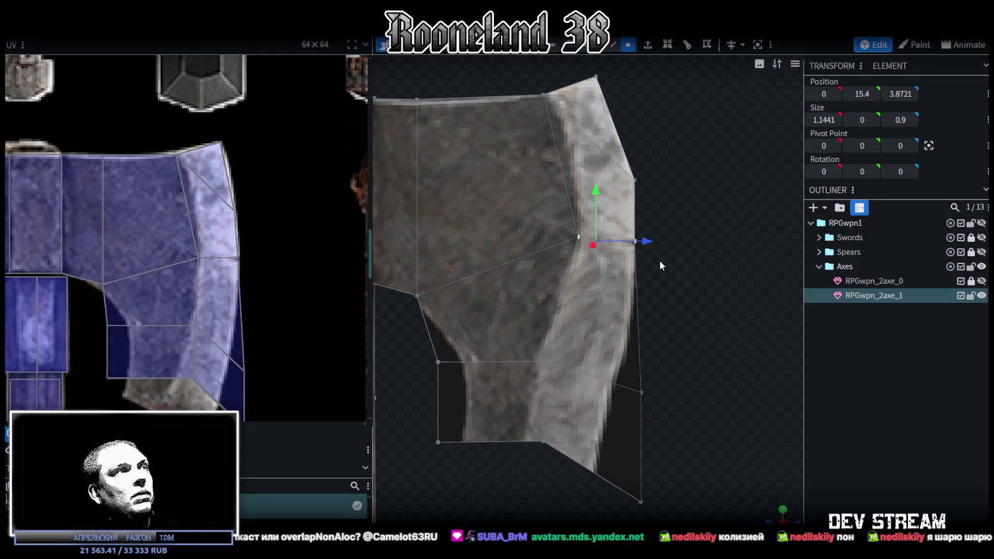
left_click(685, 241)
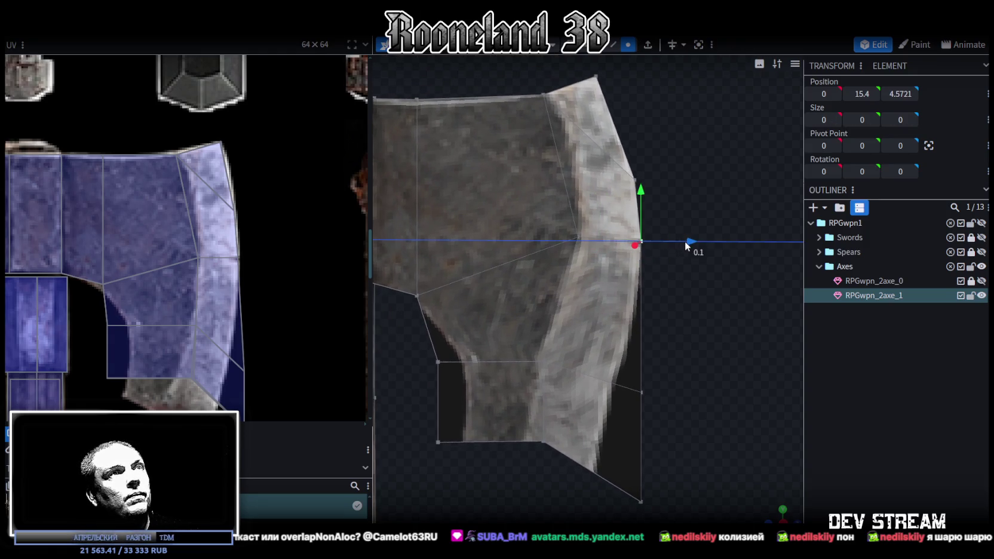
left_click_drag(635, 189, 630, 116)
left_click_drag(685, 173, 674, 168)
left_click(216, 202)
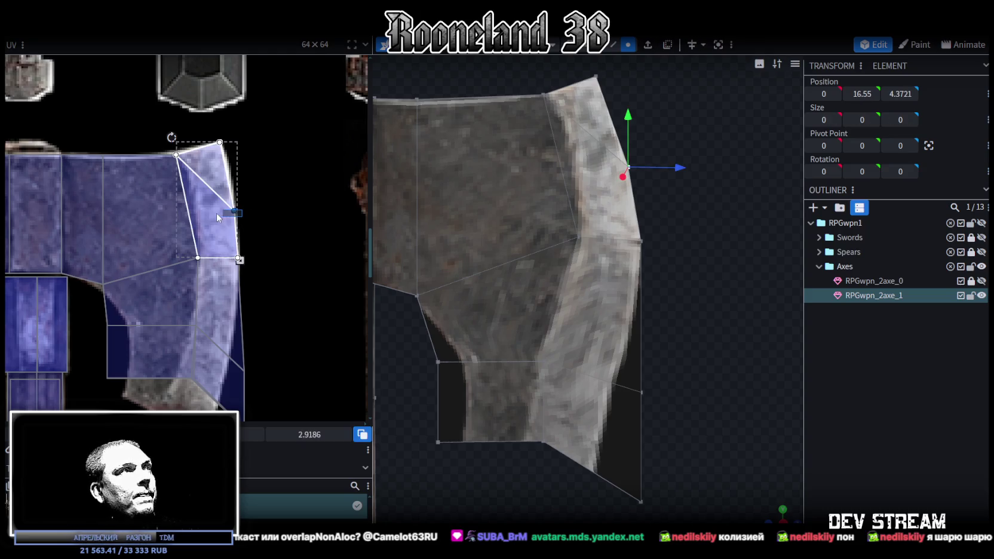
scroll(233, 192, "up", 2)
left_click_drag(231, 226, 228, 189)
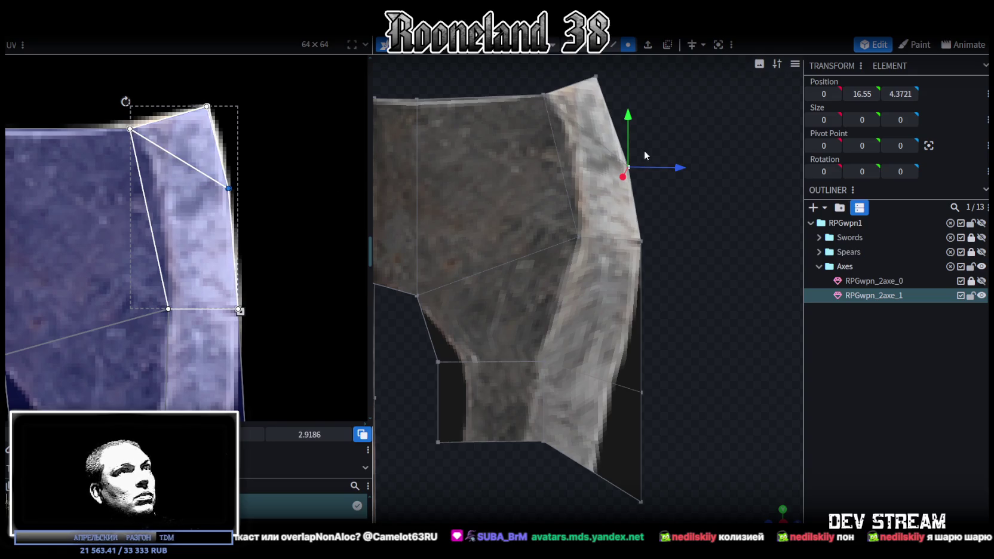
left_click_drag(627, 116, 628, 97)
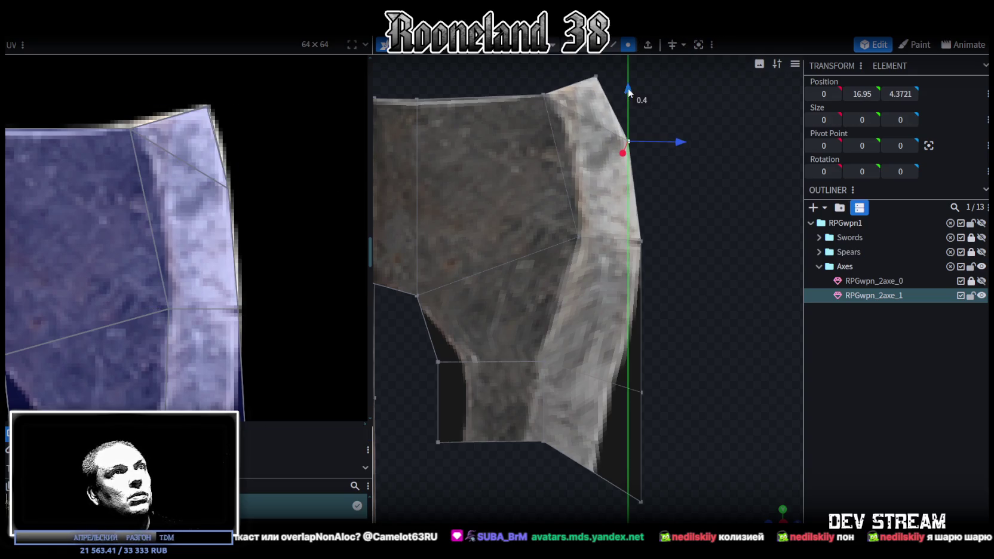
- Adjust the UV vertices to narrow the lower inner blade face's UV
mouse_move(680, 142)
left_mouse_down()
mouse_move(643, 167)
mouse_move(652, 189)
mouse_move(645, 165)
mouse_move(618, 219)
left_mouse_up()
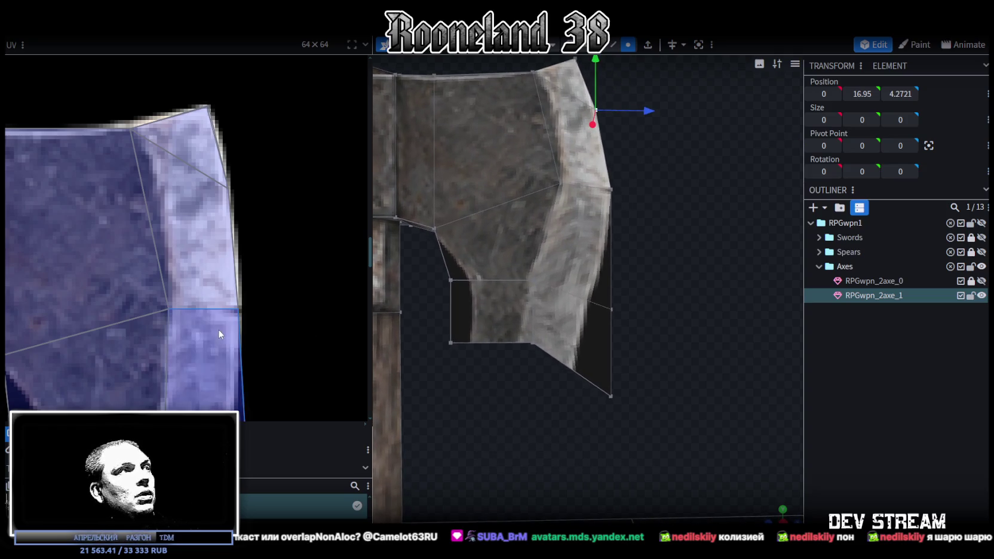
scroll(218, 329, "down", 4)
scroll(176, 266, "up", 3)
mouse_move(150, 234)
left_mouse_down()
mouse_move(177, 262)
mouse_move(197, 254)
left_mouse_up()
left_click(181, 347)
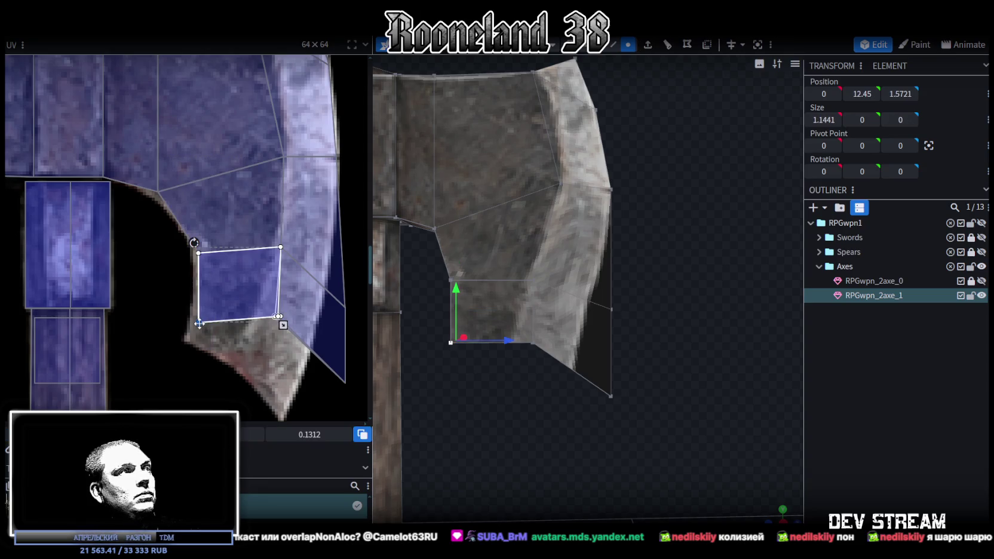
- Rotate the lower blade face's UV right and drag its vertices down onto the axe-head texture
left_click_drag(198, 323, 188, 340)
middle_click_drag(264, 347, 202, 360)
left_click(234, 324)
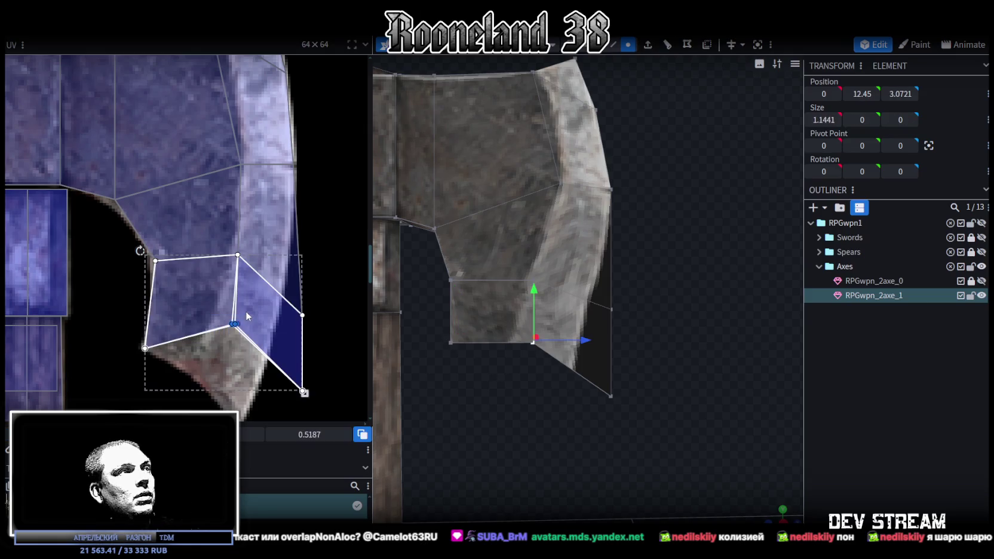
right_click(233, 325)
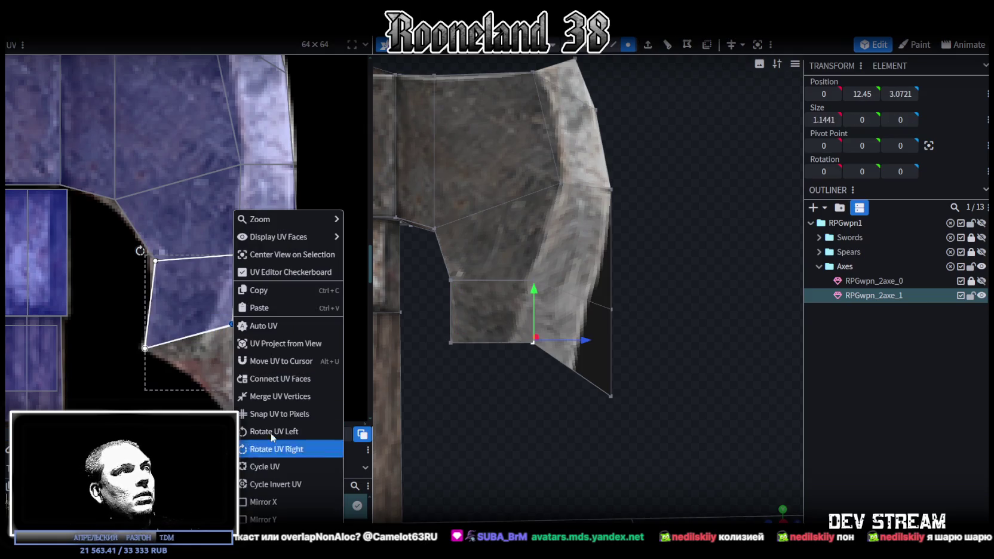
left_click(267, 396)
left_click_drag(234, 324, 186, 367)
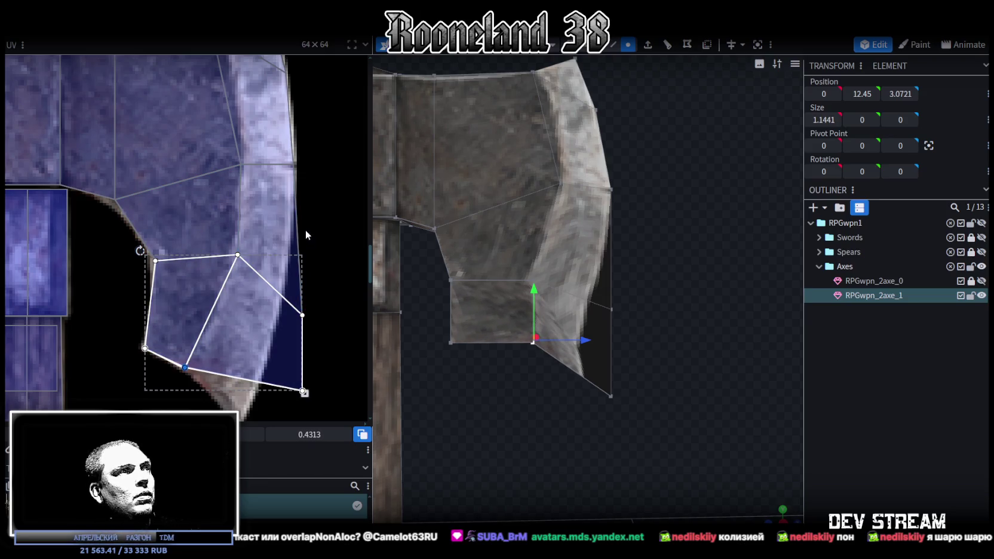
- Align the UV vertex shared by the lower and upper faces onto the texture seam
left_click(197, 215, "shift")
left_click_drag(237, 255, 226, 259)
left_click_drag(134, 276, 236, 250)
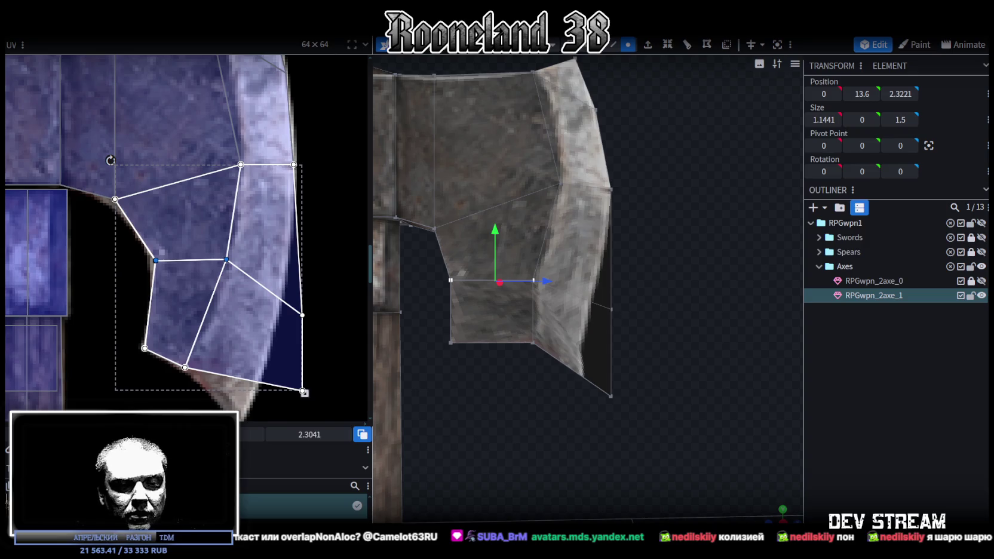
left_click_drag(310, 434, 304, 435)
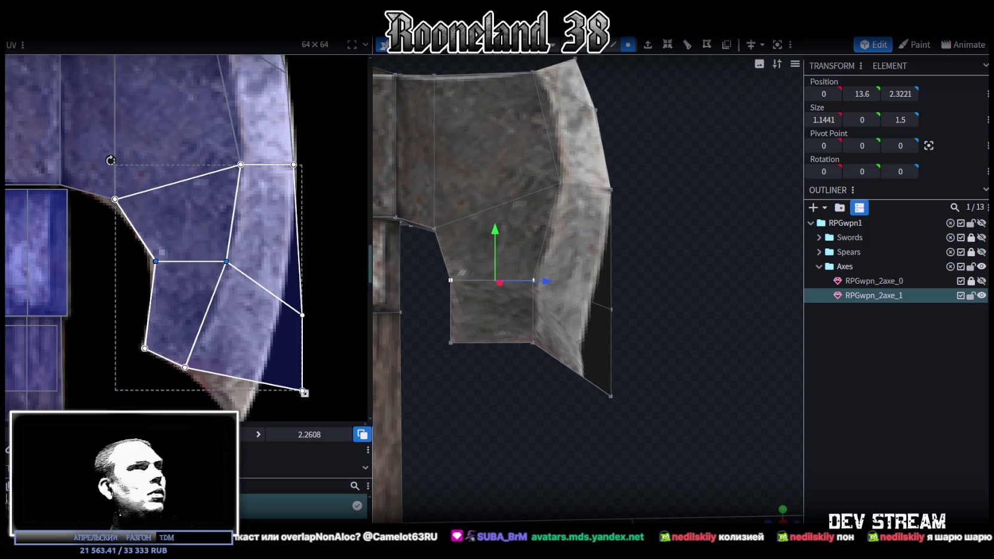
left_click_drag(435, 378, 649, 333)
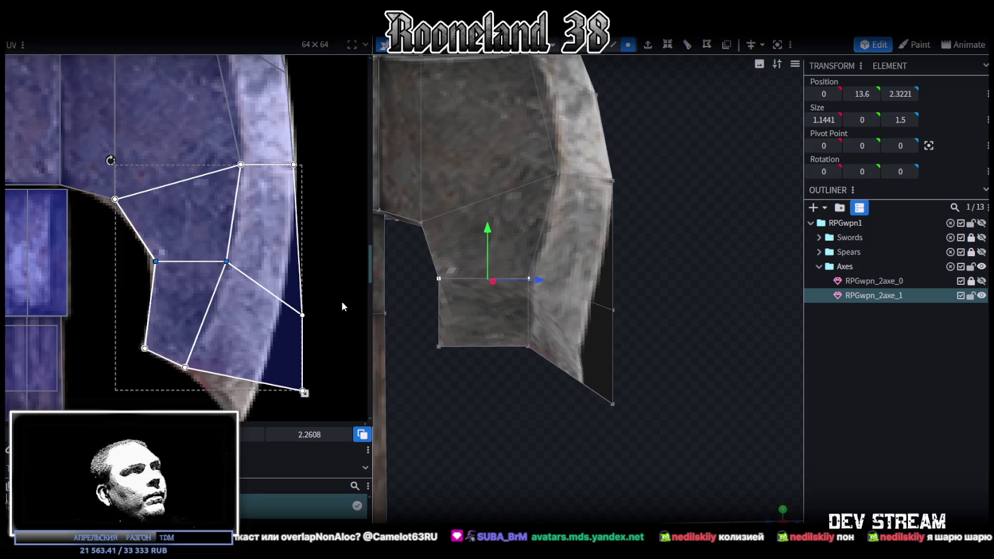
- Reshape the lower blade-edge strip's UV so its bottom corner lands on the blade tip
left_click(313, 317)
left_click_drag(302, 314, 282, 290)
left_click(282, 290)
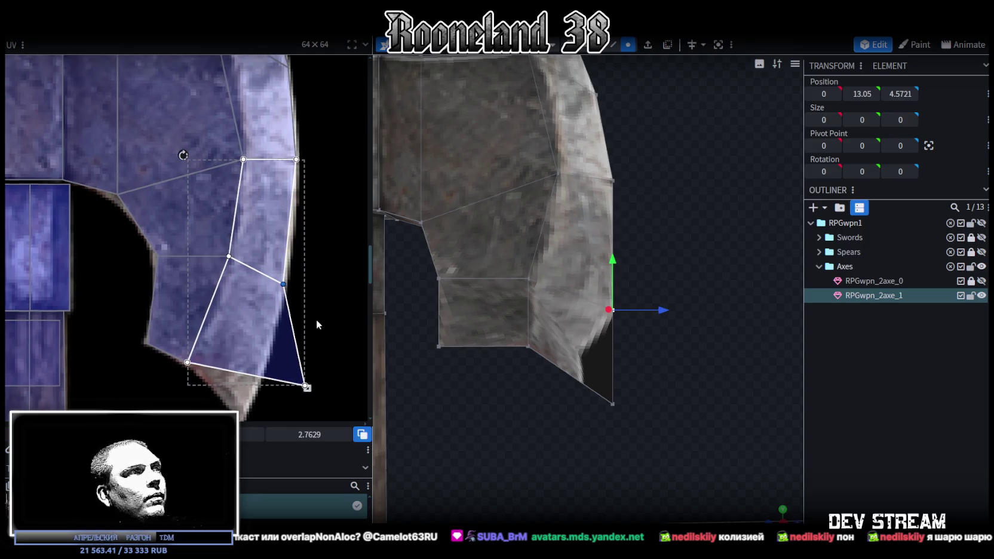
left_click_drag(323, 327, 263, 360)
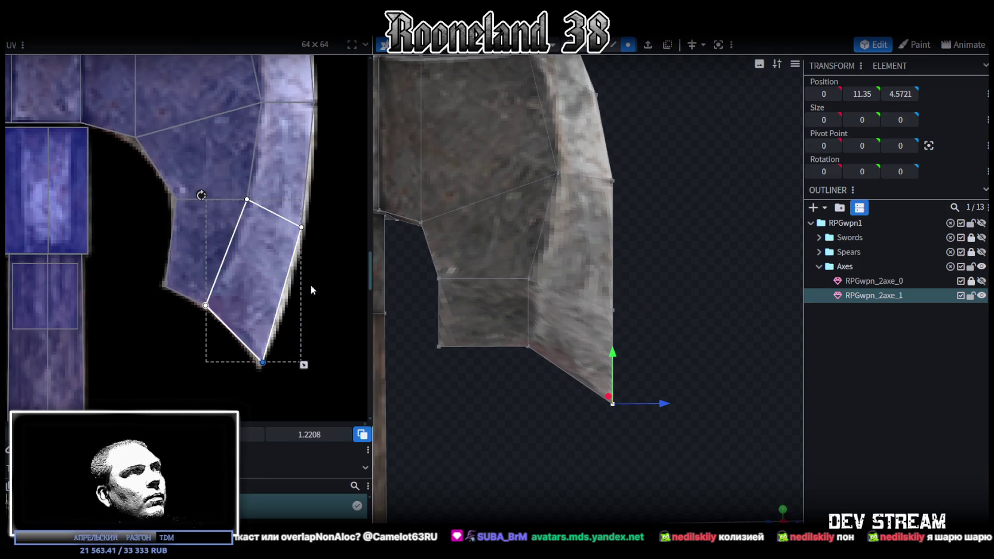
left_click(280, 161, "shift")
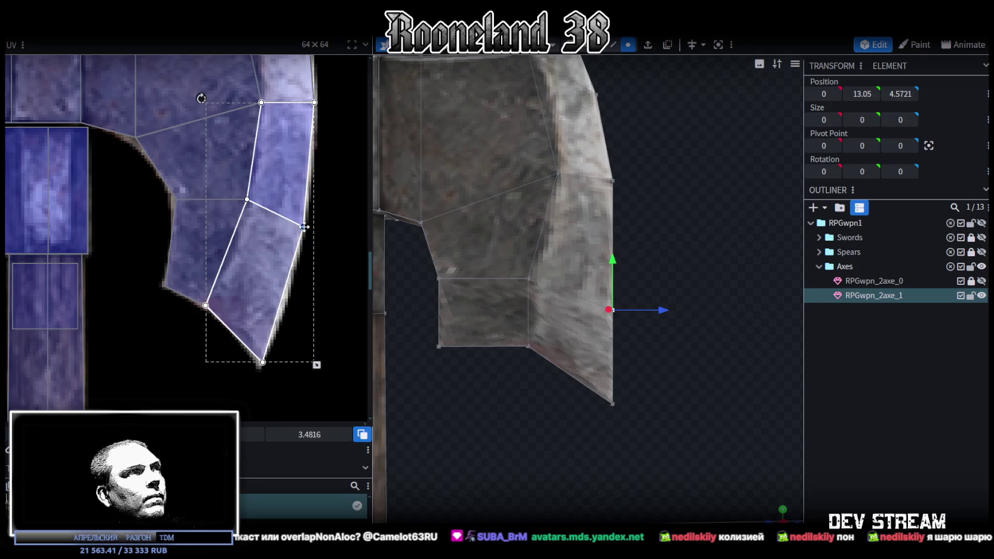
scroll(310, 236, "down", 2)
scroll(310, 239, "down", 1)
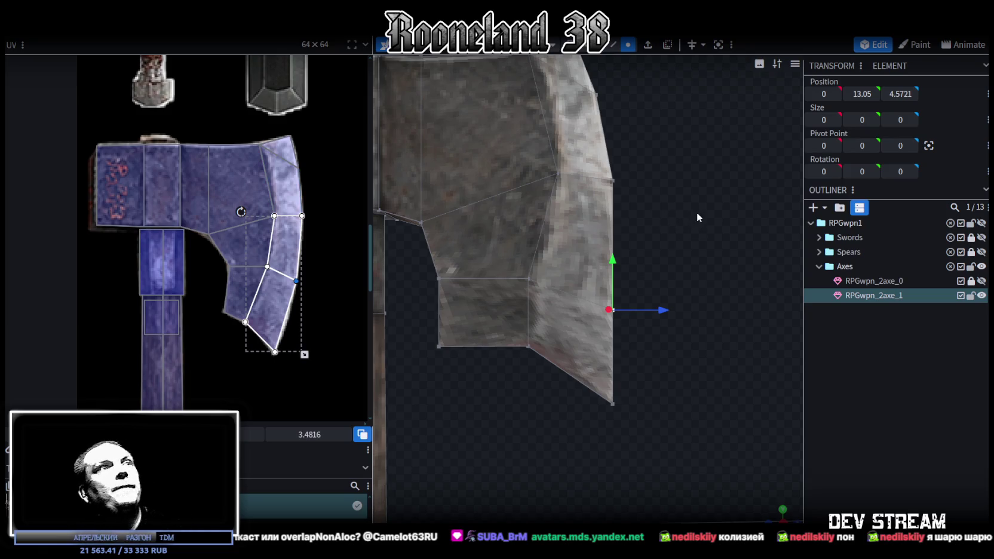
scroll(697, 212, "down", 5)
- Push the lower inner blade face toward the cutting edge, undoing one overshoot
left_click(534, 297)
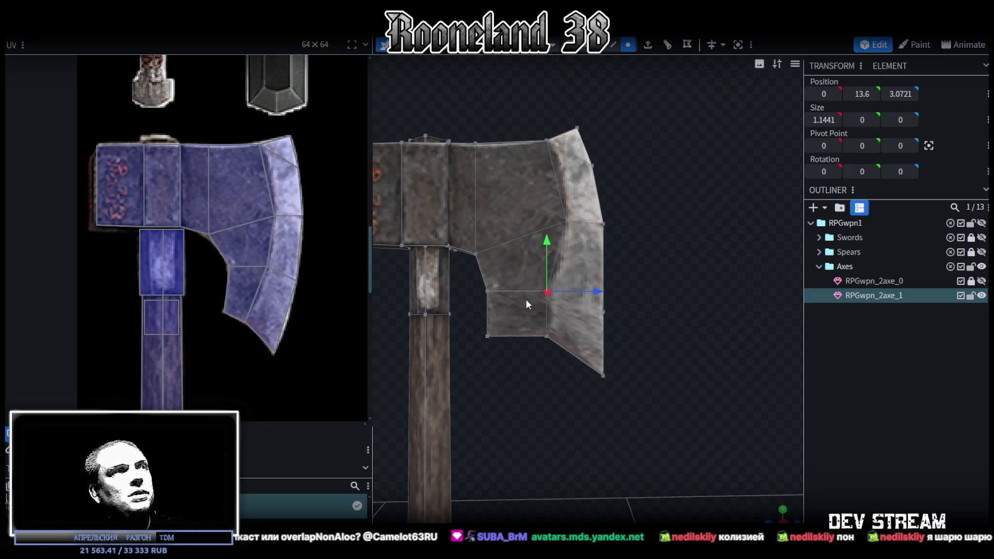
left_click_drag(599, 292, 609, 292)
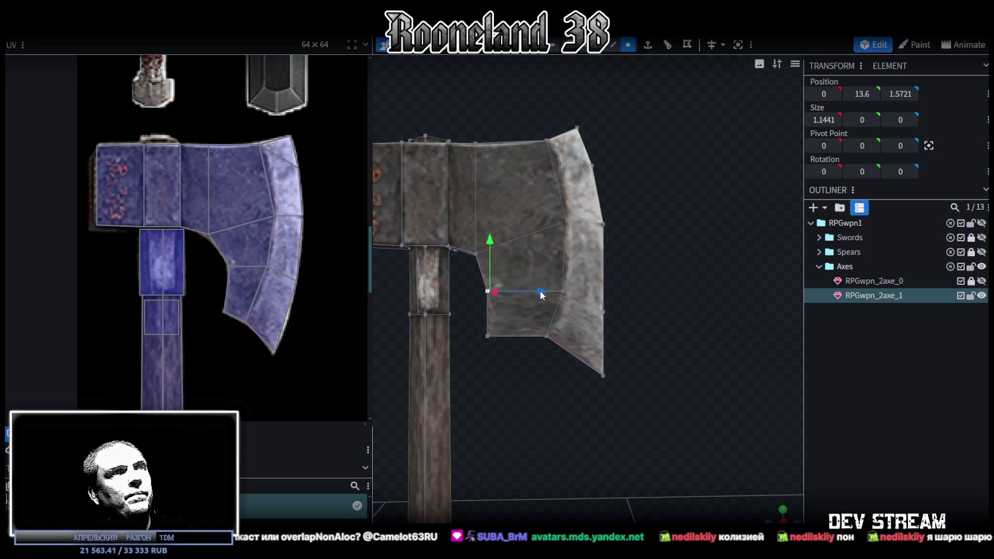
left_click_drag(541, 294, 565, 293)
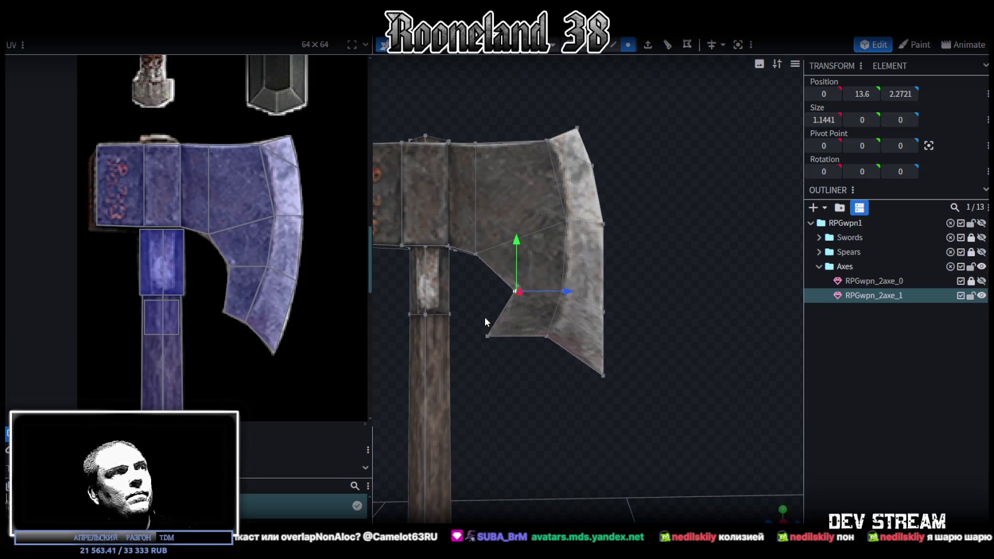
key("ctrl+z")
key("ctrl+z")
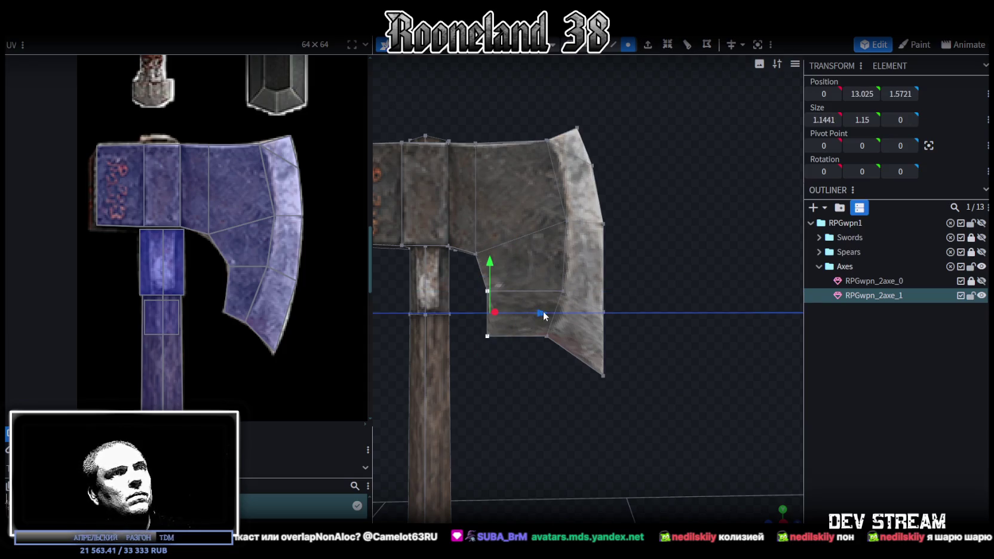
left_click_drag(542, 313, 558, 314)
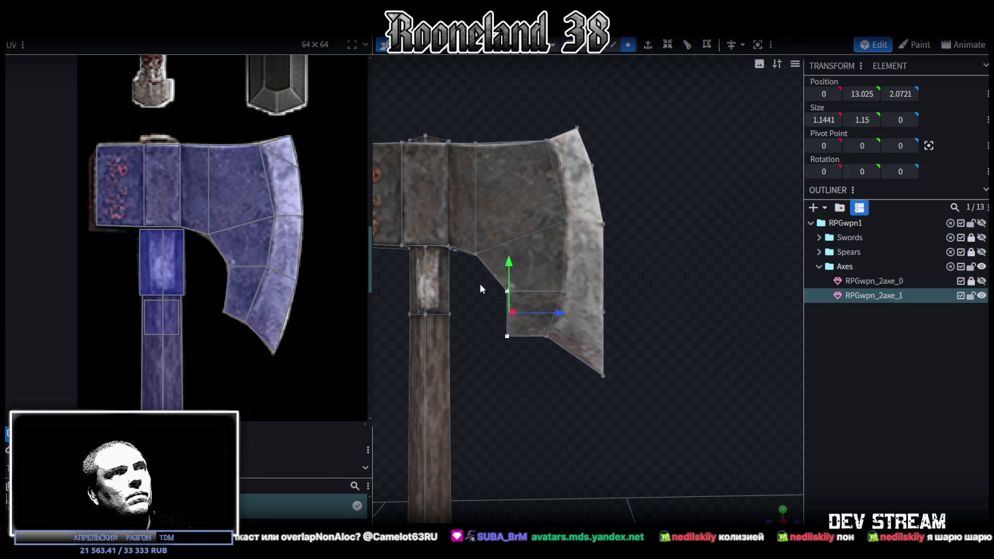
- Adjust the notch's lower edge, upper edge and lower-left corner to slope outward
left_click(514, 291)
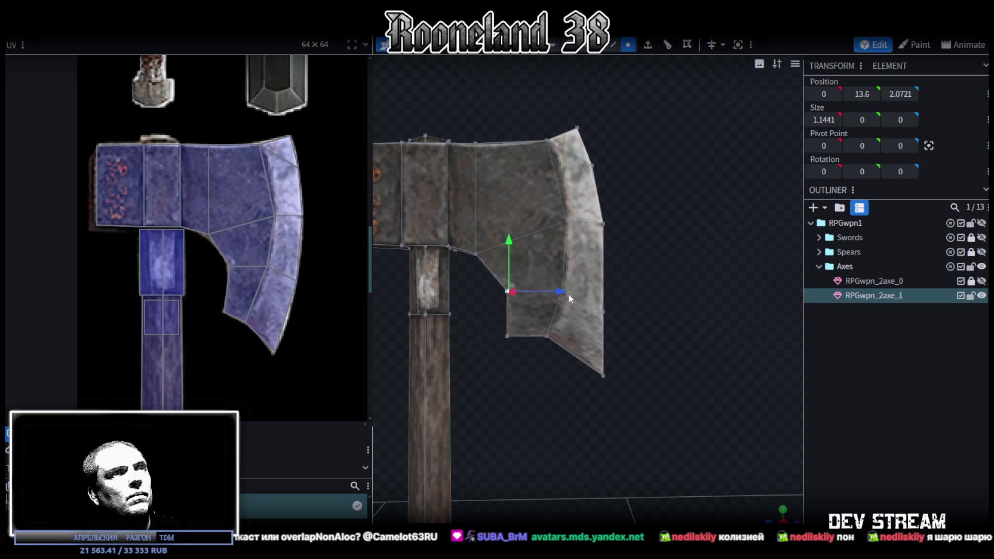
left_click_drag(560, 294, 550, 297)
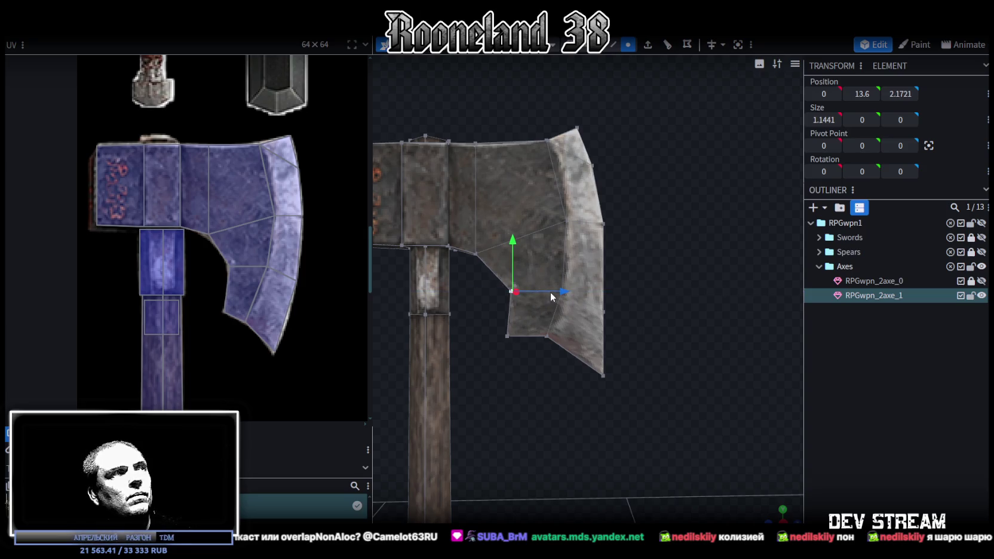
left_click(540, 293)
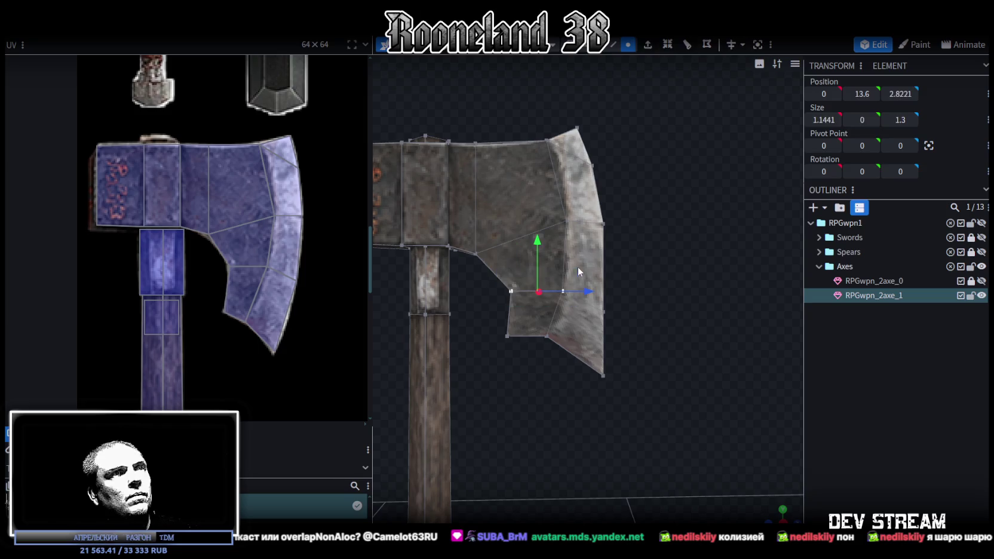
left_click_drag(540, 245, 538, 244)
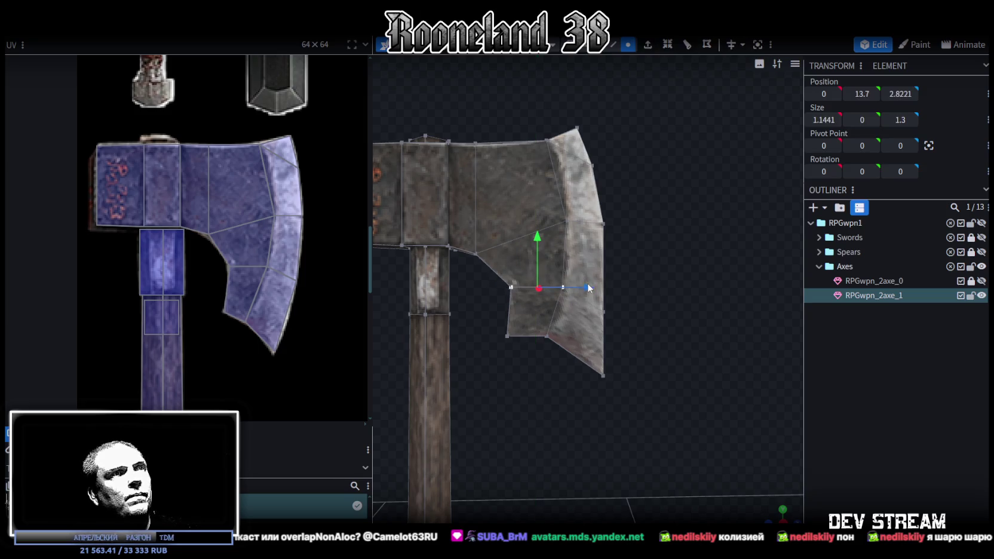
left_click_drag(588, 288, 573, 295)
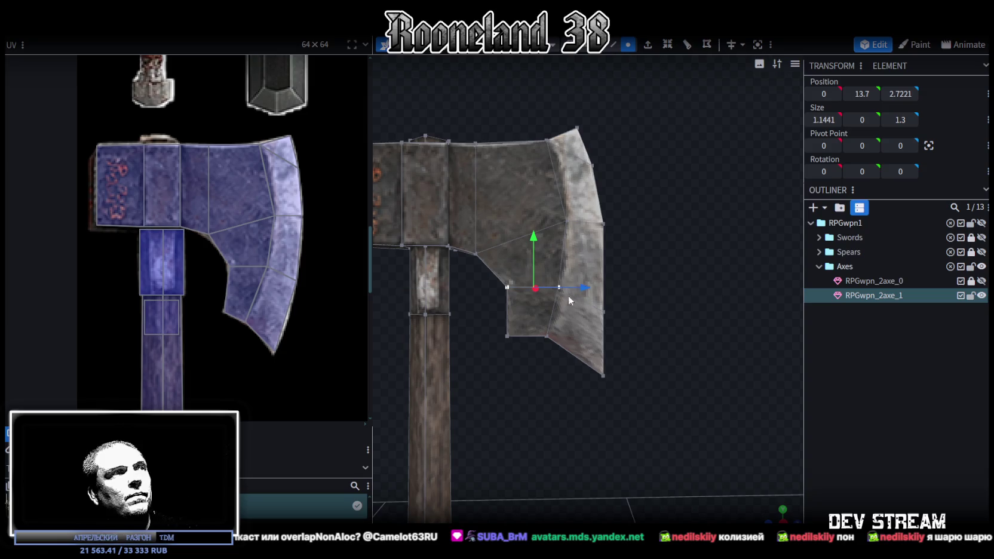
left_click(507, 336)
left_click_drag(509, 293, 511, 283)
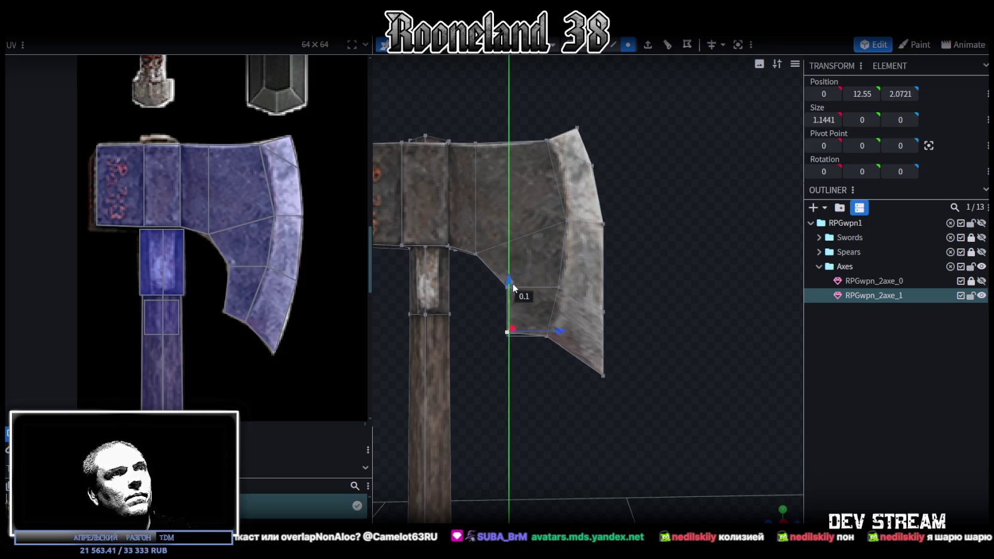
left_click_drag(559, 327, 573, 328)
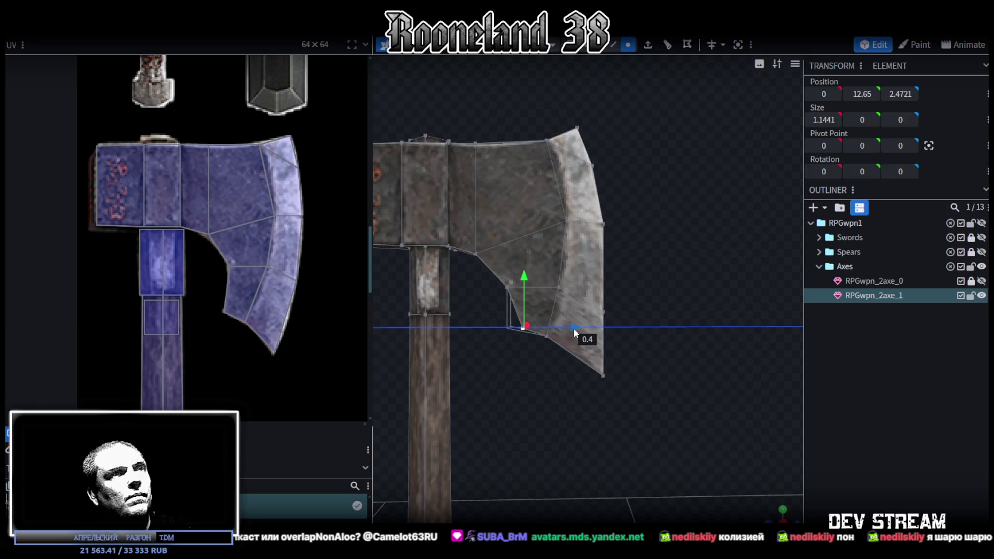
- Pull the bottom vertices and bottom tip back to 11.35 height and 3.7721 depth
scroll(491, 358, "up", 2)
scroll(507, 396, "up", 2)
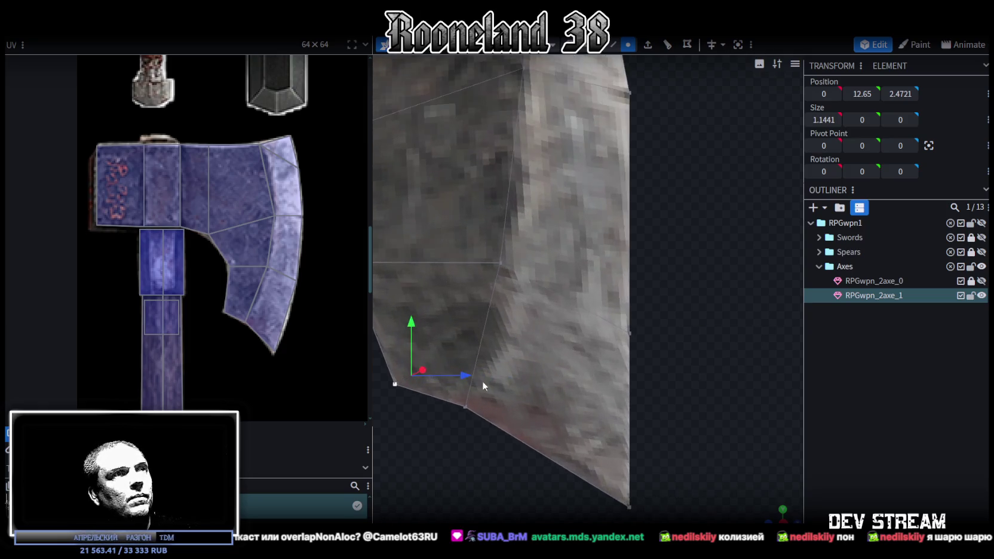
scroll(482, 380, "up", 2)
middle_click_drag(580, 349, 580, 371)
left_click_drag(437, 432, 604, 310)
left_click_drag(596, 368, 551, 371)
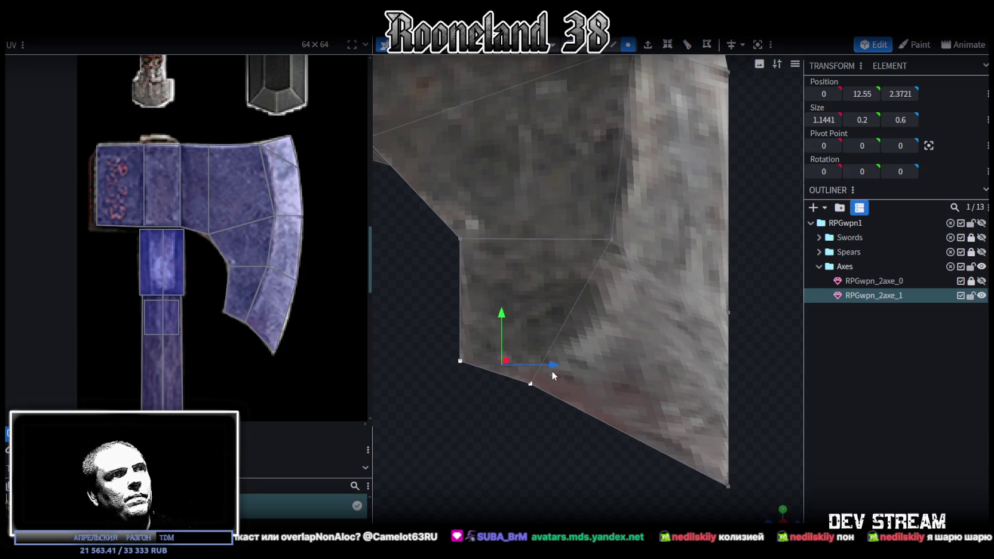
scroll(600, 387, "down", 4)
left_click(652, 385)
left_click_drag(697, 383, 669, 385)
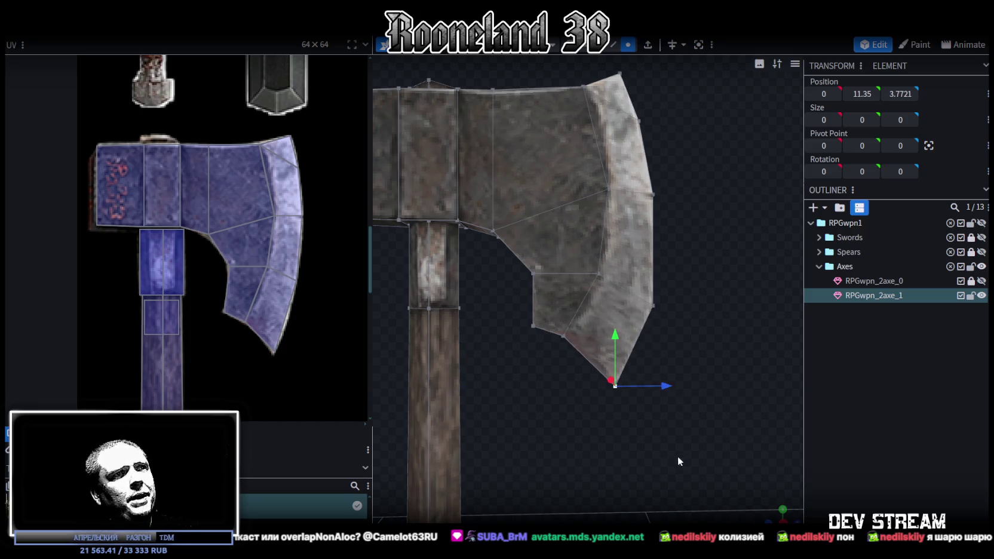
- Raise two lower blade vertices slightly and pull them back toward the handle
left_click_drag(679, 459, 607, 250)
left_click_drag(630, 291, 626, 283)
left_click_drag(680, 338, 665, 332)
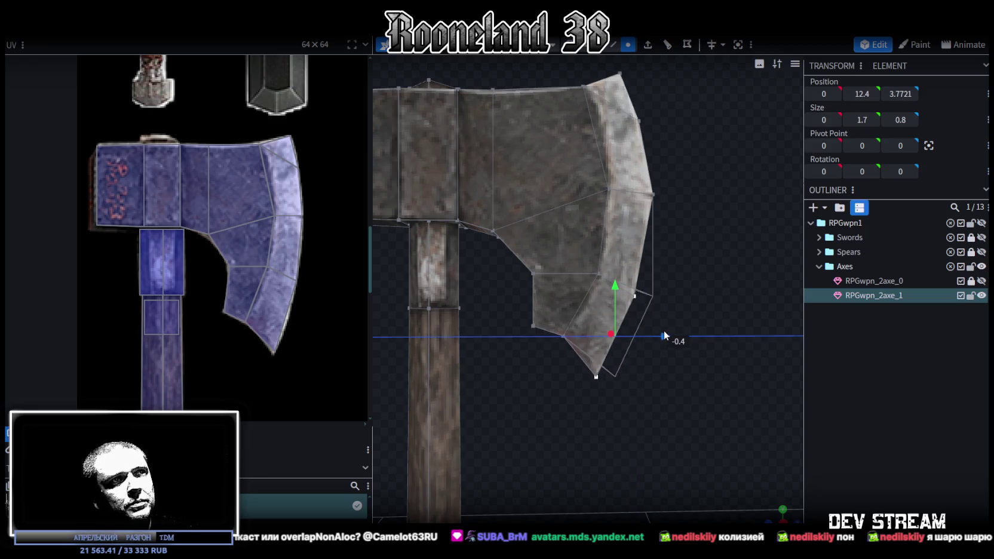
scroll(671, 281, "up", 1)
scroll(677, 313, "up", 1)
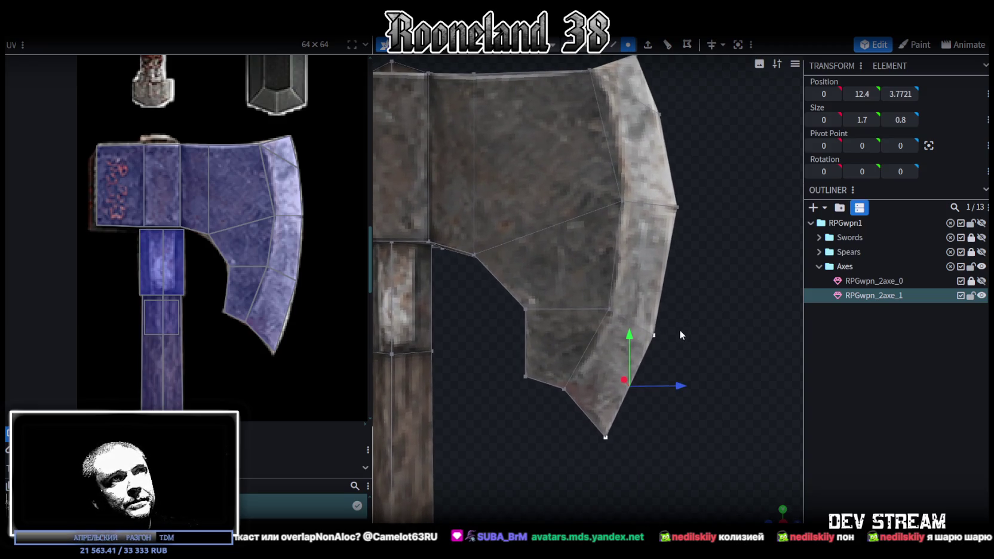
- Drag the bottom tip vertex downward to lengthen the blade's lower point
left_click(606, 437)
left_click_drag(606, 392, 606, 372)
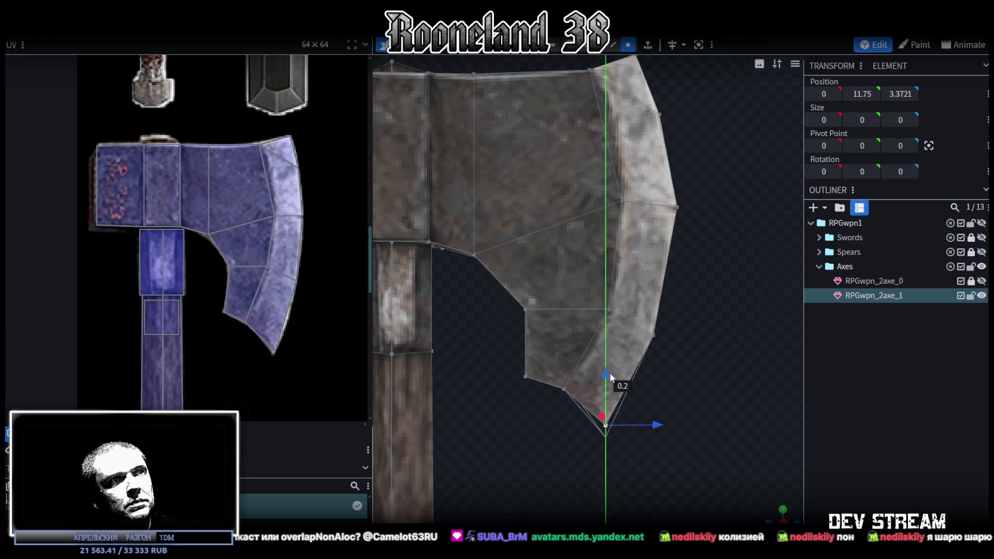
left_click_drag(661, 423, 651, 420)
left_click_drag(599, 371, 596, 419)
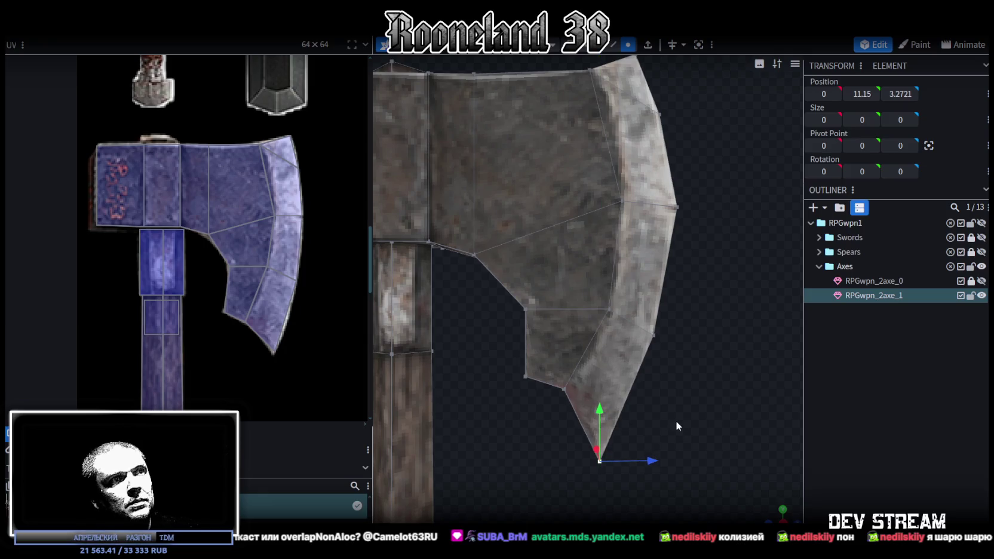
scroll(676, 421, "down", 1)
scroll(681, 396, "down", 1)
- Raise the blade's top tip vertex to 18.25 height at 3.7721 depth
left_click(605, 231)
left_click_drag(606, 190, 598, 168)
left_click_drag(657, 220, 652, 222)
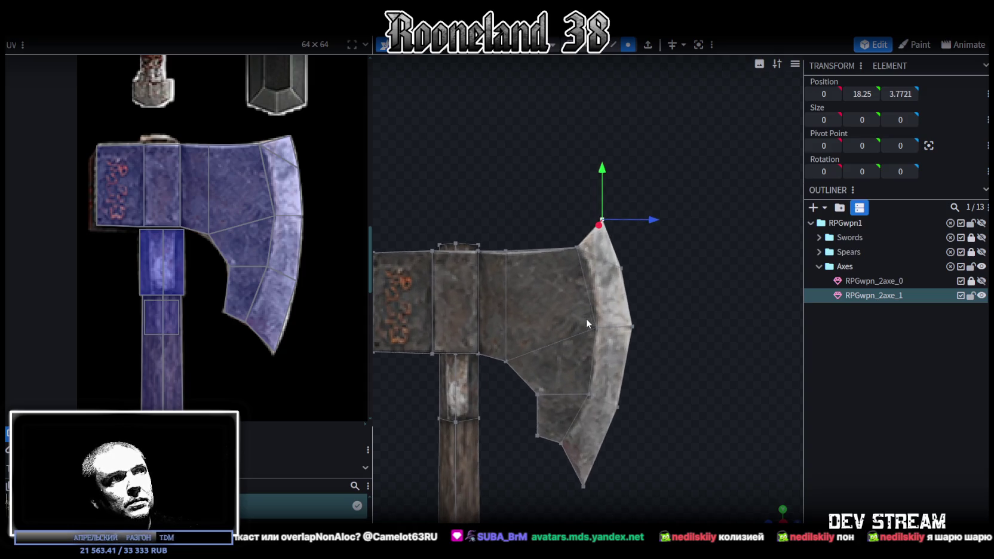
scroll(587, 319, "down", 2)
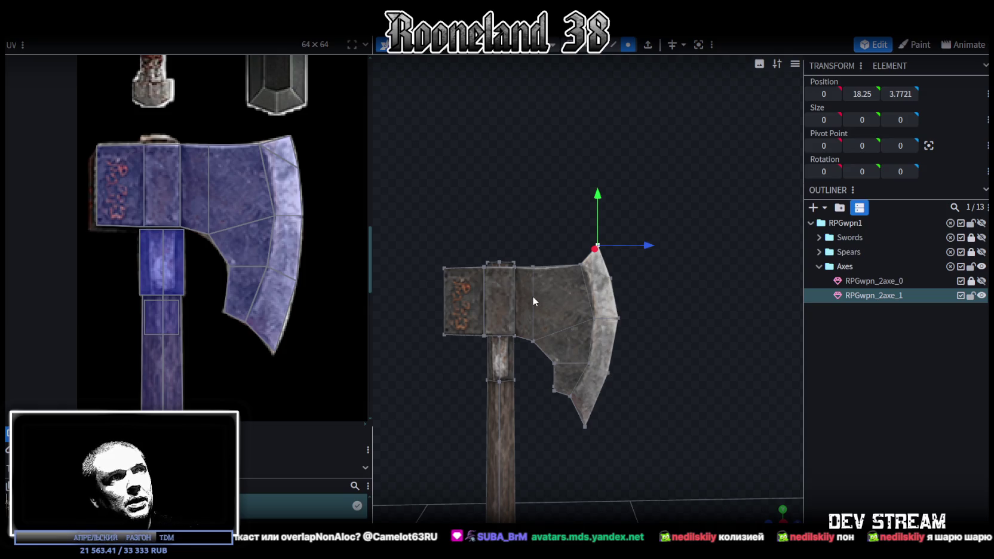
mouse_move(775, 514)
left_mouse_down()
mouse_move(666, 369)
mouse_move(687, 328)
mouse_move(720, 327)
mouse_move(665, 249)
mouse_move(644, 301)
mouse_move(609, 322)
mouse_move(631, 332)
left_mouse_up()
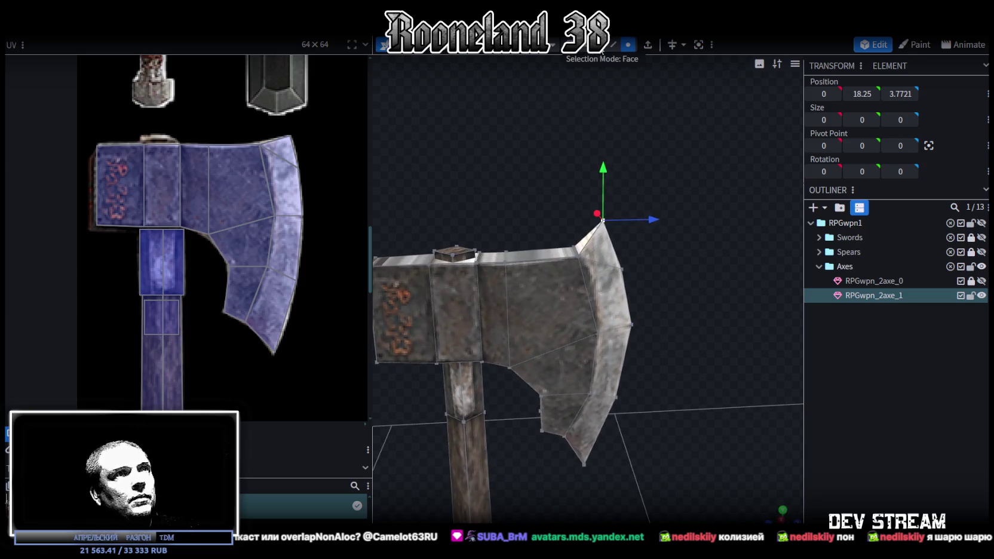
left_click(493, 309)
- Split the upper blade faces into a separate mesh, RPGwpn_2axe_1_selection
left_click_drag(683, 264, 646, 276)
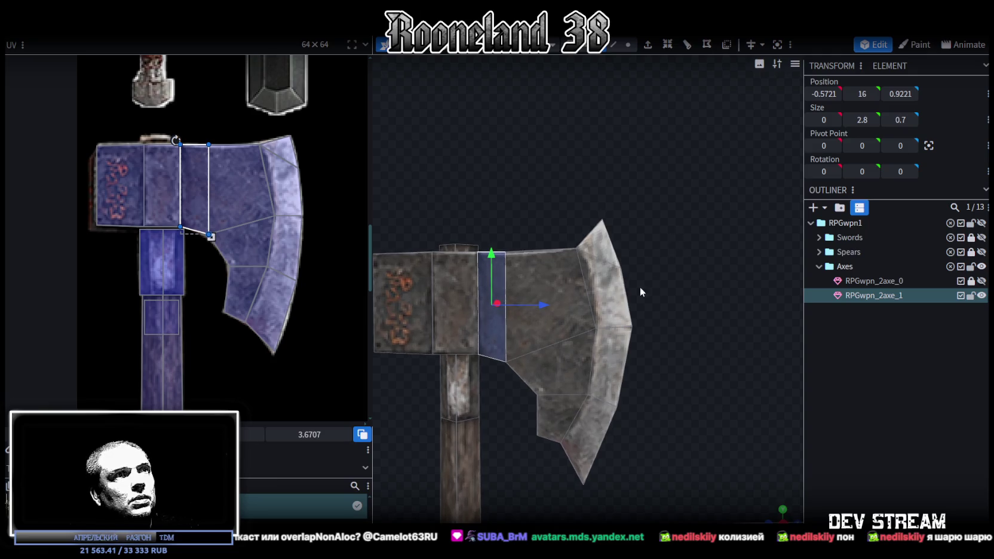
left_click(529, 299)
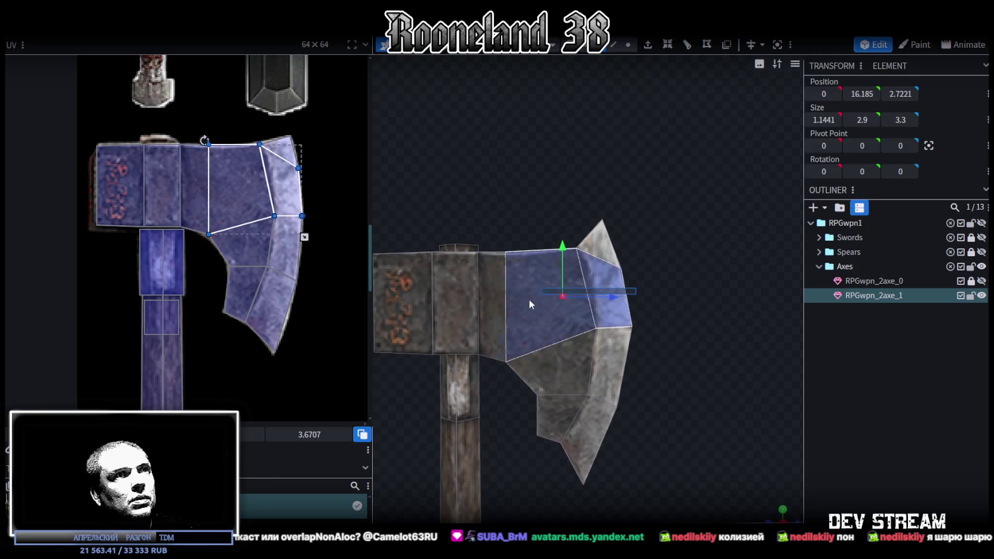
left_click(616, 221, "shift")
mouse_move(691, 239)
left_mouse_down()
mouse_move(662, 275)
mouse_move(592, 253)
mouse_move(527, 259)
left_mouse_up()
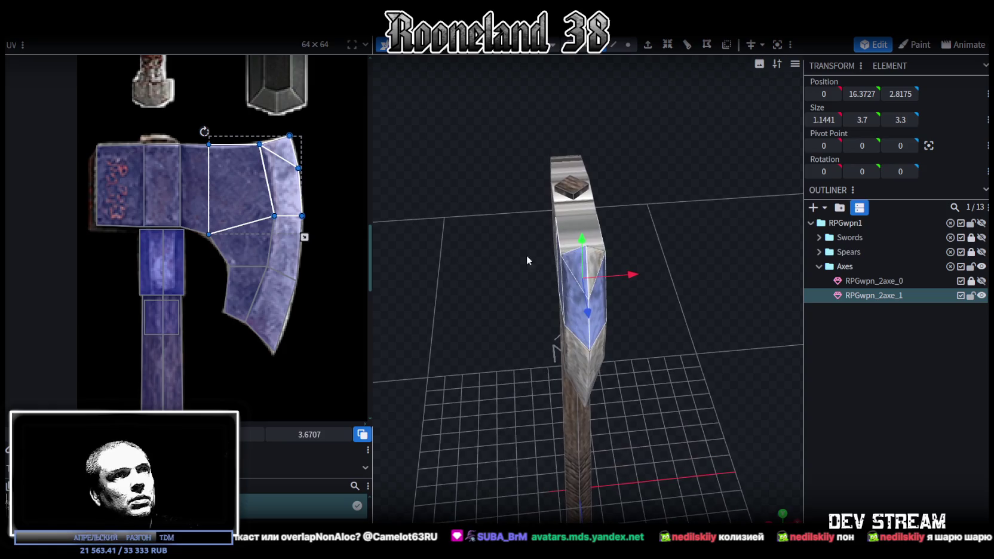
mouse_move(595, 260)
left_mouse_down()
mouse_move(743, 341)
mouse_move(766, 325)
left_mouse_up()
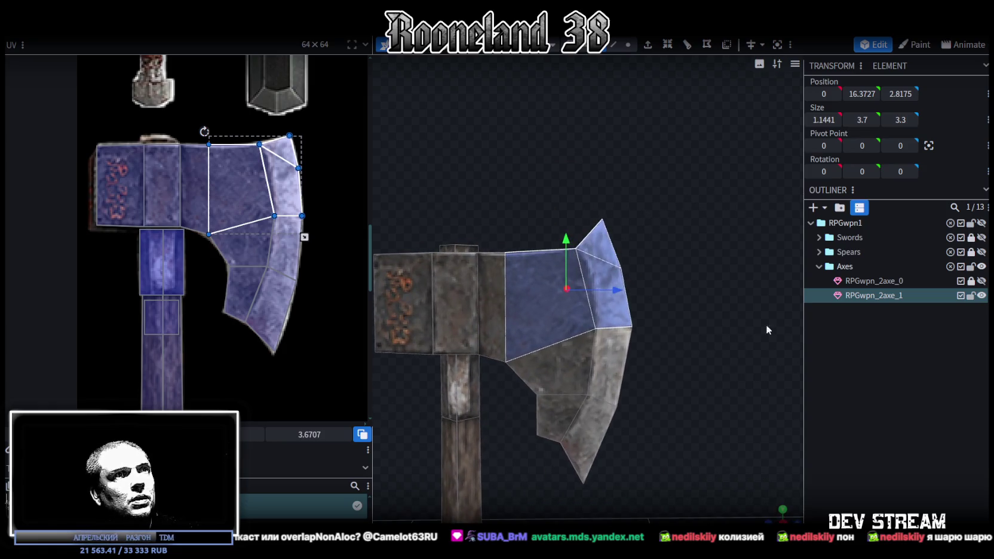
right_click(567, 319)
left_click(613, 339)
- Collapse the stray spike into the top tip vertex with Merge Vertices > Merge All
scroll(598, 305, "up", 2)
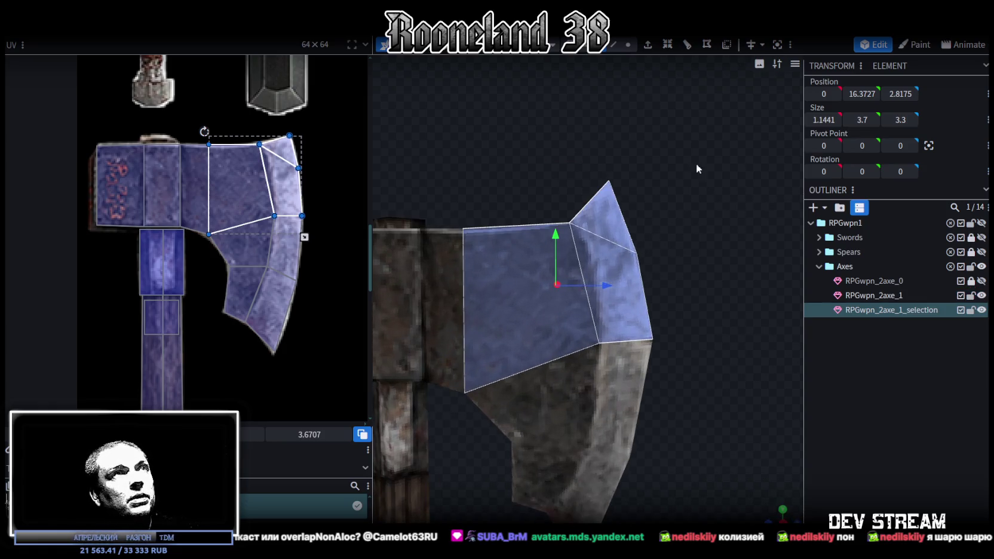
left_click(628, 44)
left_click(612, 158)
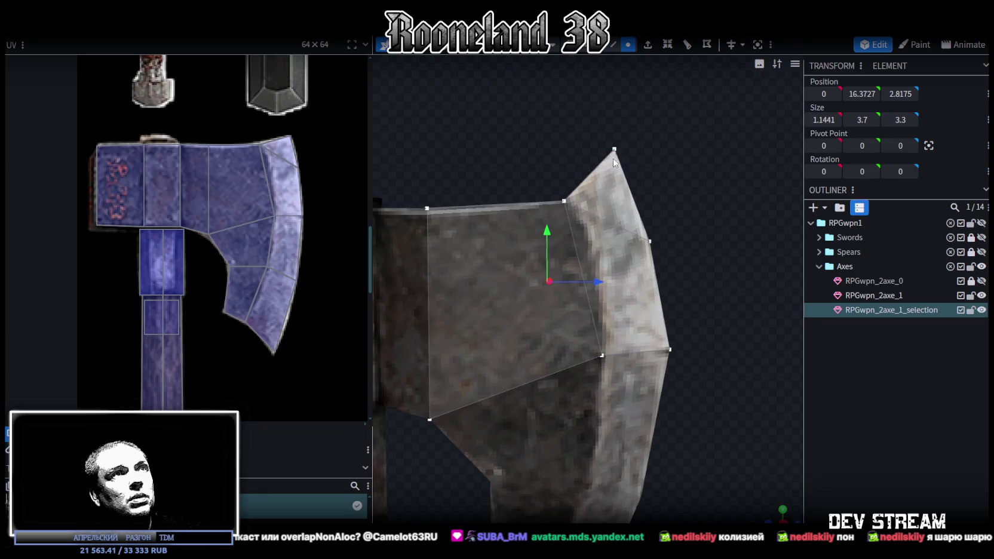
right_click(645, 226)
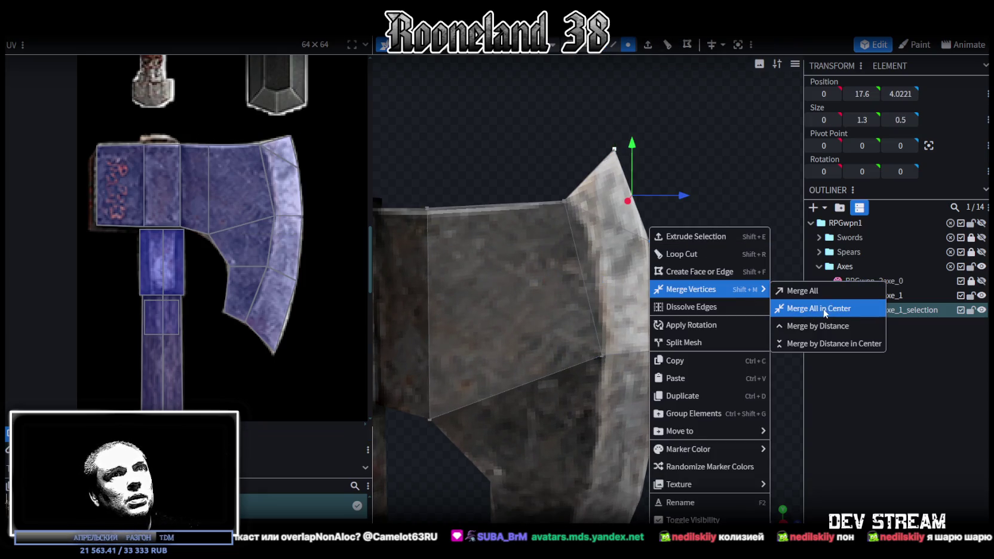
left_click(821, 308)
key("ctrl+z")
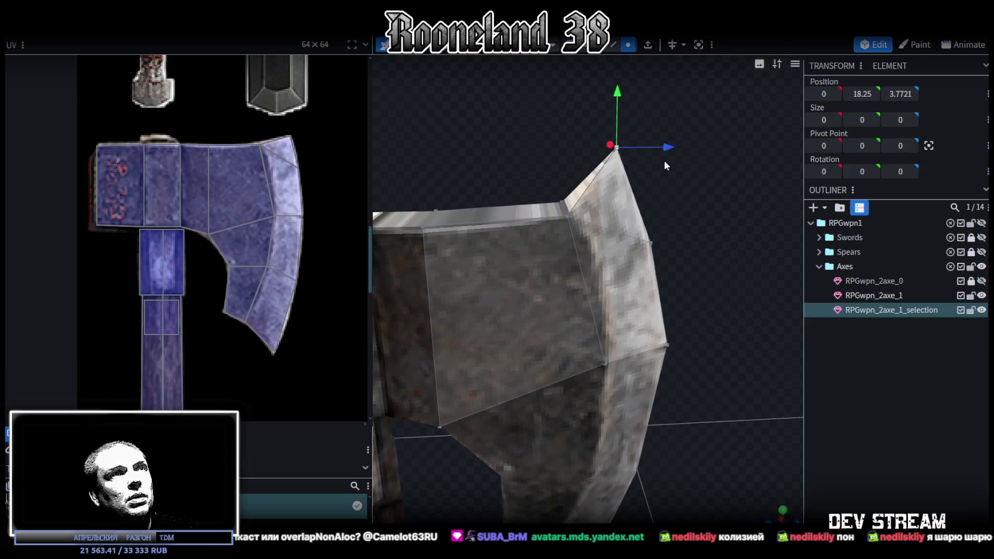
right_click(650, 227)
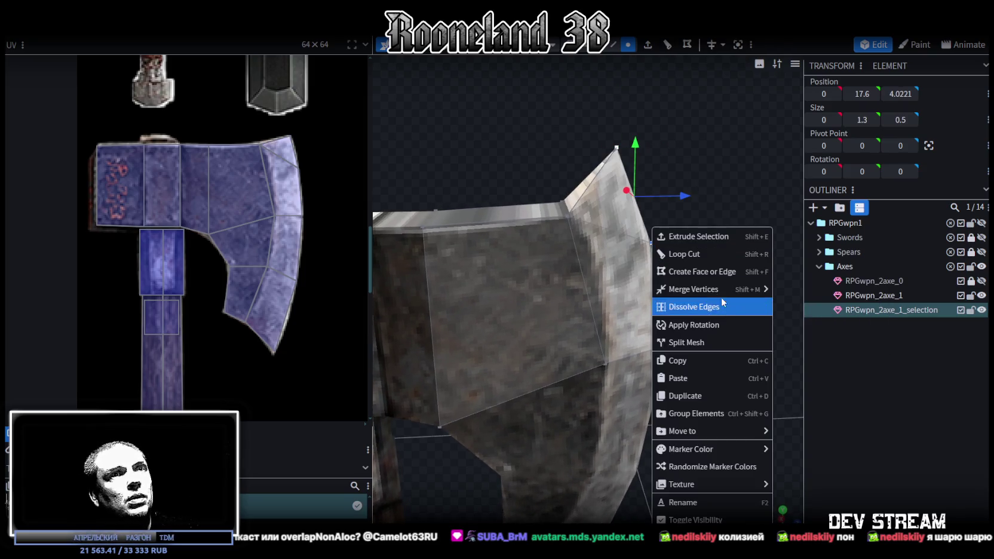
left_click(806, 292)
left_click(612, 45)
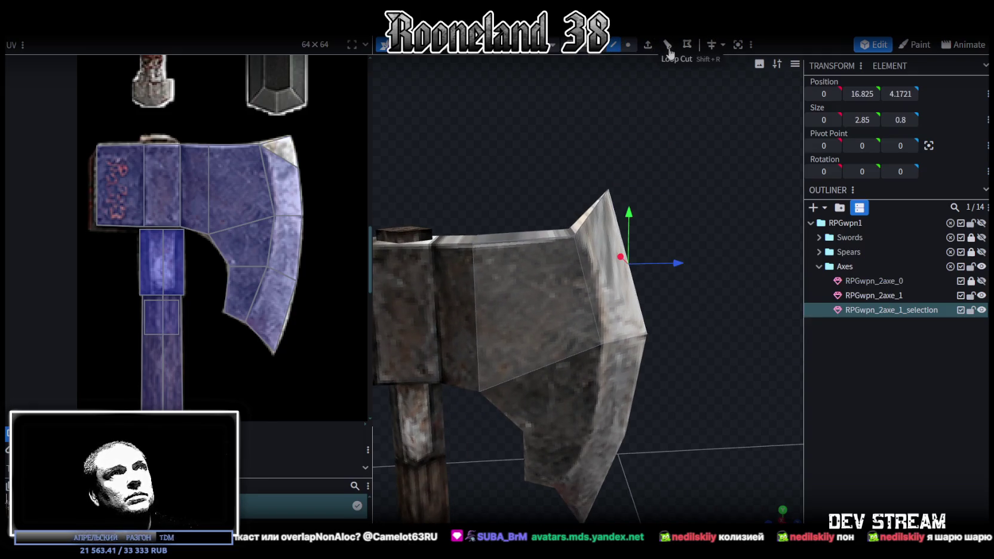
- Add a loop cut across the axe head and merge two vertices on top of it
left_click(667, 45)
mouse_move(640, 147)
left_mouse_down()
mouse_move(678, 173)
mouse_move(664, 137)
mouse_move(629, 118)
mouse_move(479, 143)
mouse_move(641, 135)
mouse_move(661, 123)
left_mouse_up()
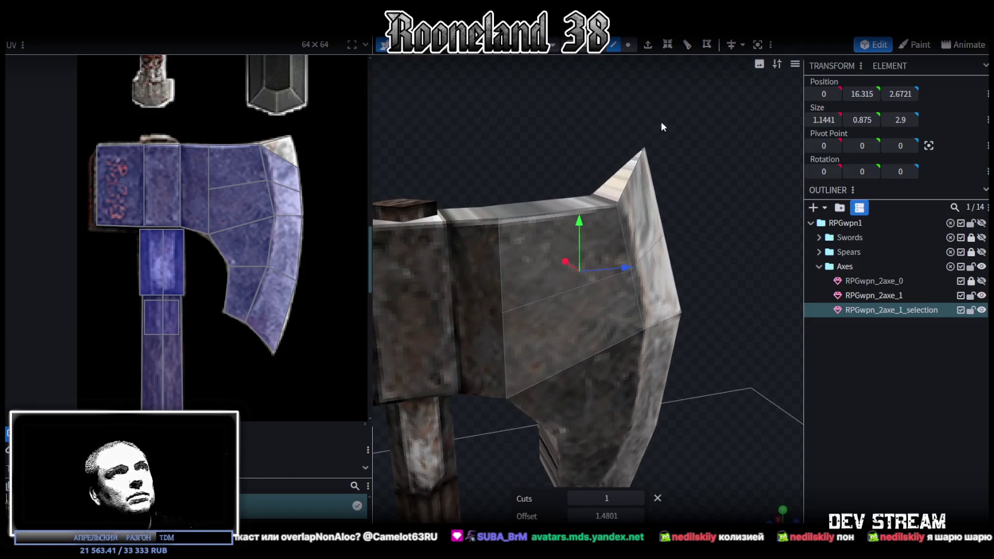
left_click(628, 46)
left_click(502, 219)
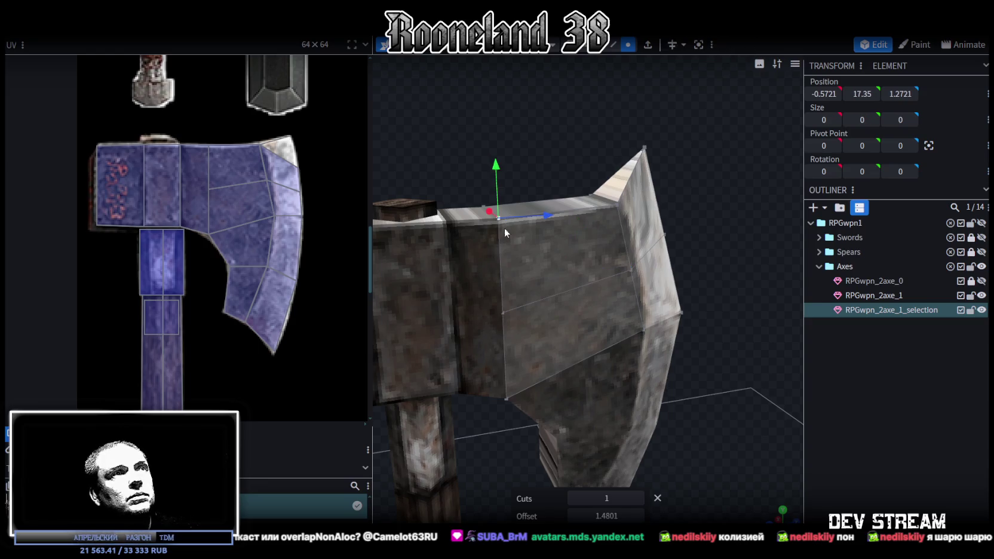
mouse_move(796, 112)
left_mouse_down()
mouse_move(493, 126)
mouse_move(475, 163)
left_mouse_up()
left_click(490, 293, "shift")
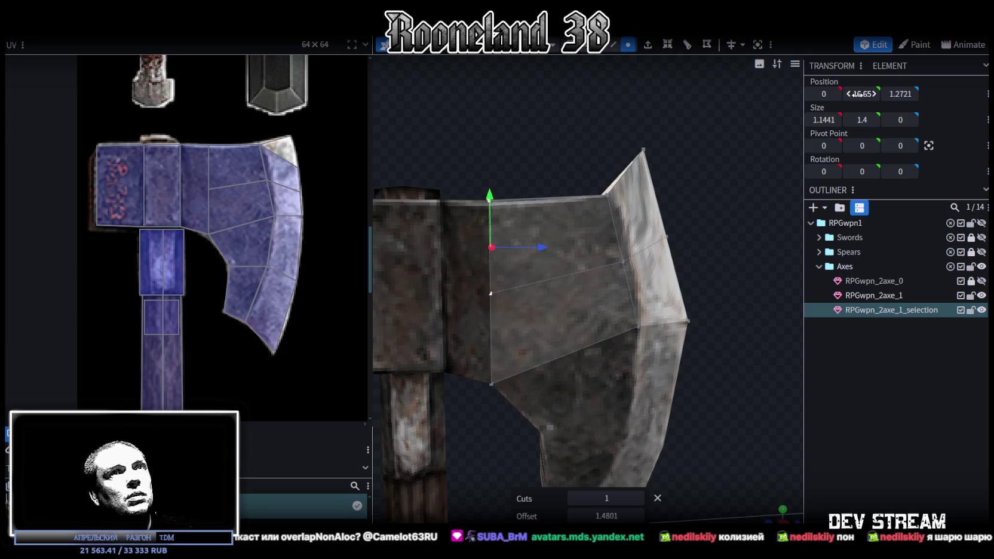
key("m")
left_click(450, 135)
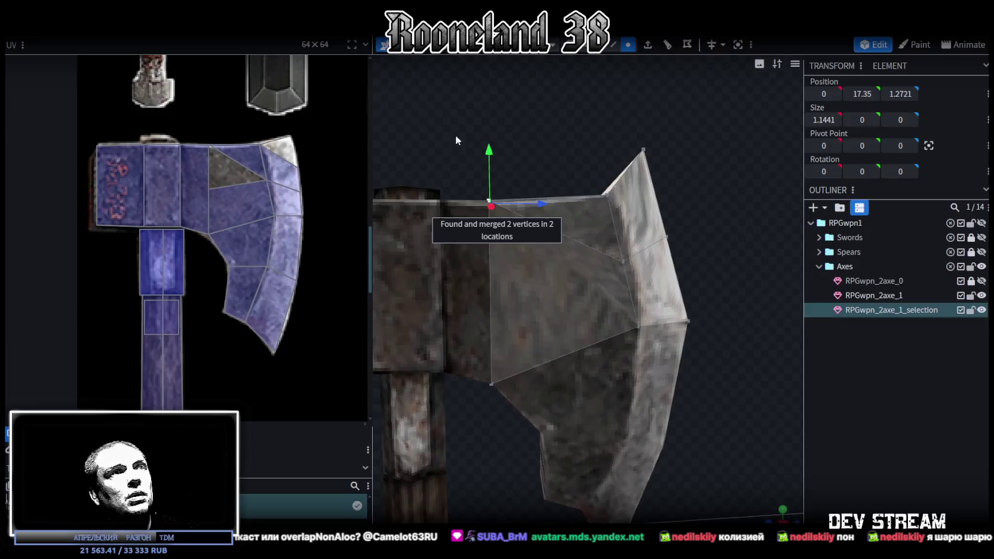
- Merge the two vertices near the blade edge and move the merged vertex outward
left_click_drag(696, 272, 567, 213)
key("m")
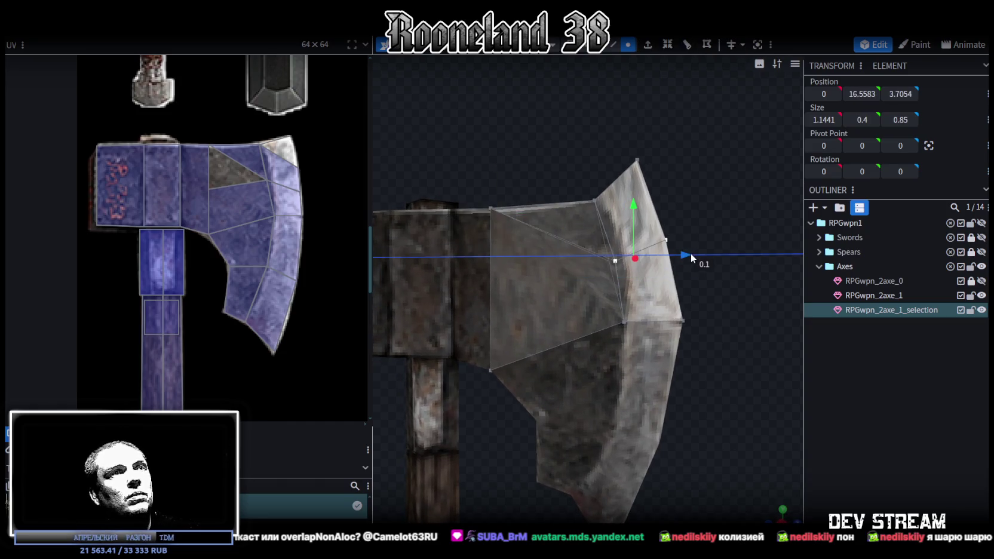
left_click_drag(695, 253, 728, 237)
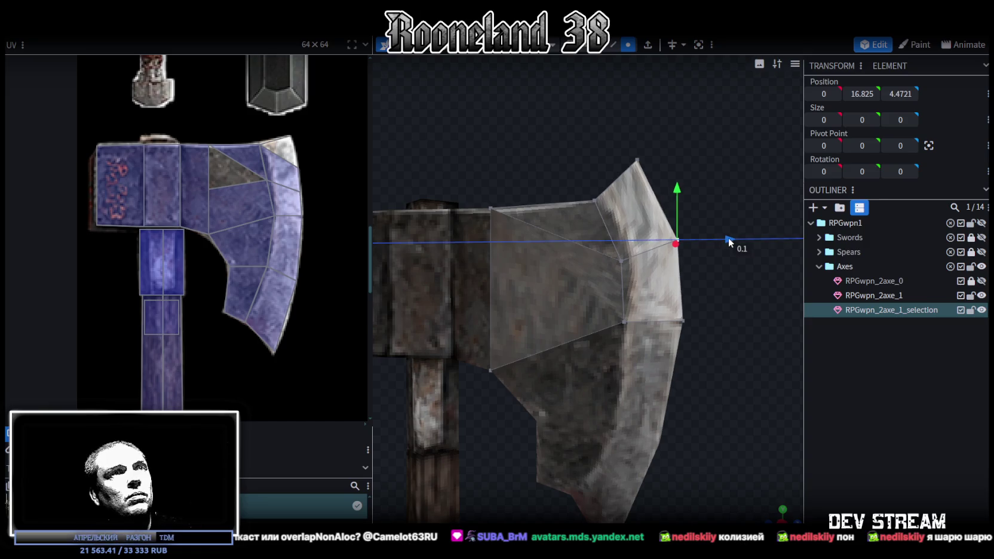
left_click(637, 161)
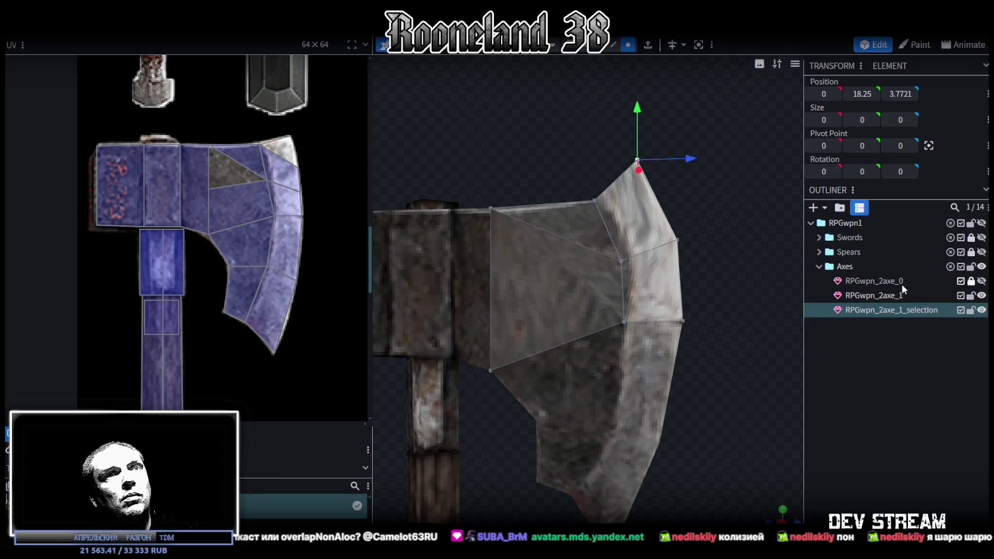
left_click(890, 295)
left_click(881, 311, "ctrl")
- Merge the selection mesh into RPGwpn_2axe_1, merging the 10 overlapping vertices
right_click(883, 312)
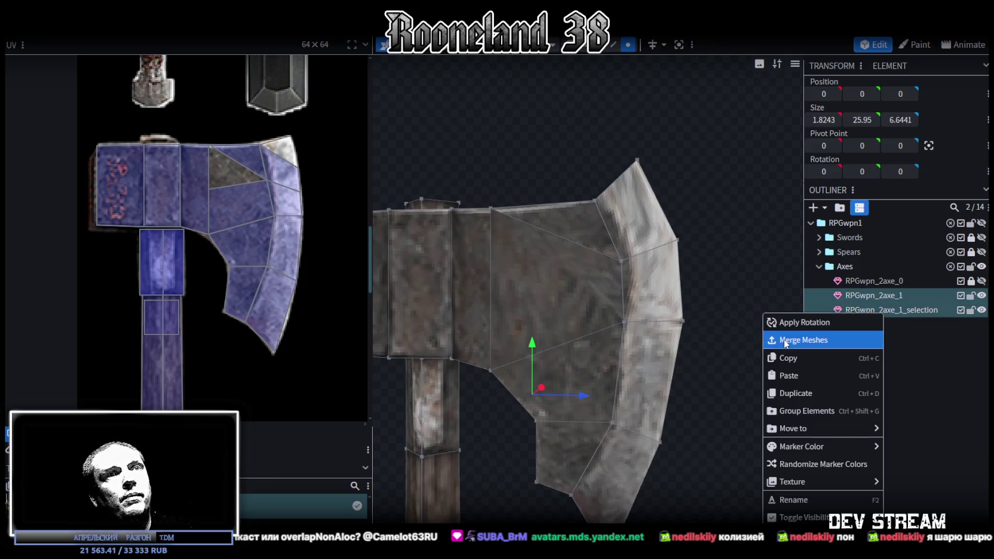
left_click(784, 341)
scroll(572, 307, "down", 3)
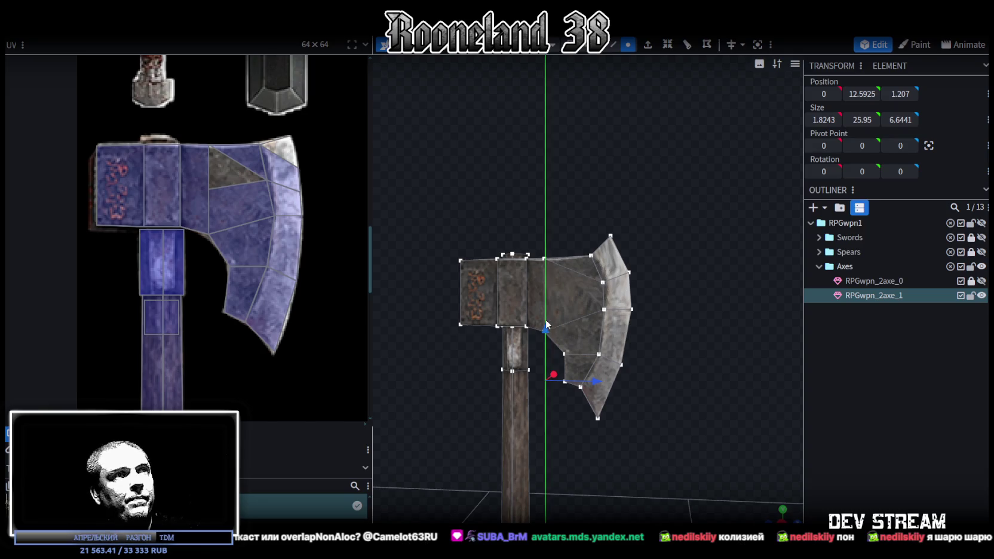
left_click_drag(546, 324, 540, 337)
left_click(508, 134)
left_click_drag(700, 286, 715, 284)
scroll(232, 168, "up", 5)
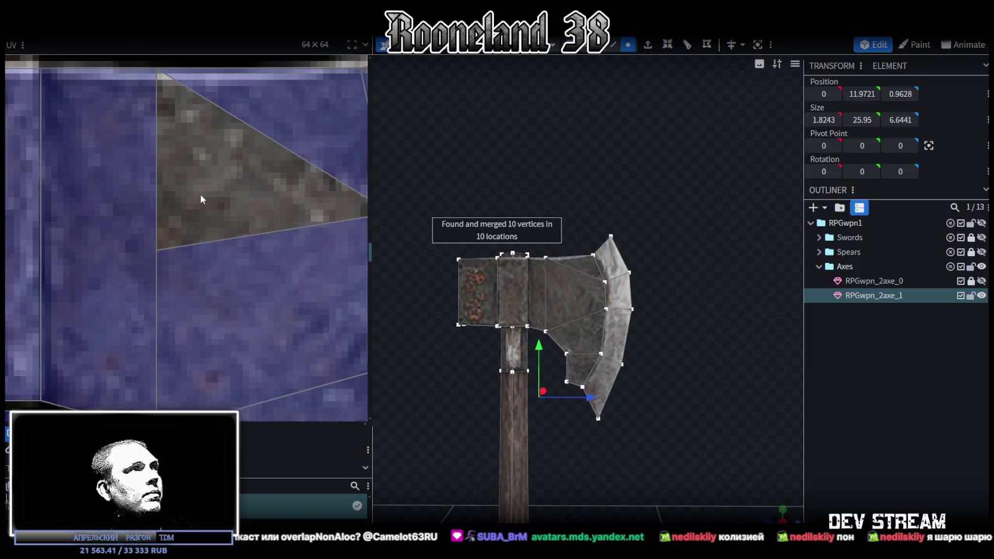
- Stretch the upper blade face's UV so its top corner reaches the texture's top edge
left_click(165, 248)
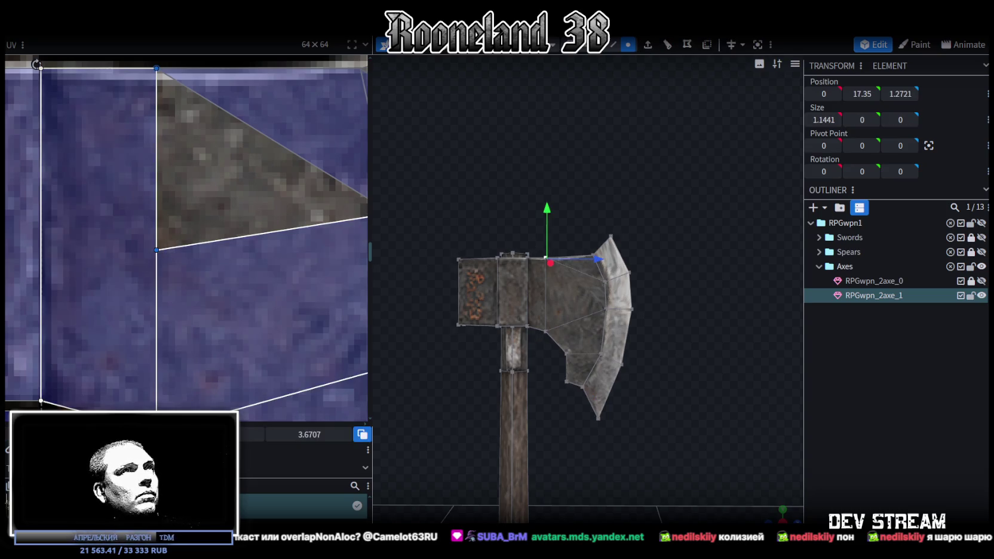
left_click(604, 50)
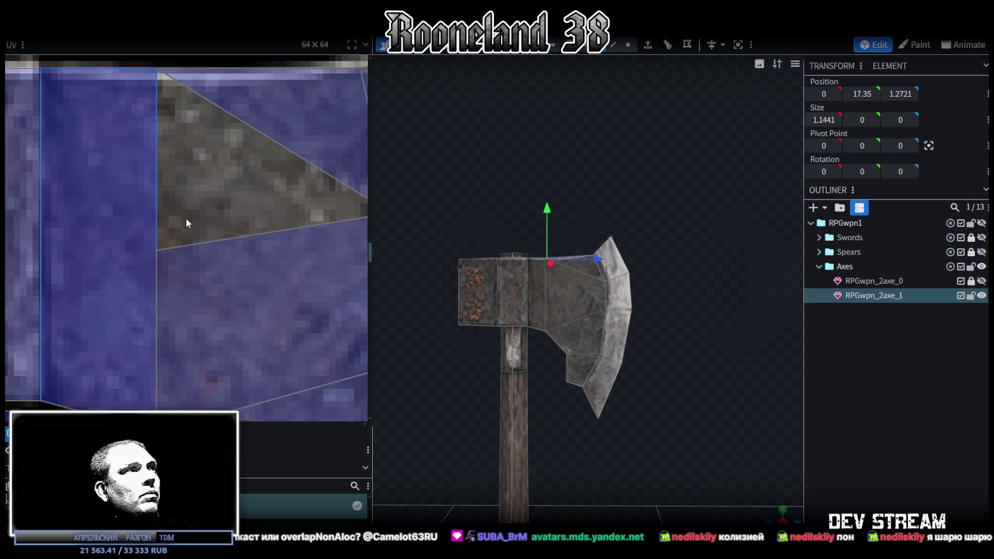
left_click_drag(213, 222, 145, 275)
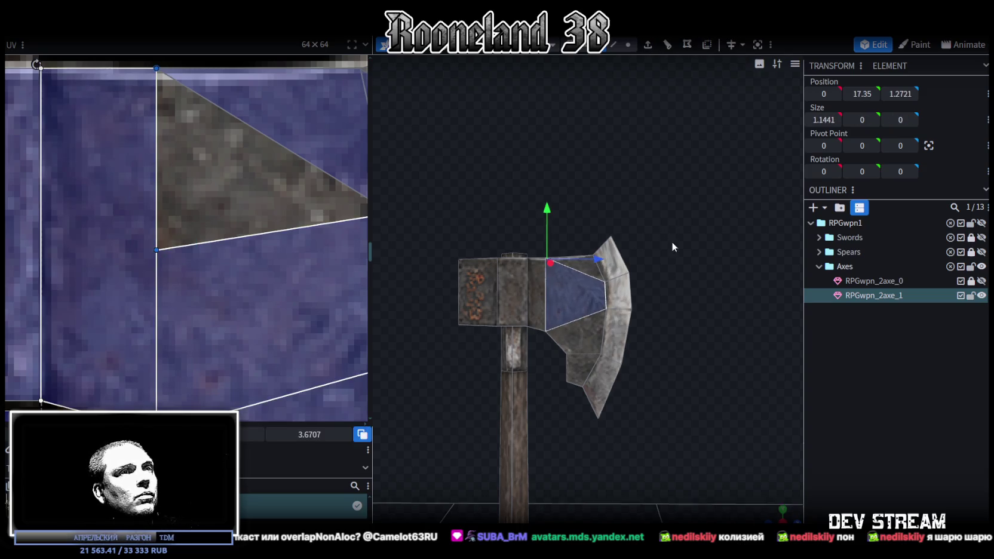
left_click_drag(671, 241, 381, 312)
left_click(580, 275)
mouse_move(189, 184)
middle_mouse_down()
mouse_move(203, 157)
mouse_move(211, 260)
mouse_move(154, 361)
middle_mouse_up()
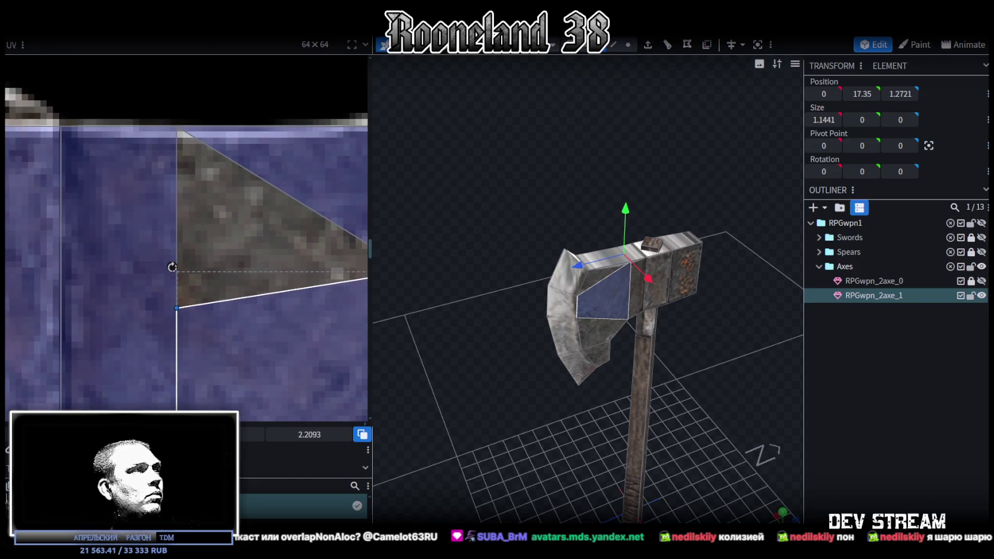
mouse_move(172, 267)
left_mouse_down()
mouse_move(172, 94)
mouse_move(172, 123)
left_mouse_up()
scroll(204, 307, "down", 3)
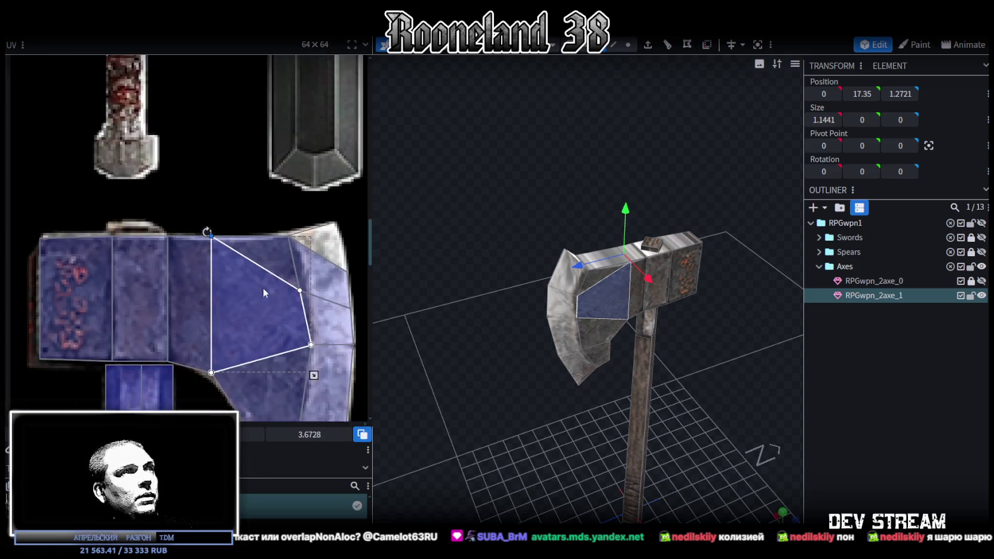
- Pull the upper tip face's UV corner onto the blade edge strip and merge its UV vertices
scroll(262, 288, "up", 1)
scroll(279, 221, "up", 2)
left_click(227, 285)
scroll(255, 270, "up", 2)
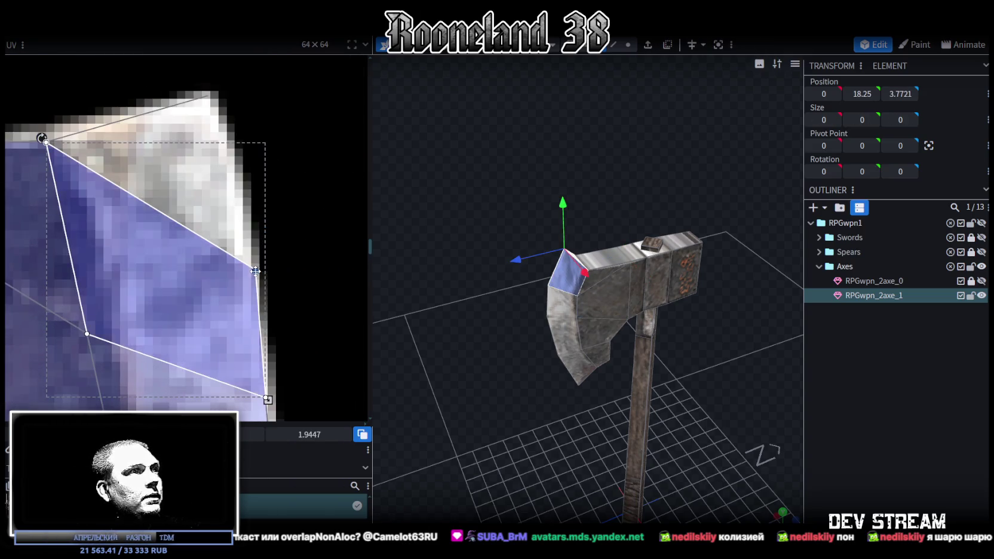
left_click(258, 268)
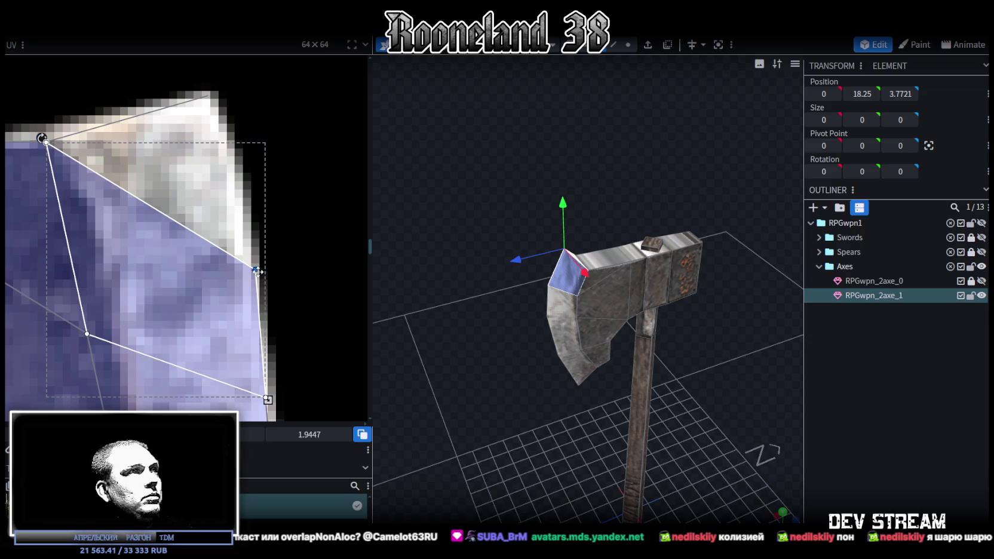
left_click_drag(258, 271, 209, 100)
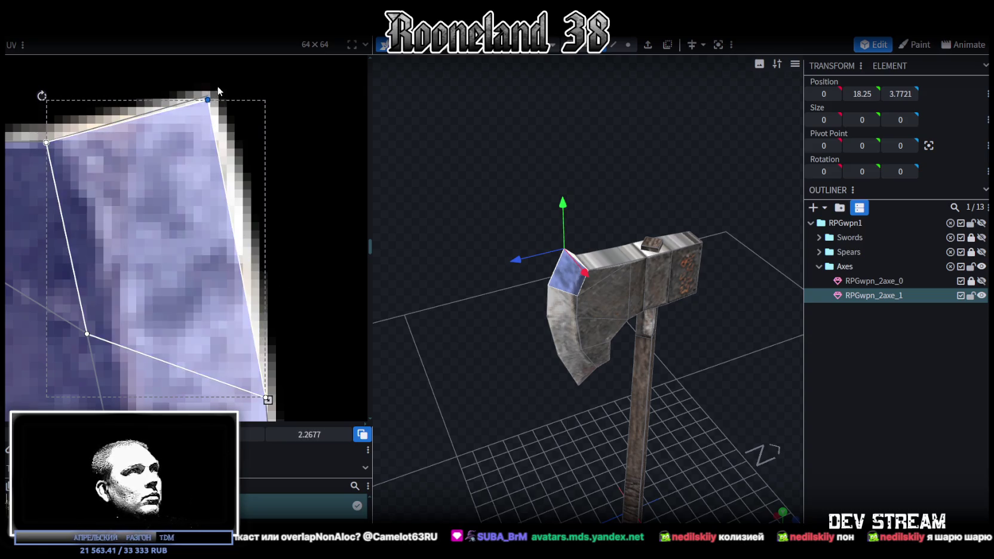
right_click(208, 98)
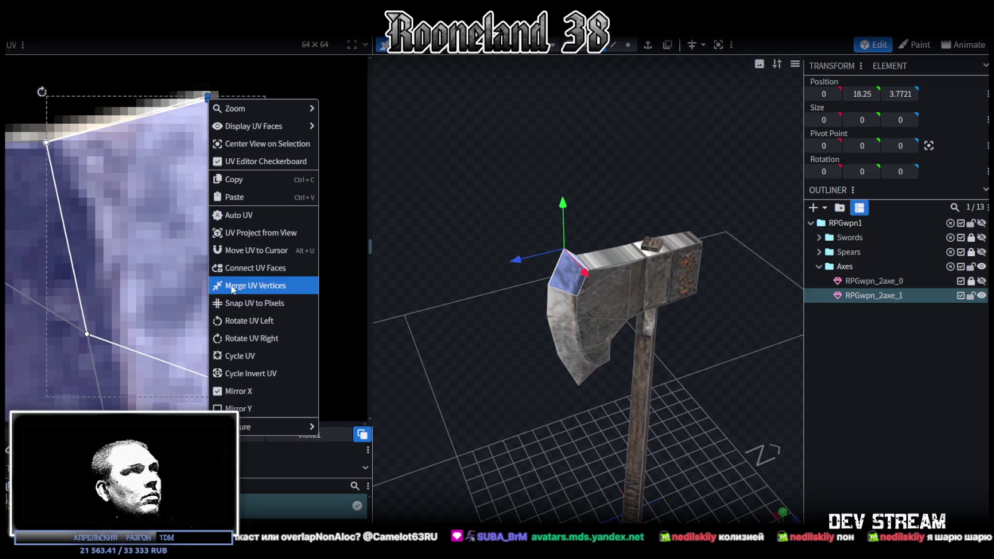
left_click(231, 287)
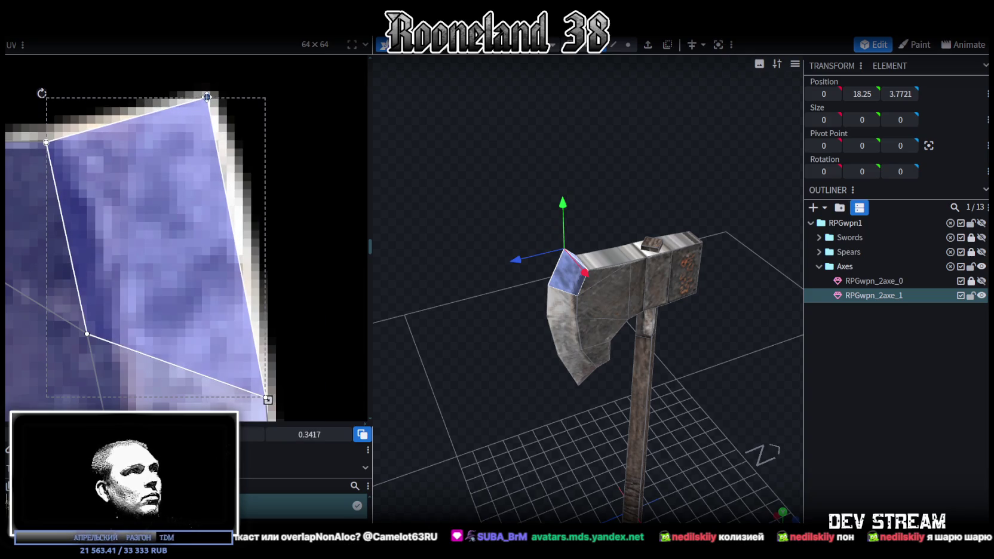
- Fit the next edge face's UV points over the bright cutting-edge strip
scroll(227, 280, "down", 2)
scroll(227, 280, "up", 2)
left_click(260, 288)
scroll(250, 292, "down", 2)
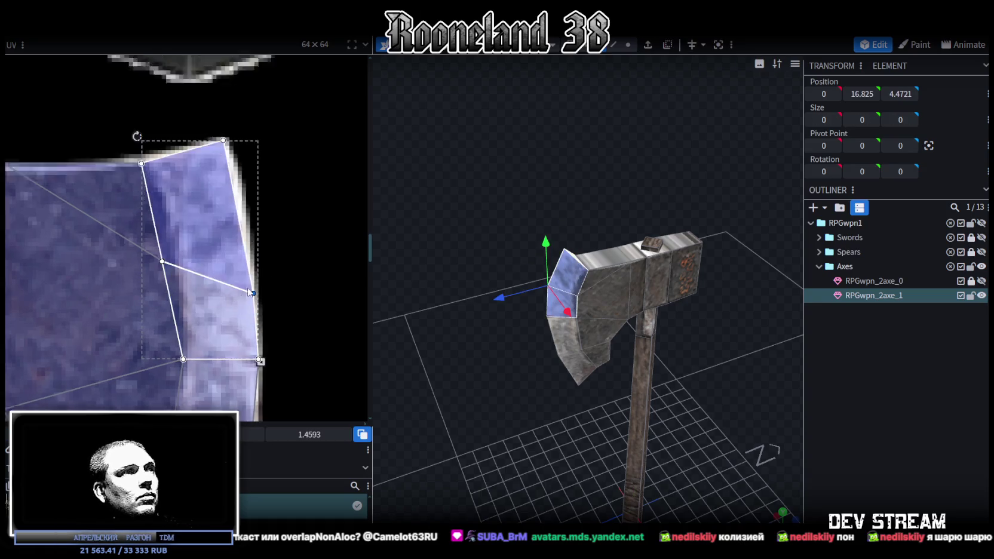
scroll(250, 292, "up", 2)
mouse_move(250, 292)
left_mouse_down()
mouse_move(245, 222)
mouse_move(134, 257)
mouse_move(145, 247)
left_mouse_up()
mouse_move(235, 229)
left_mouse_down()
mouse_move(247, 224)
mouse_move(236, 242)
mouse_move(247, 220)
left_mouse_up()
scroll(260, 307, "down", 3)
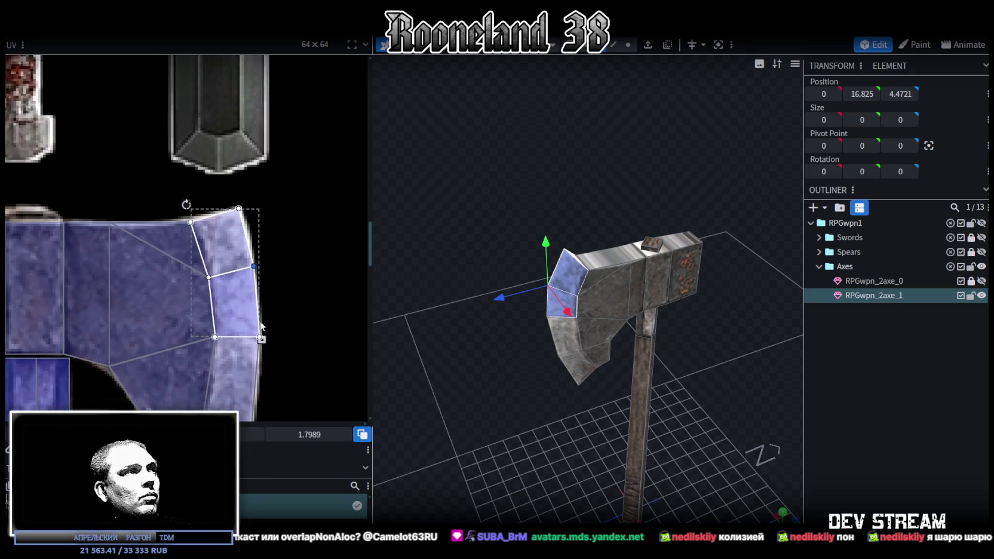
left_click_drag(378, 320, 475, 378)
scroll(476, 367, "up", 2)
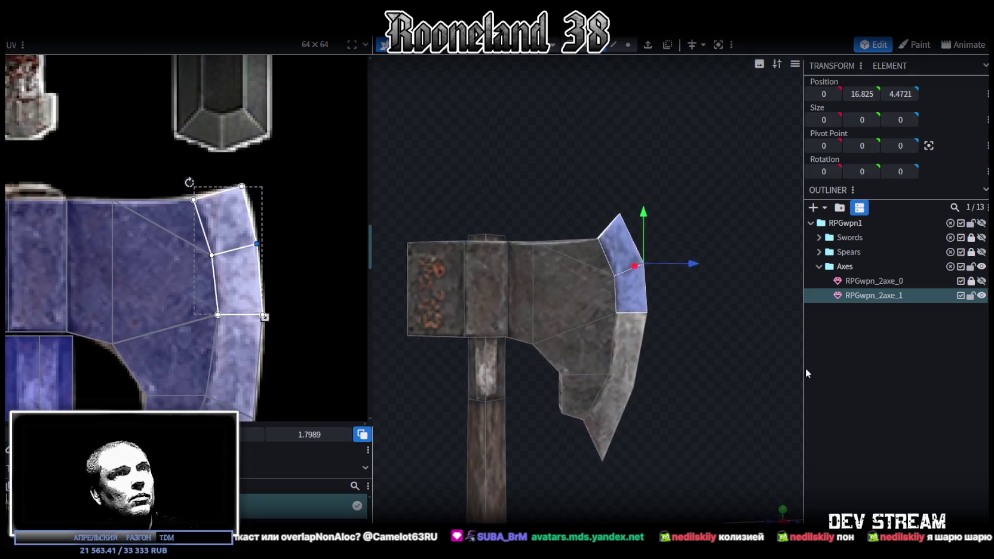
- Shift the blade edge's UV edge down on the texture, then clear the UV face selection
scroll(600, 280, "up", 3)
left_click(628, 45)
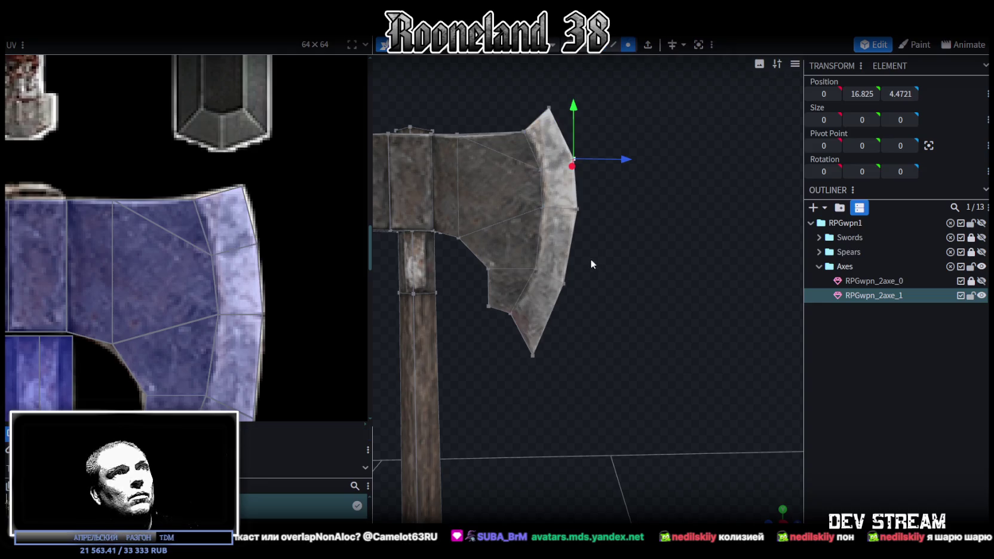
left_click(564, 282)
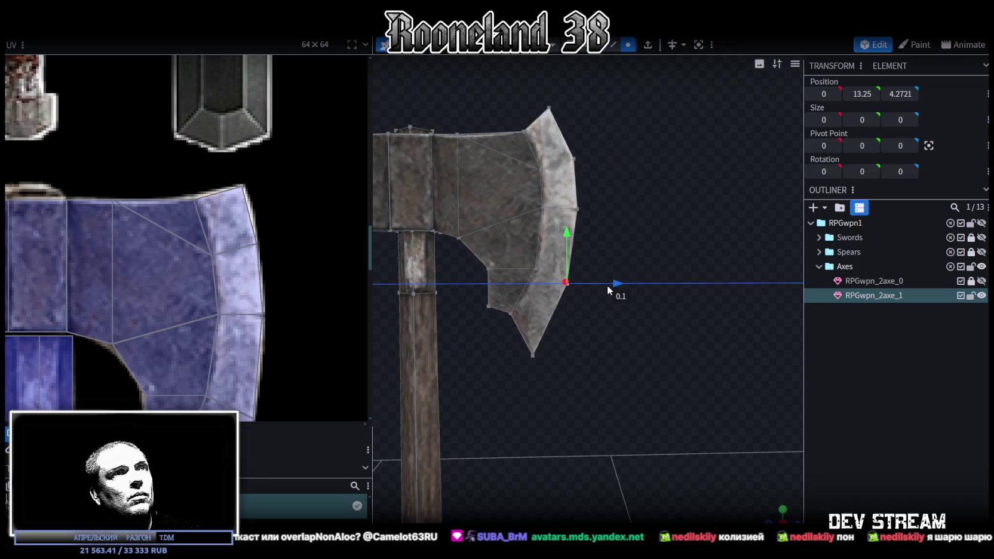
scroll(212, 267, "down", 3)
scroll(211, 267, "up", 3)
left_click(232, 263)
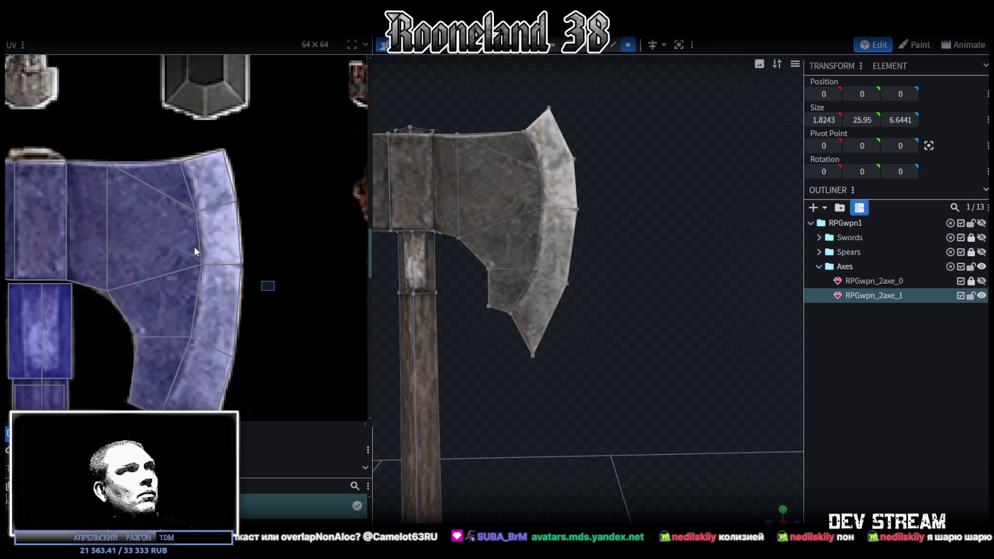
scroll(232, 263, "up", 2)
left_click_drag(213, 265, 213, 282)
left_click(653, 270)
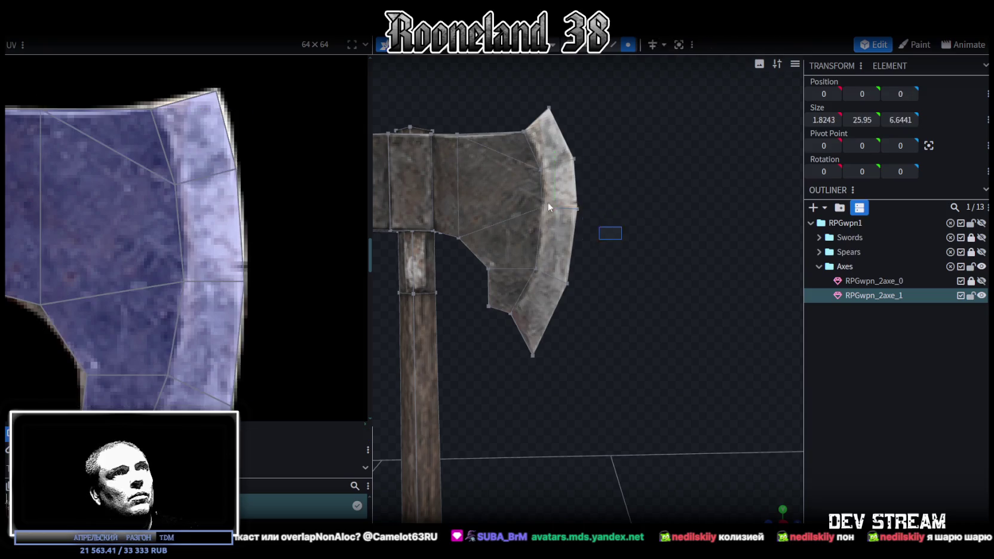
- Move the blade edge vertex along Y until Position Y reads 15.3
left_click_drag(554, 155, 557, 173)
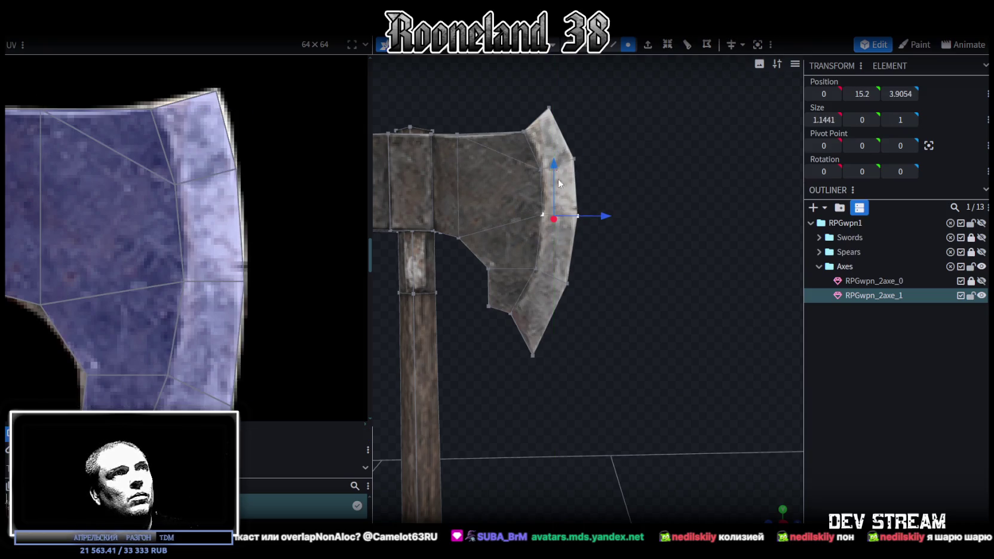
left_click_drag(554, 169, 554, 163)
mouse_move(504, 219)
right_mouse_down()
mouse_move(524, 214)
mouse_move(648, 251)
right_mouse_up()
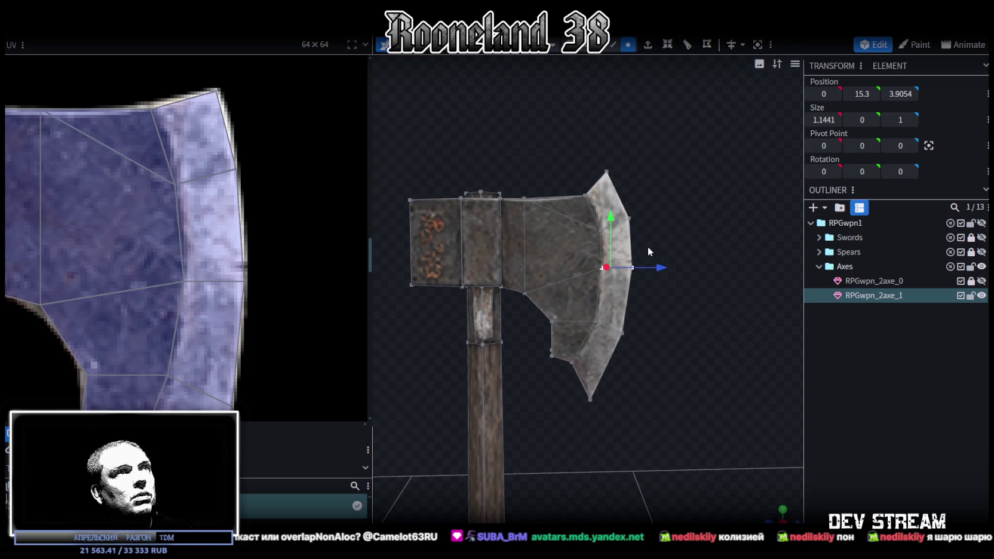
mouse_move(755, 505)
left_mouse_down()
mouse_move(635, 362)
mouse_move(613, 310)
left_mouse_up()
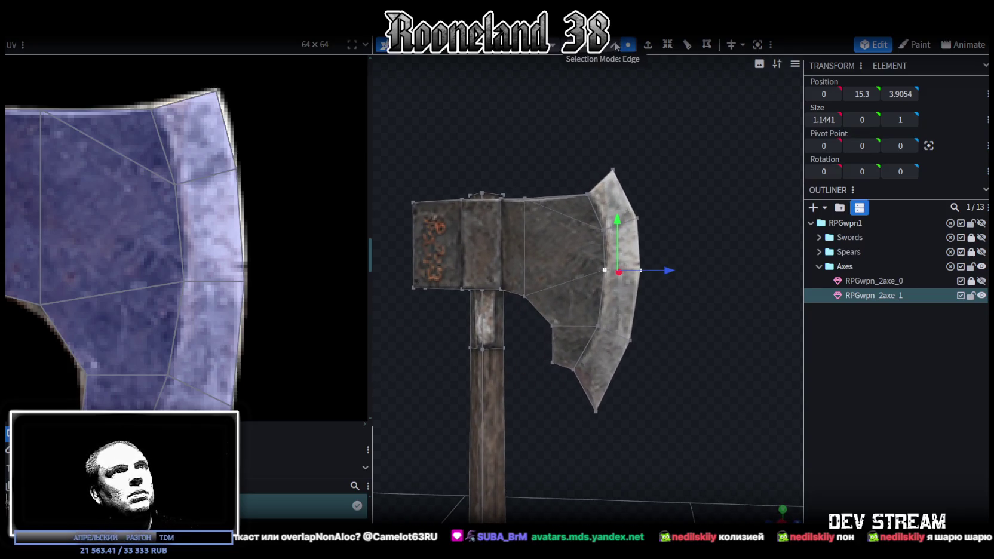
left_click(602, 306)
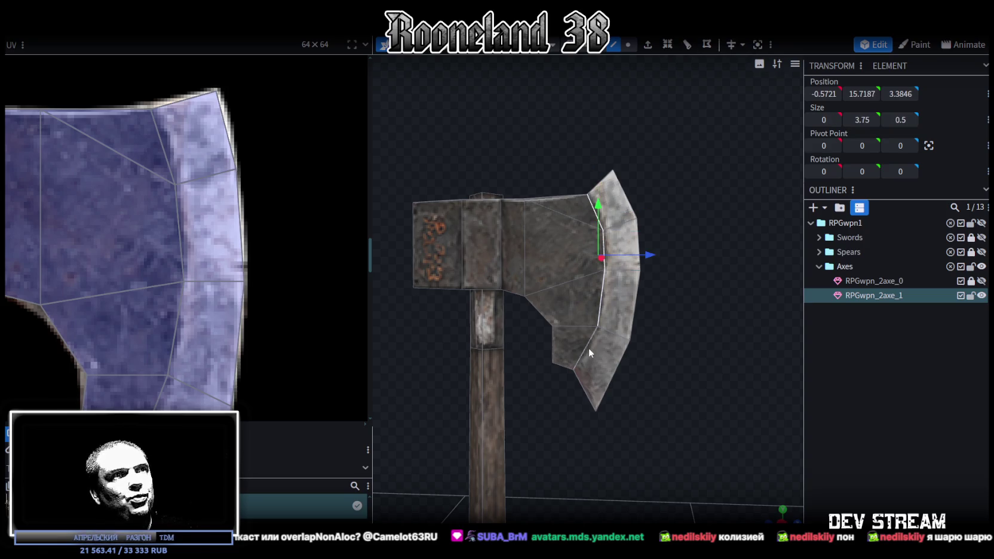
- Select the blade's lower bevel pieces and narrow one bevel piece along its width
mouse_move(582, 356)
left_mouse_down()
mouse_move(499, 371)
mouse_move(582, 211)
left_mouse_up()
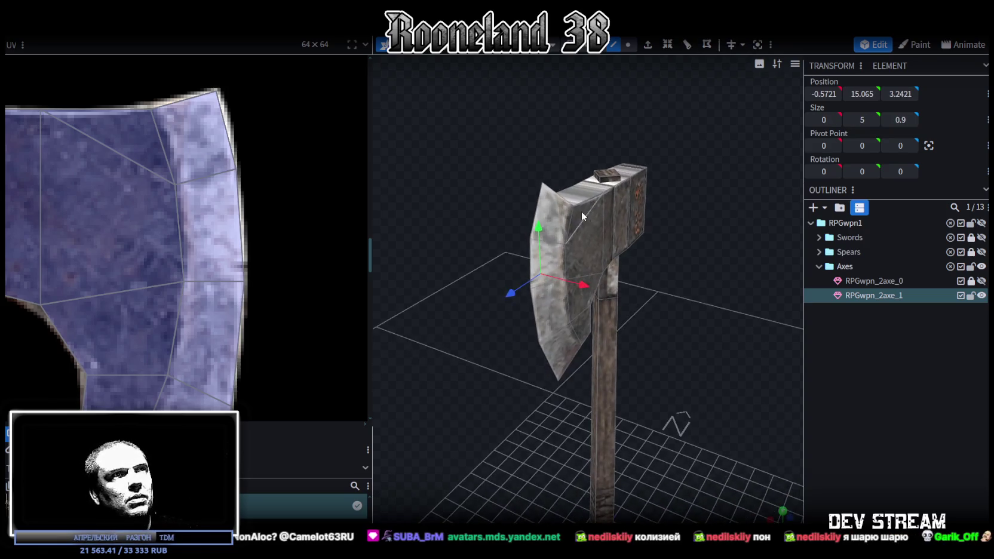
left_click(572, 221)
left_click(564, 277)
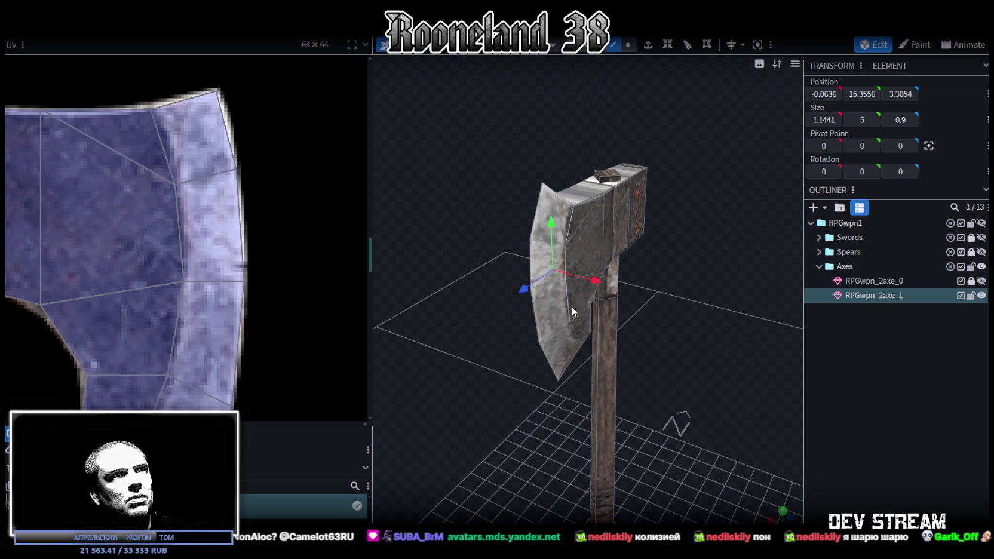
left_click(573, 334)
mouse_move(665, 360)
left_mouse_down()
mouse_move(704, 253)
mouse_move(739, 343)
mouse_move(711, 240)
mouse_move(741, 202)
mouse_move(749, 270)
mouse_move(691, 261)
mouse_move(658, 225)
mouse_move(698, 255)
mouse_move(635, 197)
mouse_move(610, 205)
left_mouse_up()
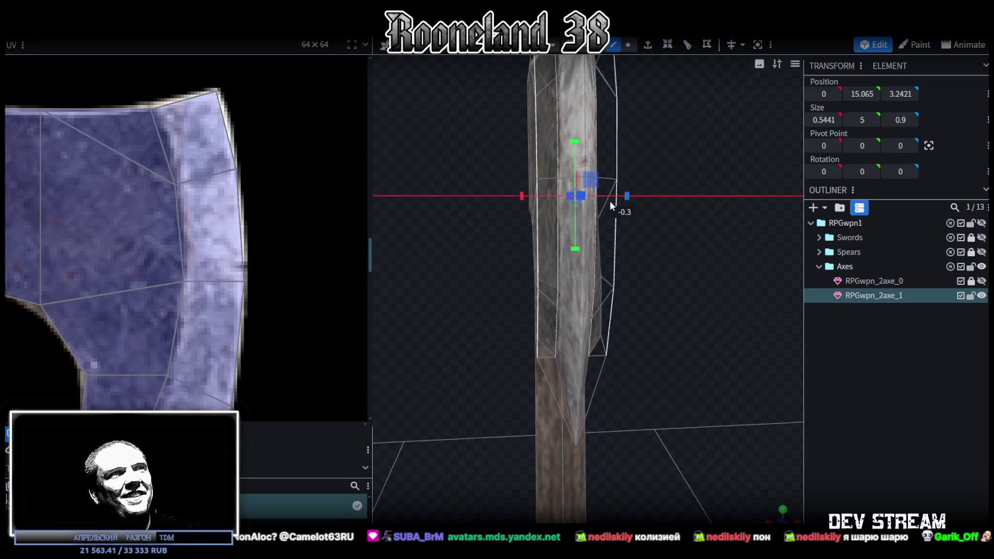
mouse_move(674, 317)
left_mouse_down()
mouse_move(662, 319)
mouse_move(669, 296)
mouse_move(722, 299)
mouse_move(705, 215)
mouse_move(619, 395)
mouse_move(680, 429)
mouse_move(625, 324)
mouse_move(632, 272)
left_mouse_up()
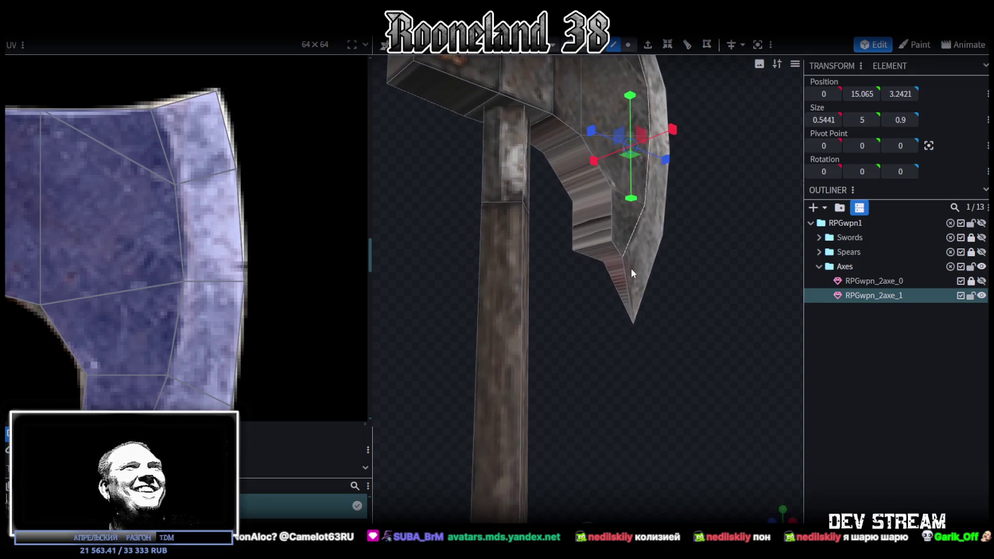
left_click(593, 225)
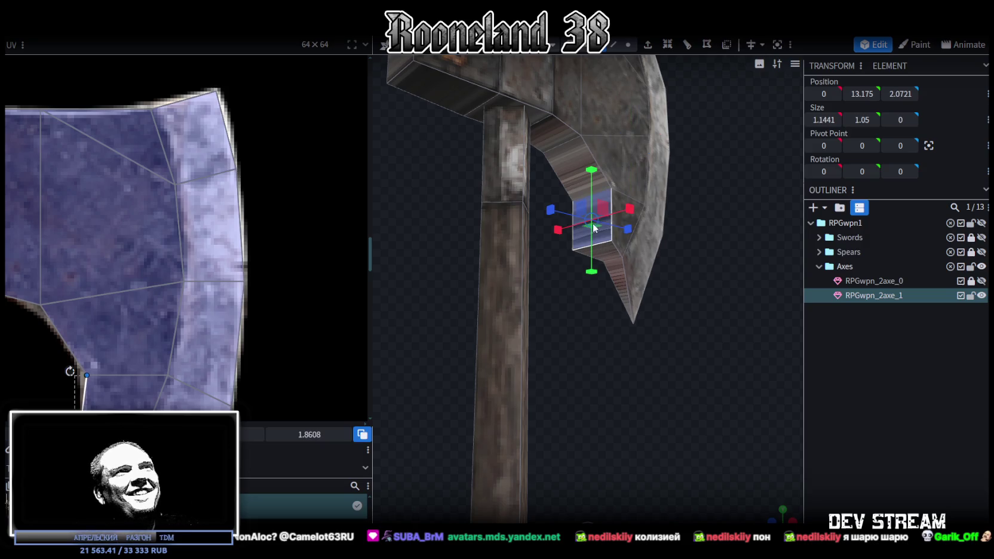
left_click(569, 172)
mouse_move(705, 236)
left_mouse_down()
mouse_move(720, 237)
mouse_move(622, 210)
mouse_move(703, 144)
mouse_move(608, 222)
mouse_move(616, 213)
left_mouse_up()
left_click(607, 222)
- In face mode, shrink the narrow inner bevel face so its edge vertices sit 0.1441 apart
mouse_move(711, 239)
left_mouse_down()
mouse_move(722, 223)
mouse_move(520, 291)
mouse_move(456, 196)
mouse_move(450, 204)
mouse_move(721, 260)
mouse_move(708, 278)
mouse_move(674, 286)
left_mouse_up()
left_click(614, 48)
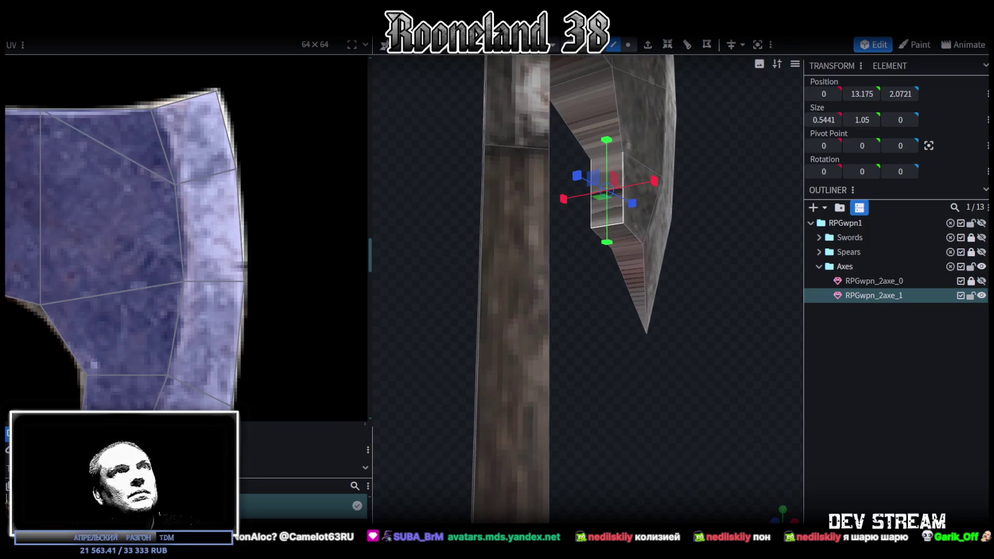
left_click(602, 47)
left_click(657, 228)
left_click_drag(658, 227, 649, 230)
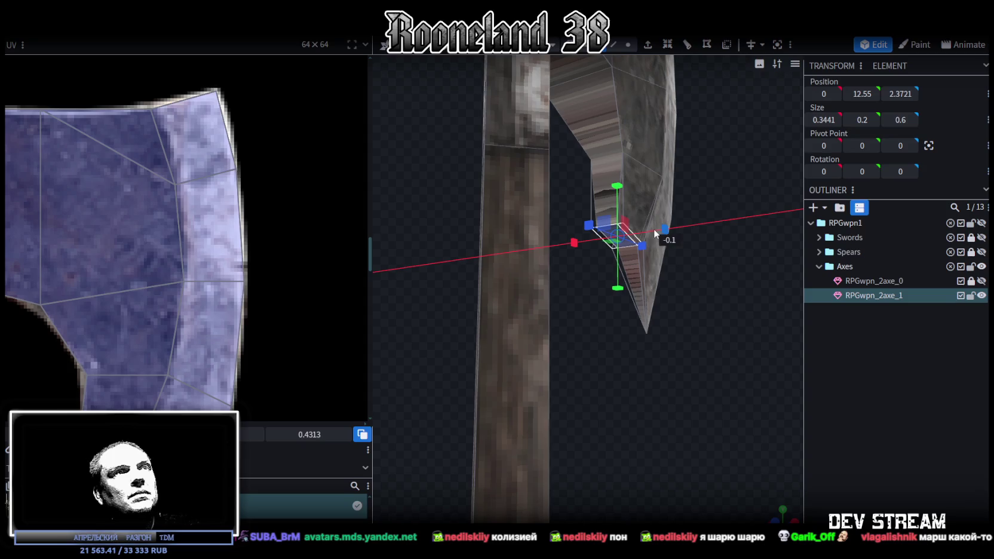
mouse_move(696, 183)
left_mouse_down()
mouse_move(717, 297)
mouse_move(549, 302)
mouse_move(632, 90)
mouse_move(648, 142)
left_mouse_up()
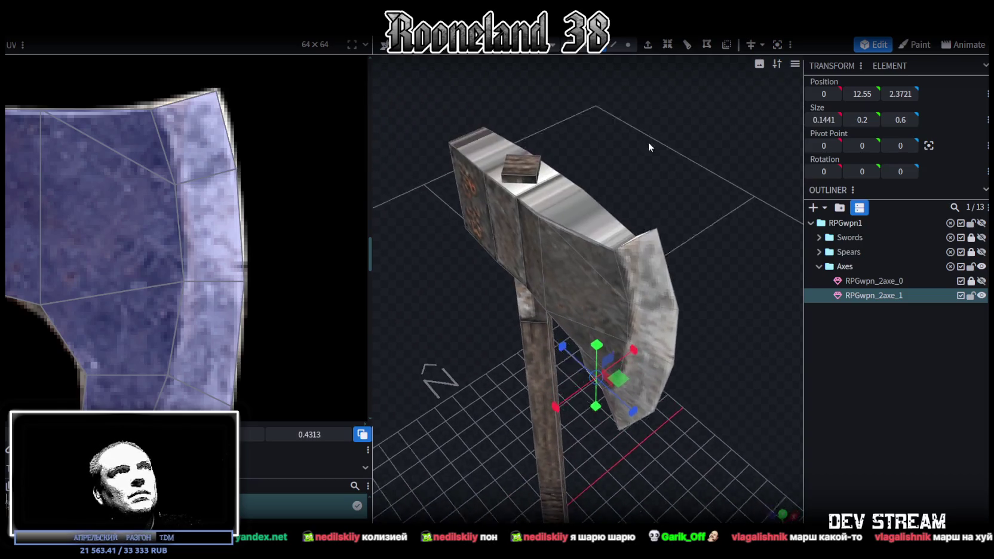
left_click(615, 46)
left_click(585, 220)
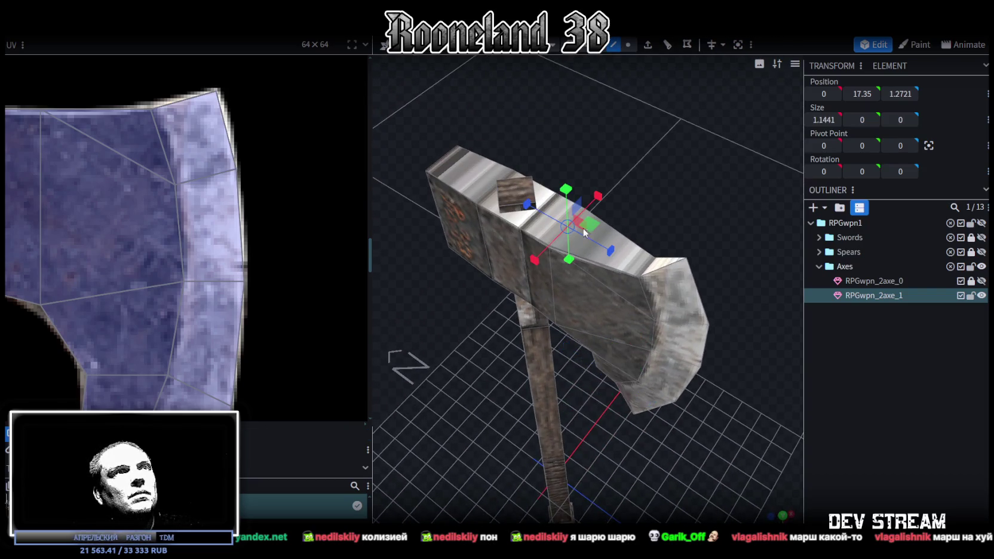
- Pull a vertical blade edge inward to thin the blade
left_click_drag(584, 220, 575, 260)
left_click(578, 258)
mouse_move(625, 228)
left_mouse_down()
mouse_move(702, 285)
mouse_move(648, 291)
left_mouse_up()
left_click_drag(603, 259, 600, 262)
- Narrow the top blade strip's Size X from 0.7441 to 0.3441
mouse_move(667, 242)
left_mouse_down()
mouse_move(626, 286)
mouse_move(767, 211)
left_mouse_up()
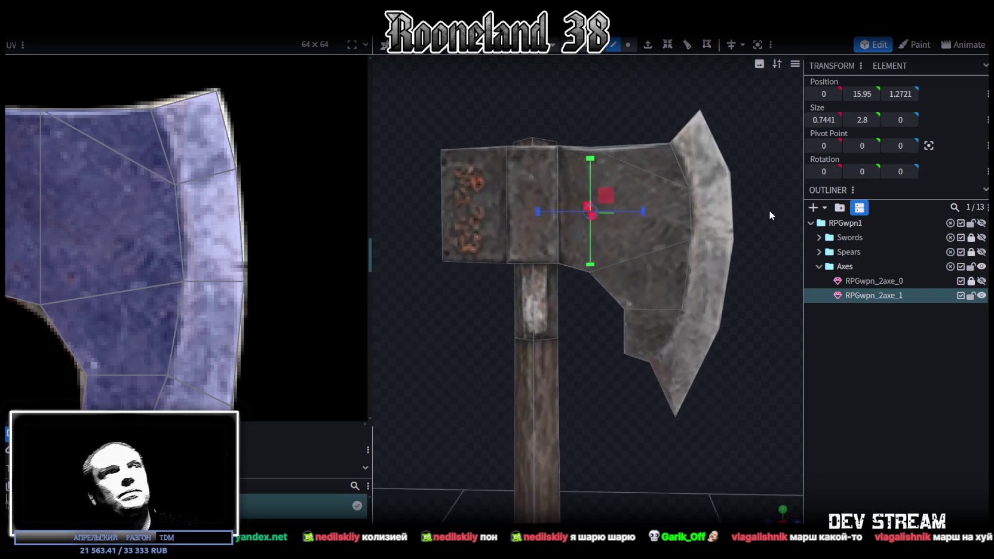
mouse_move(631, 141)
left_mouse_down()
mouse_move(604, 143)
mouse_move(626, 145)
mouse_move(565, 87)
mouse_move(700, 54)
left_mouse_up()
scroll(626, 145, "up", 2)
mouse_move(501, 133)
left_mouse_down()
mouse_move(569, 202)
mouse_move(617, 202)
mouse_move(570, 74)
left_mouse_up()
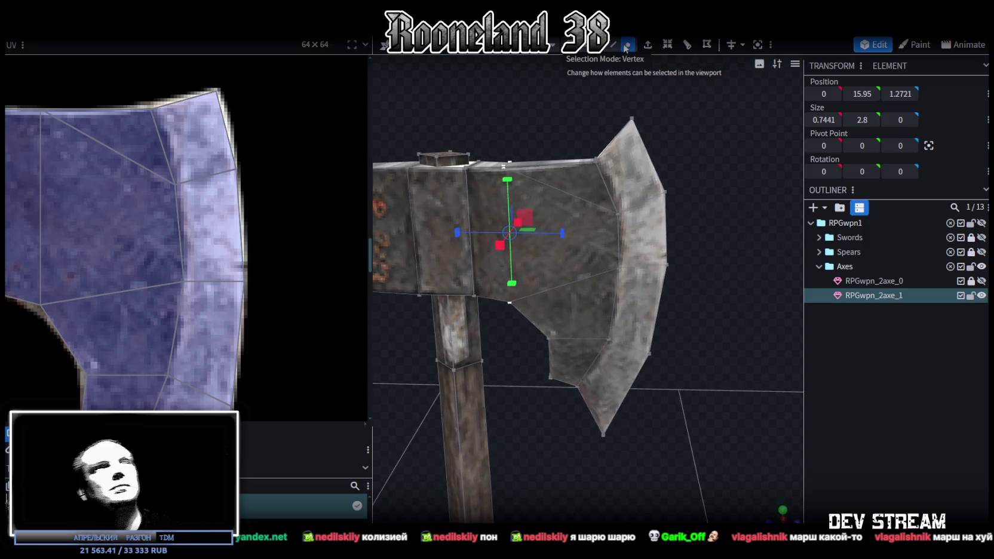
mouse_move(604, 123)
left_mouse_down()
mouse_move(631, 182)
mouse_move(616, 95)
left_mouse_up()
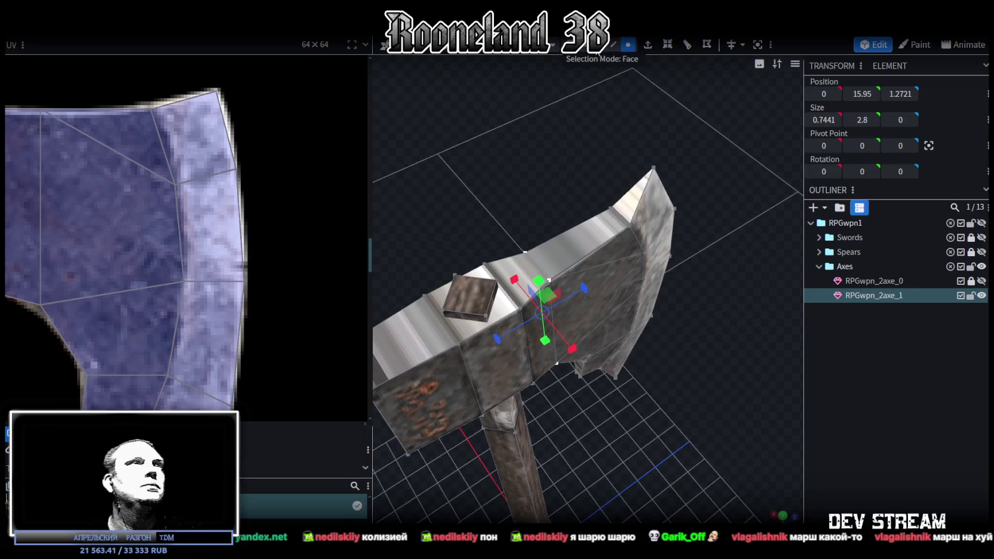
left_click(580, 233)
left_click_drag(612, 276, 603, 266)
- Inspect the thinner blade from below and reselect a cube on the axe head
mouse_move(676, 418)
left_mouse_down()
mouse_move(753, 468)
mouse_move(681, 314)
mouse_move(570, 208)
mouse_move(606, 183)
mouse_move(698, 273)
mouse_move(715, 401)
mouse_move(697, 401)
mouse_move(604, 256)
mouse_move(705, 324)
mouse_move(698, 377)
mouse_move(684, 261)
mouse_move(622, 181)
mouse_move(632, 199)
mouse_move(477, 304)
mouse_move(491, 349)
mouse_move(611, 261)
mouse_move(685, 230)
mouse_move(685, 292)
mouse_move(623, 340)
left_mouse_up()
left_click(597, 275)
left_click(789, 386)
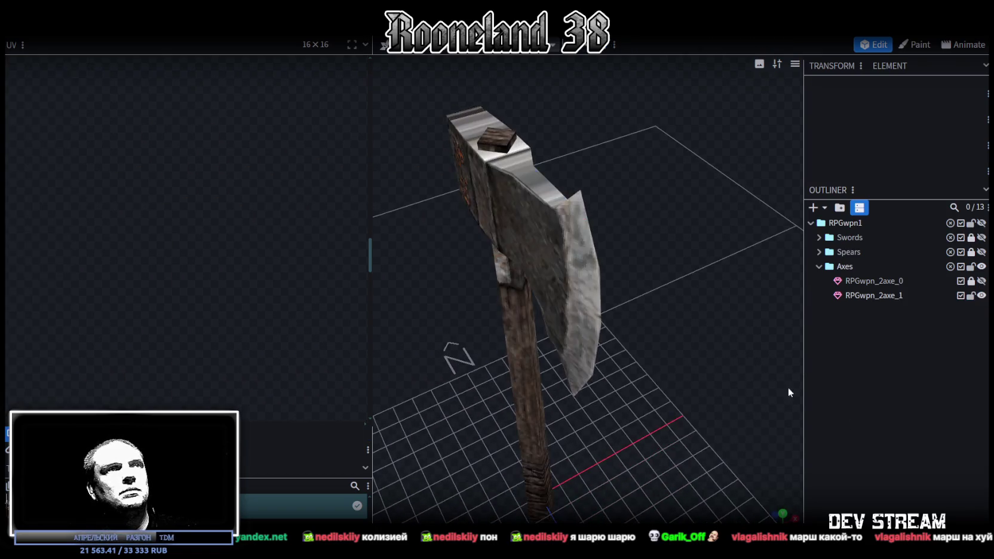
mouse_move(788, 393)
left_mouse_down()
mouse_move(655, 339)
mouse_move(757, 237)
mouse_move(721, 157)
mouse_move(665, 343)
mouse_move(728, 370)
mouse_move(494, 176)
mouse_move(515, 105)
mouse_move(581, 261)
left_mouse_up()
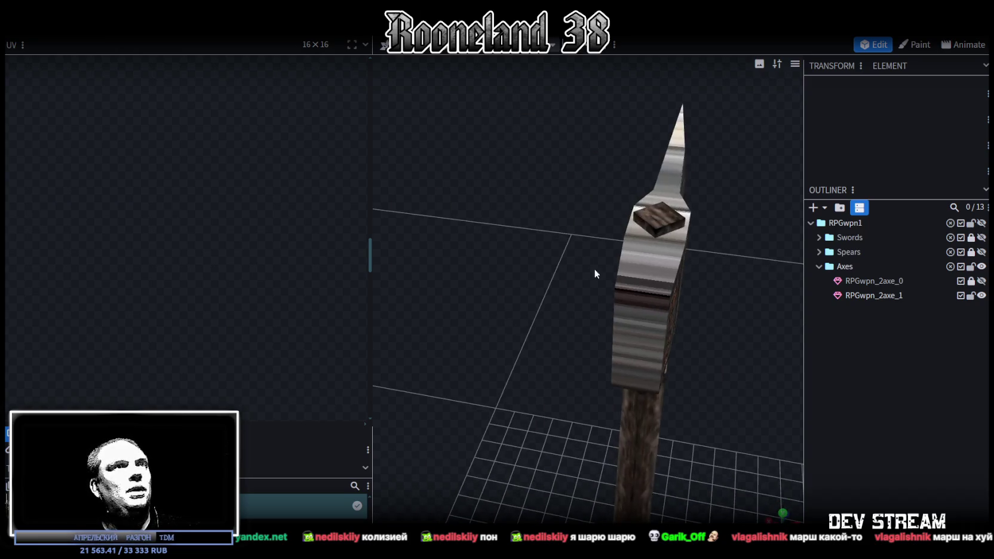
left_click(621, 263)
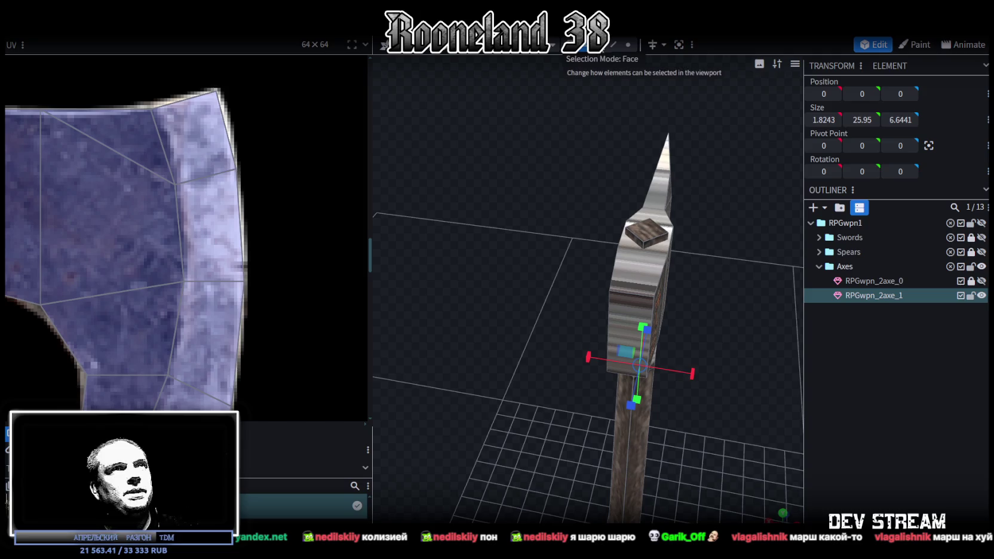
left_click(647, 323)
mouse_move(646, 322)
left_mouse_down()
mouse_move(661, 211)
mouse_move(679, 178)
mouse_move(684, 200)
mouse_move(656, 296)
left_mouse_up()
- Select the head's back-end cubes and snap to the numpad 1 orthographic view
left_click(654, 335)
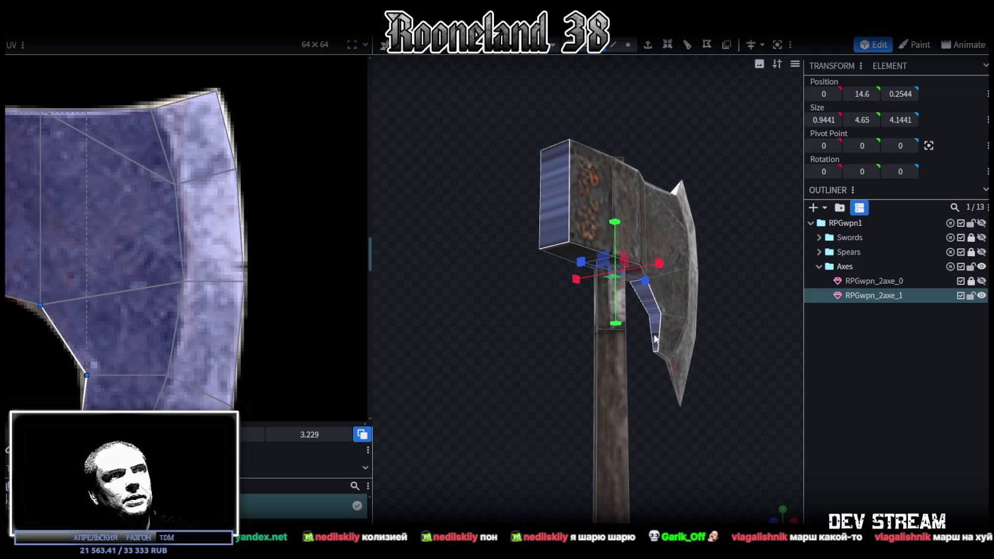
left_click(669, 370)
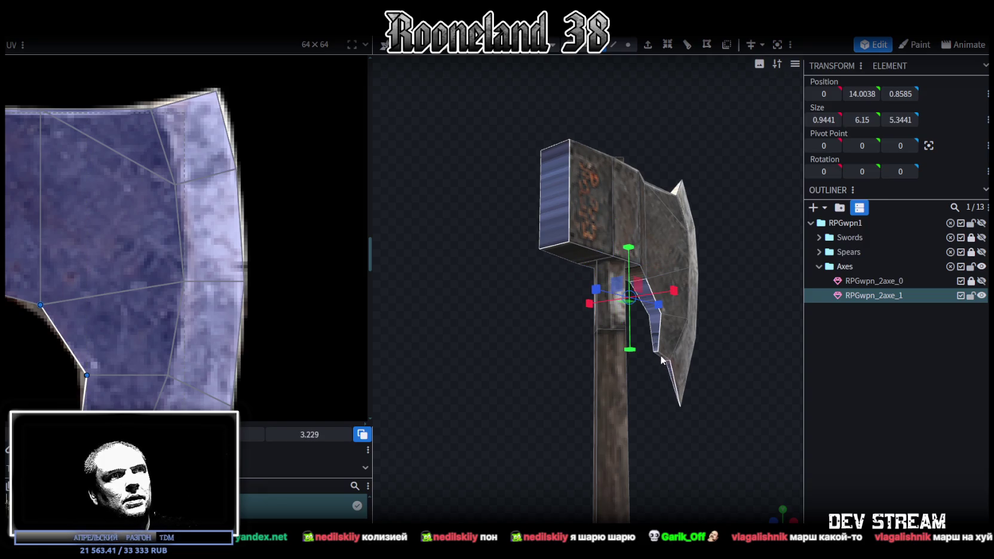
mouse_move(718, 352)
left_mouse_down()
mouse_move(721, 401)
mouse_move(724, 383)
left_mouse_up()
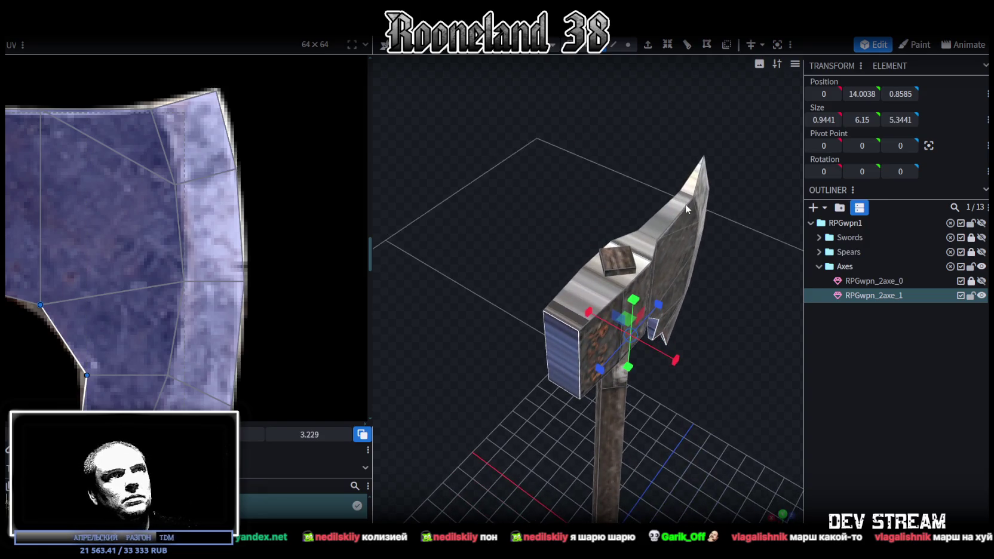
left_click(691, 184)
mouse_move(670, 222)
left_mouse_down()
mouse_move(729, 349)
mouse_move(656, 295)
mouse_move(694, 306)
mouse_move(716, 328)
mouse_move(658, 323)
mouse_move(662, 253)
mouse_move(763, 337)
left_mouse_up()
key("KP_1")
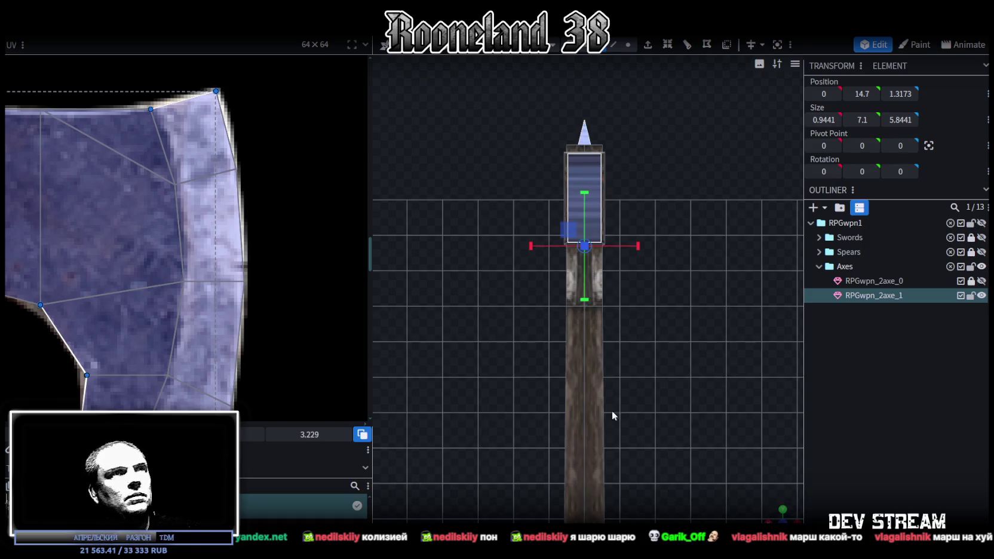
- Move the face's UV rectangle onto the axe head's end panel in the atlas
scroll(169, 272, "down", 2)
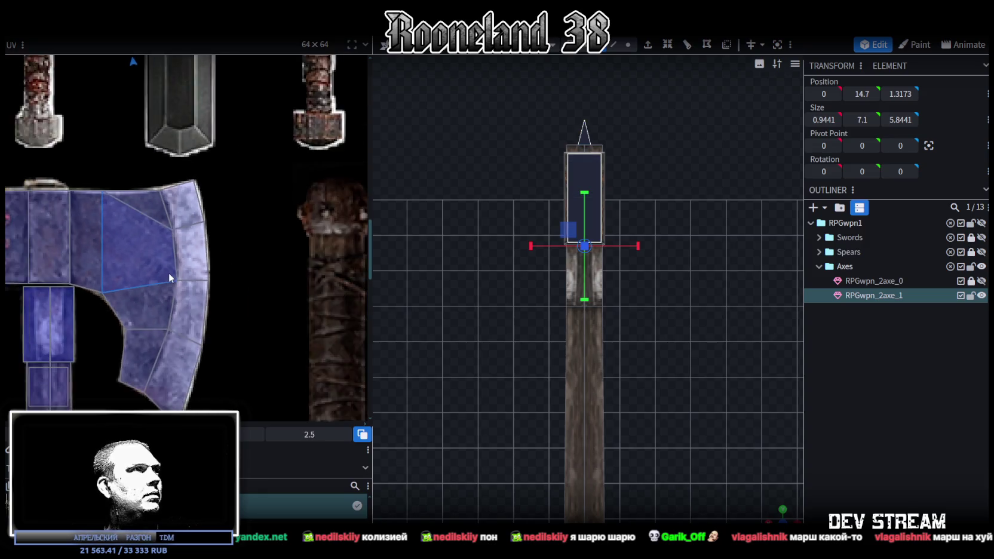
scroll(168, 273, "down", 2)
scroll(185, 290, "down", 1)
scroll(196, 304, "up", 2)
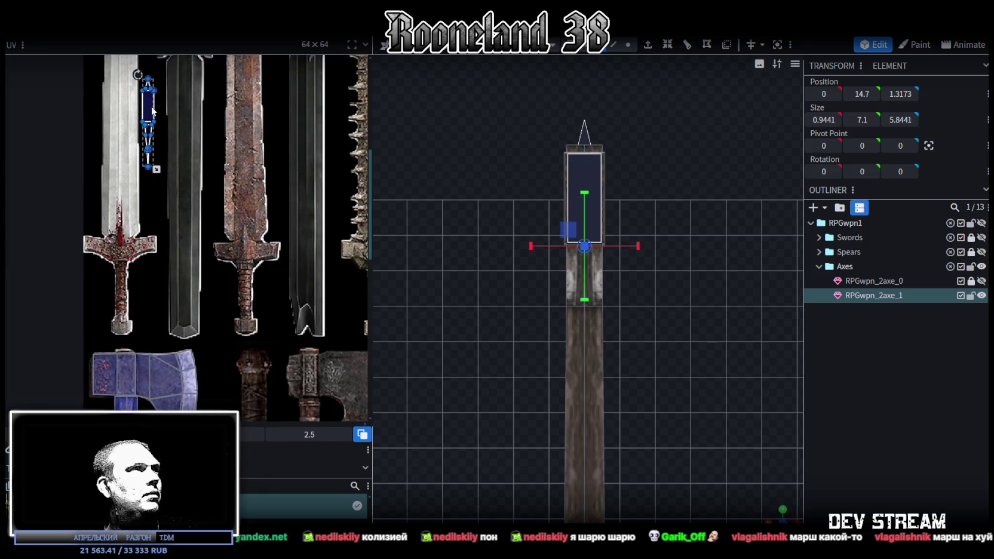
left_click_drag(152, 106, 217, 280)
scroll(227, 299, "up", 1)
scroll(233, 308, "up", 1)
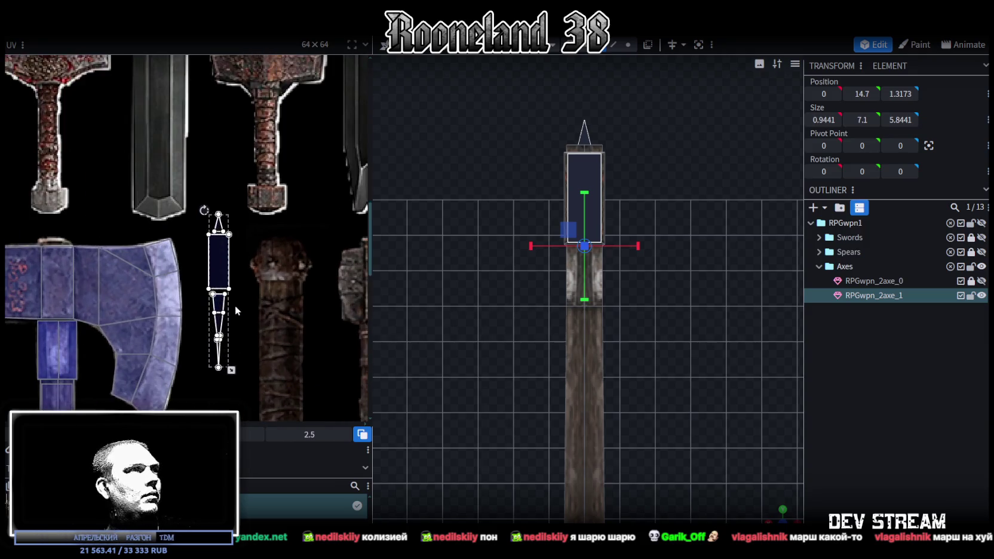
middle_click_drag(234, 310, 267, 280)
left_click_drag(252, 233, 55, 250)
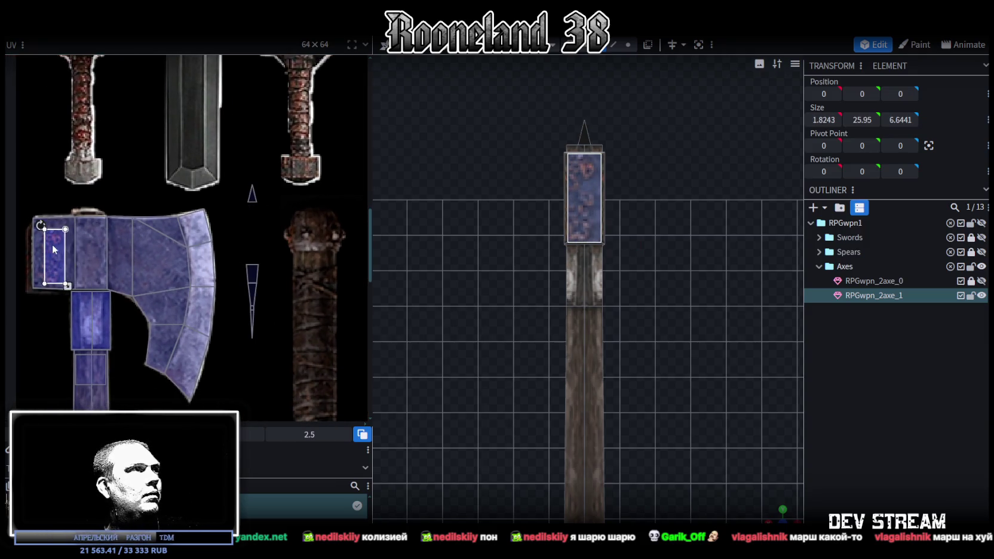
scroll(55, 250, "up", 3)
middle_click_drag(57, 245, 138, 293)
left_click_drag(138, 293, 103, 239)
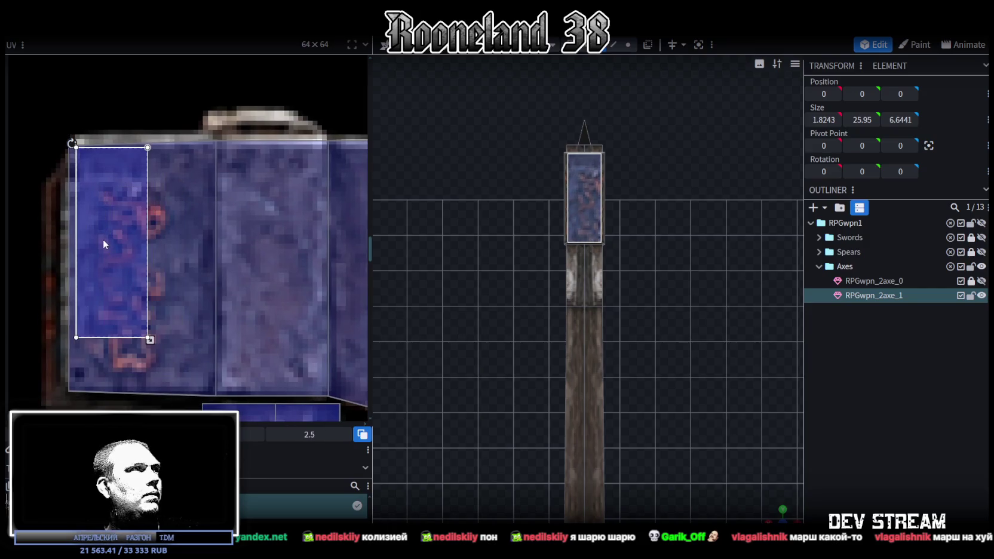
- Enlarge the face's UV rectangle to about 3.2775 wide, framing the rune panel
middle_click_drag(156, 316, 168, 273)
left_click_drag(166, 295, 192, 331)
left_click_drag(137, 245, 137, 251)
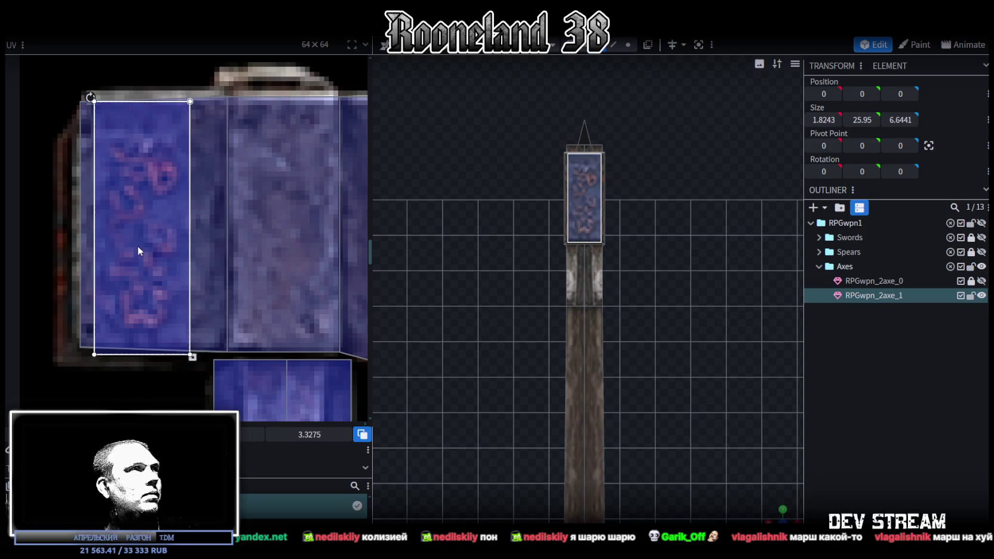
left_click_drag(158, 300, 155, 295)
scroll(690, 387, "up", 2)
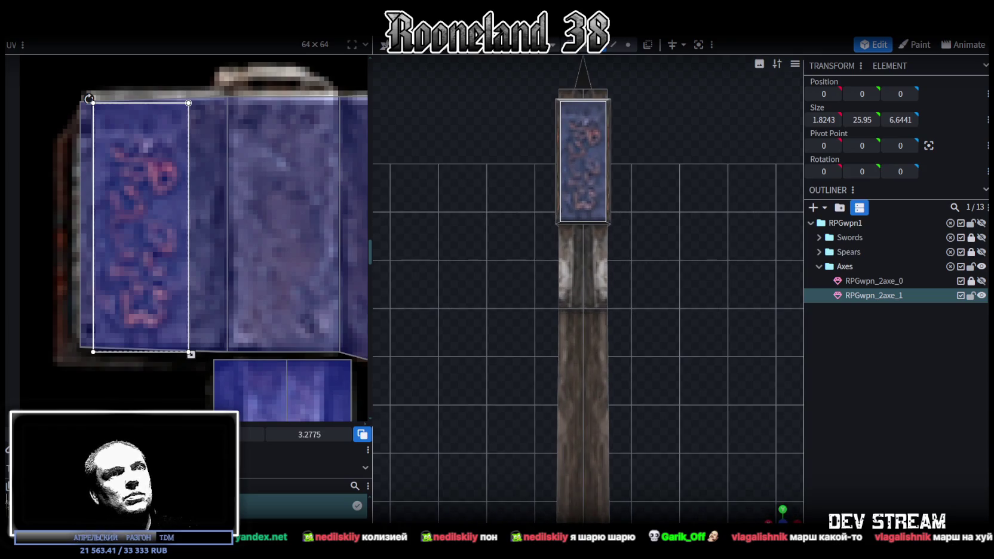
- Mirror the rune face's texture horizontally and check the result on the head
mouse_move(598, 367)
left_mouse_down()
mouse_move(765, 439)
mouse_move(695, 361)
mouse_move(619, 376)
left_mouse_up()
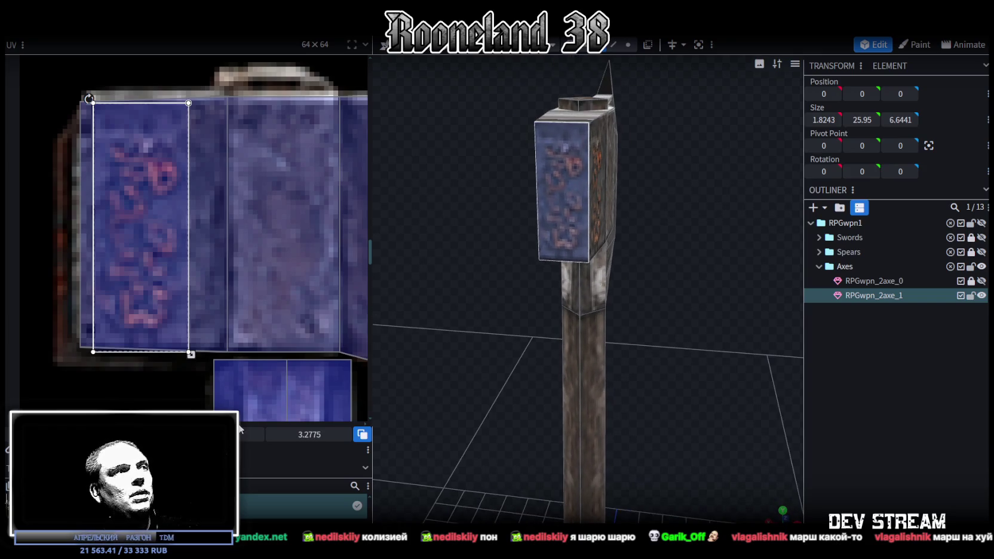
left_click(227, 449)
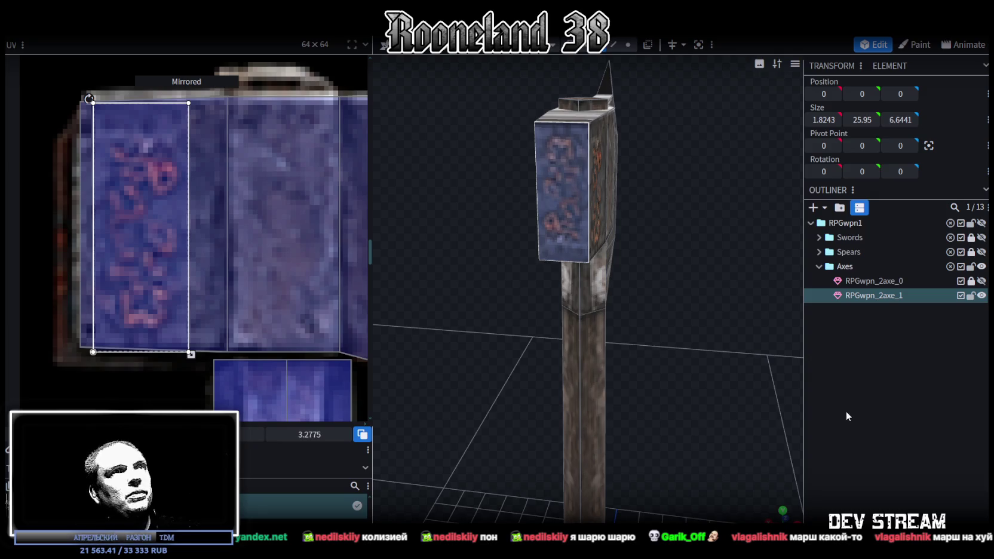
left_click(481, 385)
mouse_move(481, 385)
left_mouse_down()
mouse_move(601, 370)
mouse_move(666, 227)
left_mouse_up()
left_click(624, 197)
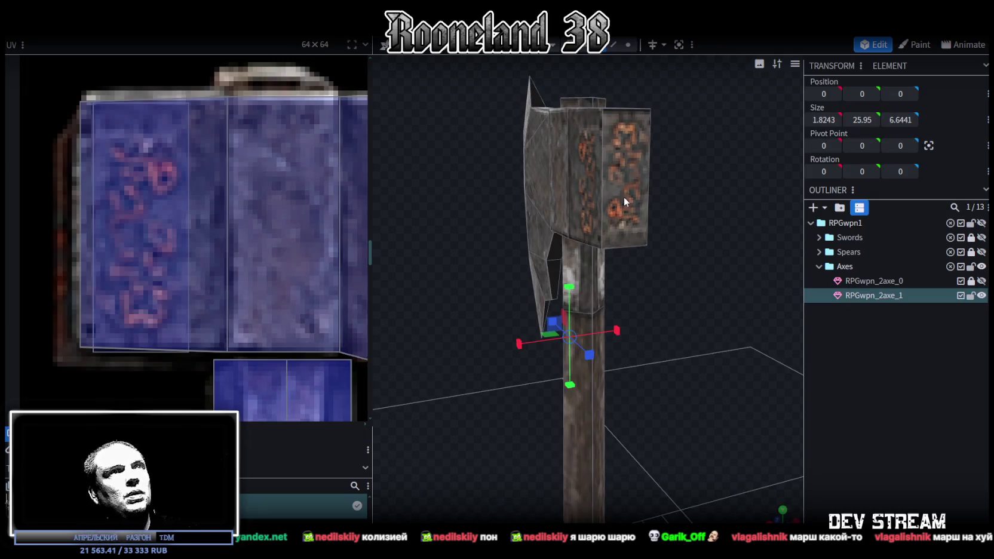
- Move the opposite head face's UV down onto the rune panel and shorten it to about 3.1525
left_click(153, 225)
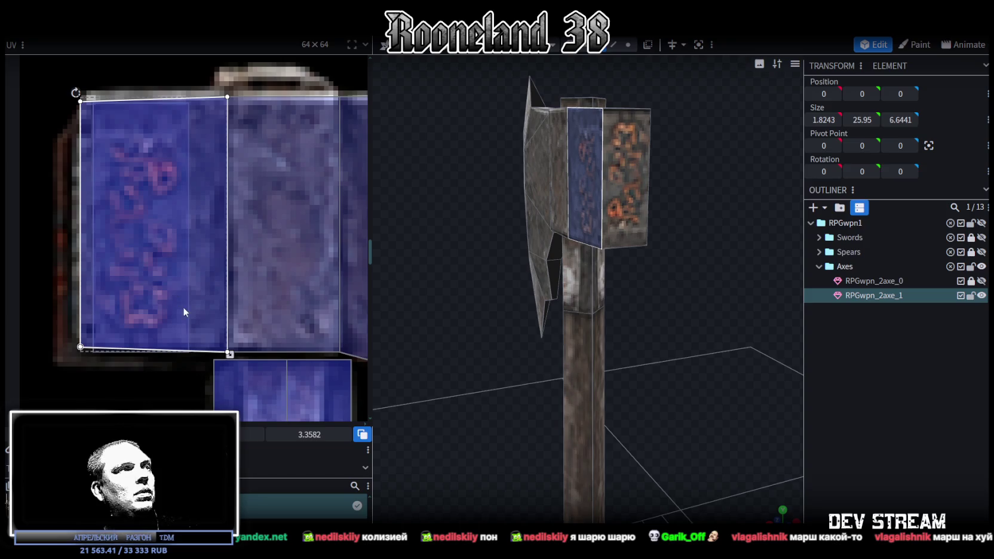
left_click(596, 164)
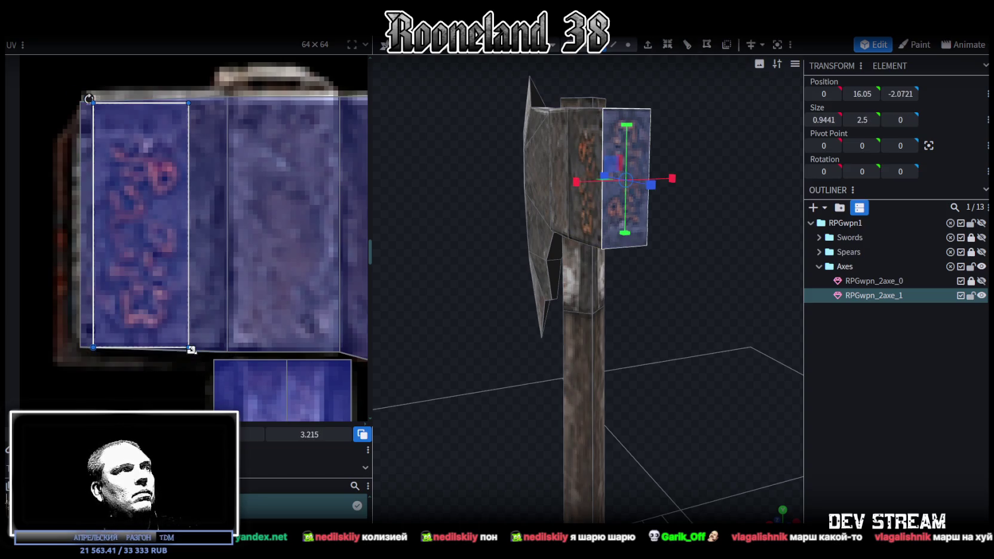
left_click(750, 312)
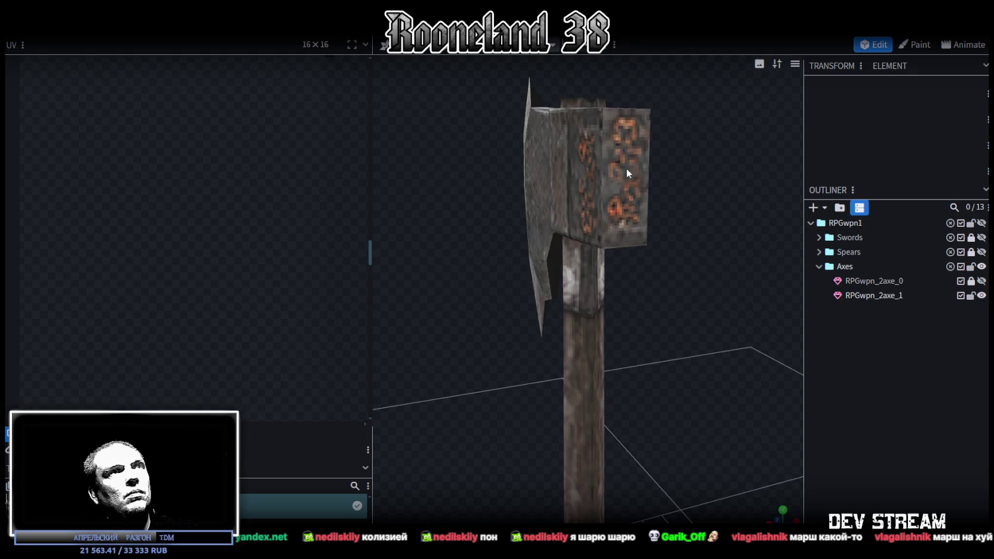
left_click(626, 168)
left_click_drag(148, 226, 149, 246)
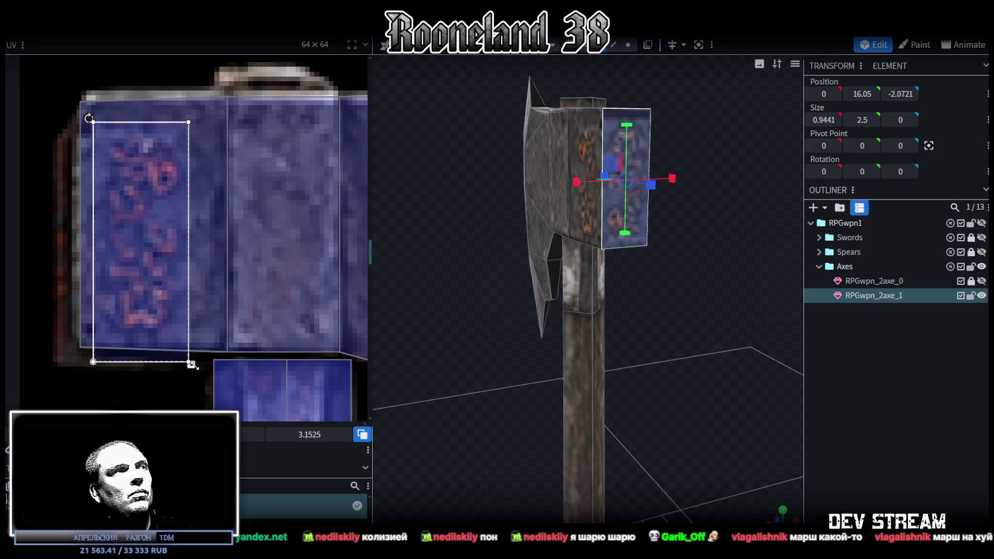
left_click_drag(190, 362, 190, 347)
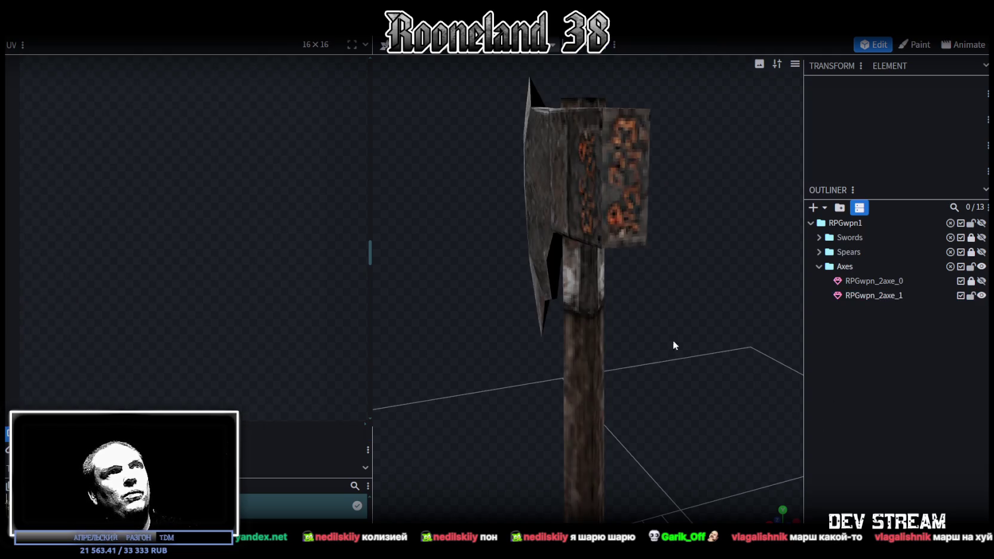
left_click_drag(672, 340, 733, 364)
scroll(691, 326, "up", 2)
left_click_drag(691, 326, 630, 229)
scroll(326, 325, "down", 5)
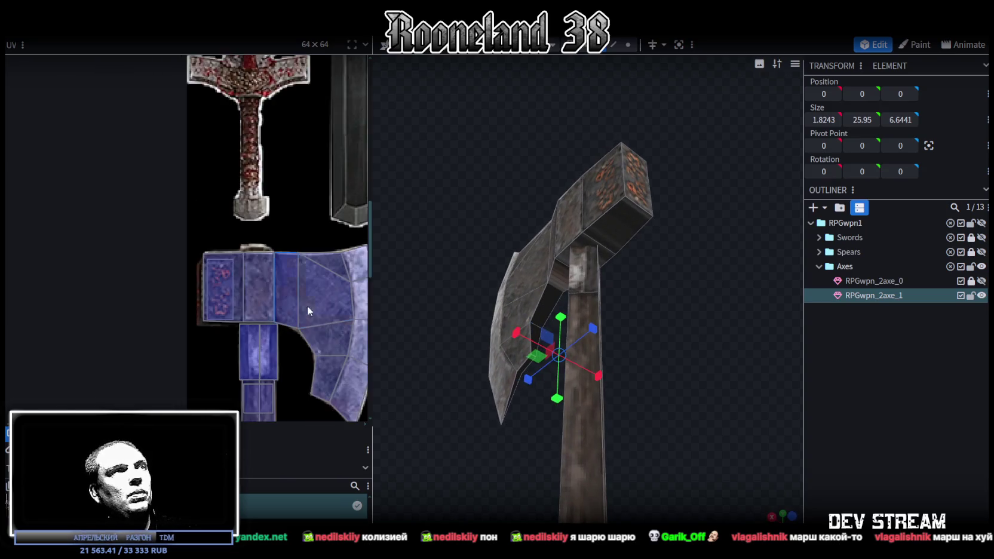
- Fit the inner blade face's UV box onto the blade area of the texture
middle_click_drag(307, 306, 173, 179)
scroll(300, 154, "up", 1)
left_click_drag(700, 274, 726, 324)
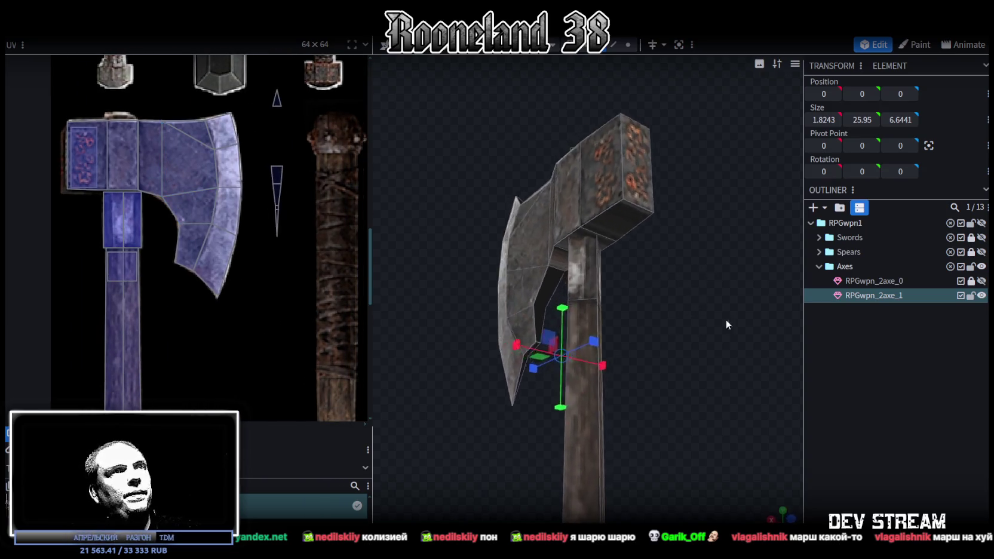
left_click(276, 176)
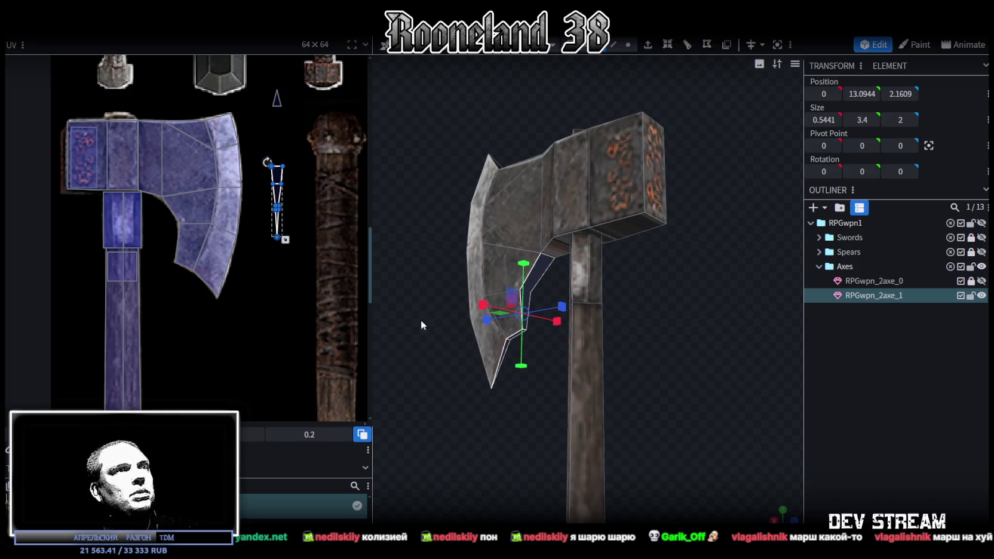
scroll(262, 199, "up", 2)
middle_click_drag(287, 234, 282, 210)
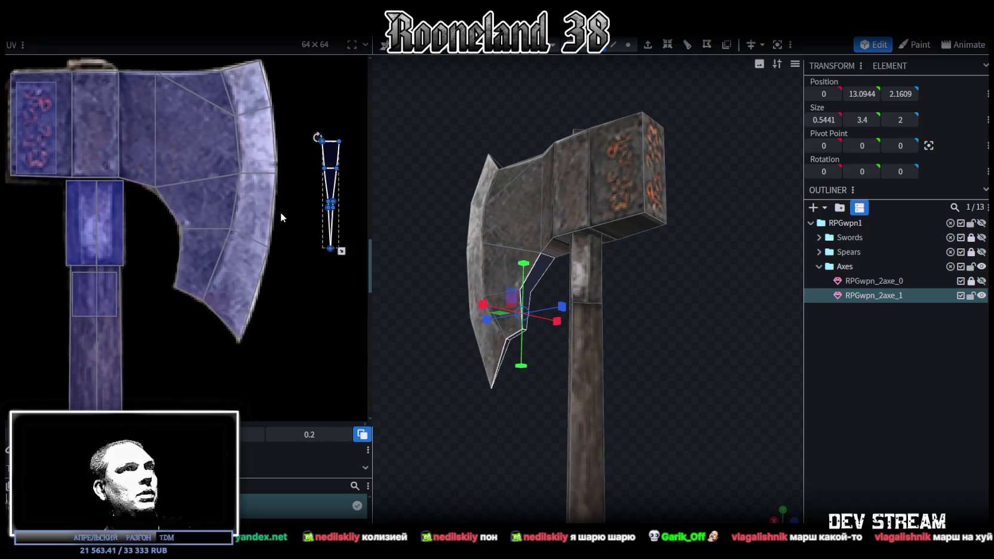
mouse_move(292, 121)
left_mouse_down()
mouse_move(349, 197)
mouse_move(213, 235)
left_mouse_up()
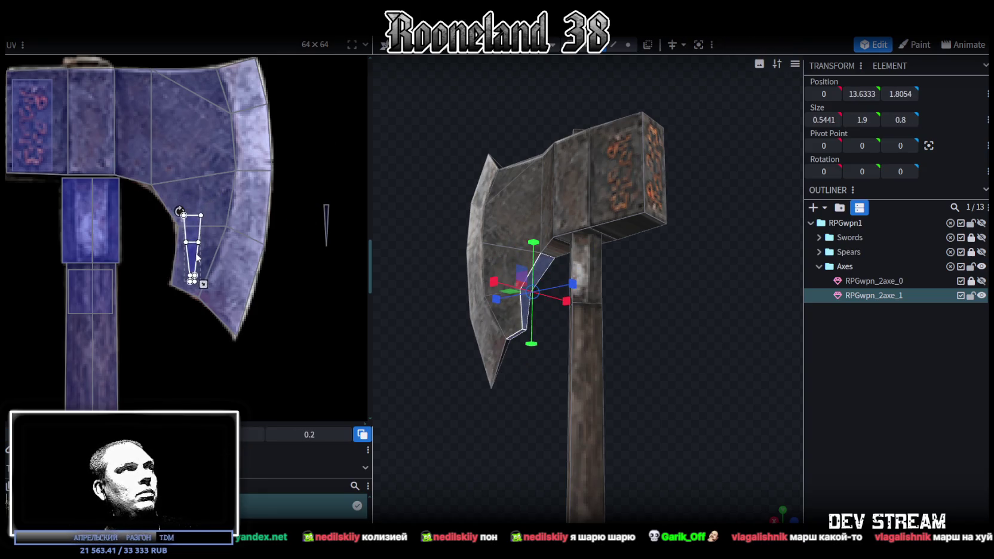
scroll(505, 371, "up", 2)
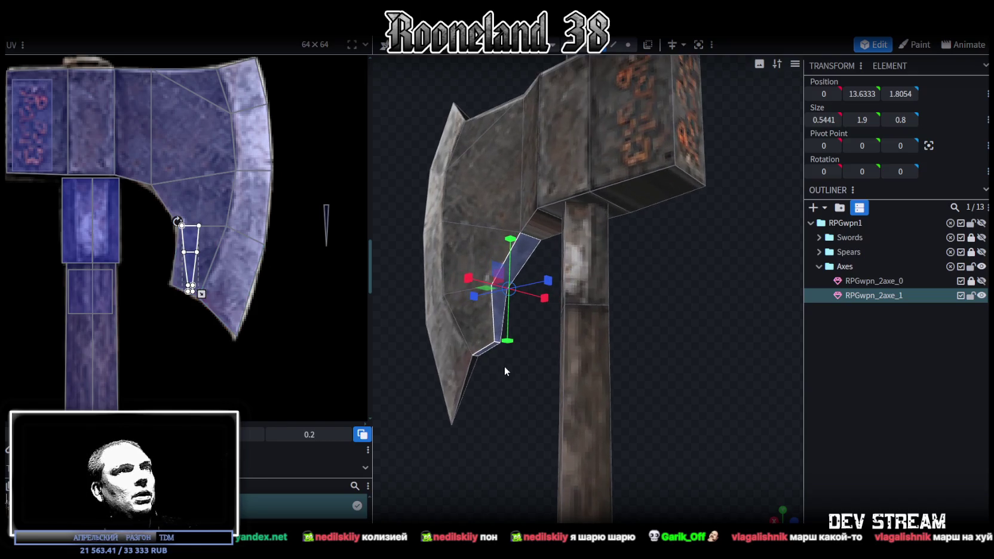
- Place the thin edge piece's UV on the blade's lower edge texture
left_click(469, 376)
scroll(293, 263, "up", 3)
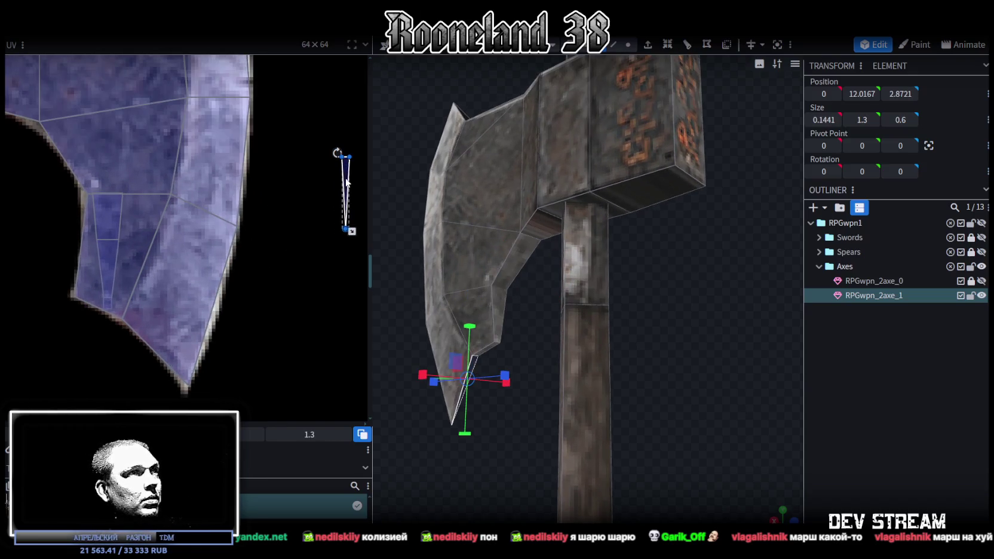
mouse_move(346, 183)
left_mouse_down()
mouse_move(154, 328)
mouse_move(118, 331)
mouse_move(124, 321)
mouse_move(144, 333)
left_mouse_up()
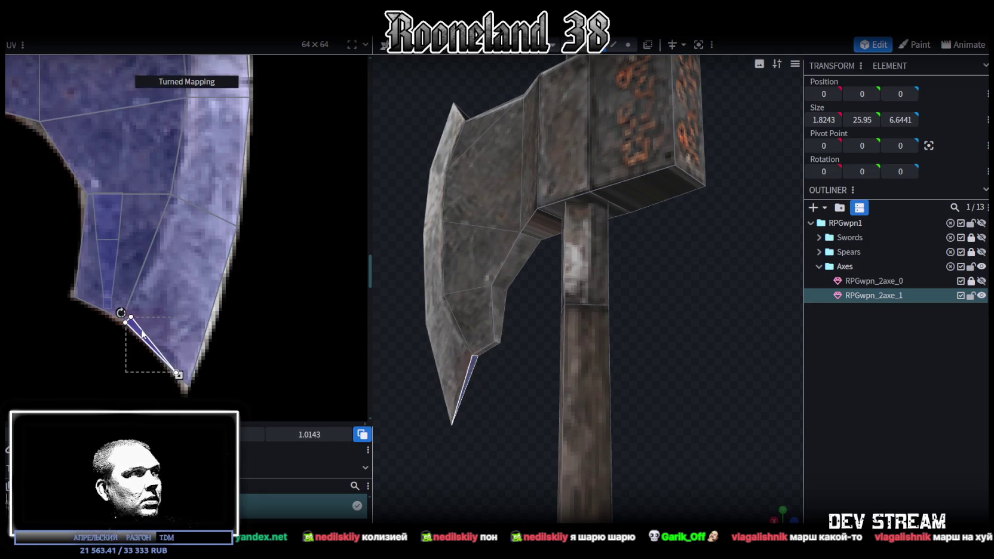
left_click_drag(538, 407, 465, 254)
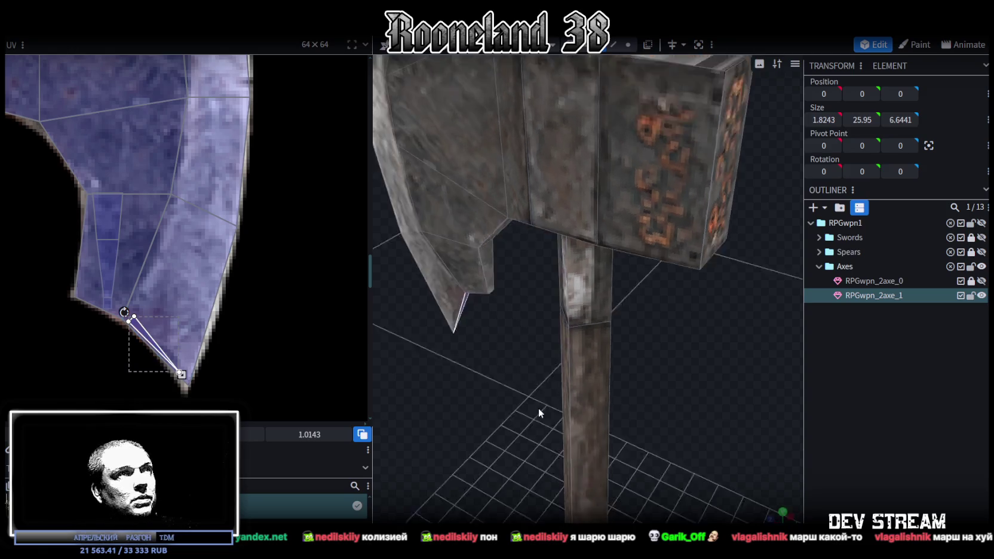
left_click(465, 254)
scroll(202, 177, "down", 3)
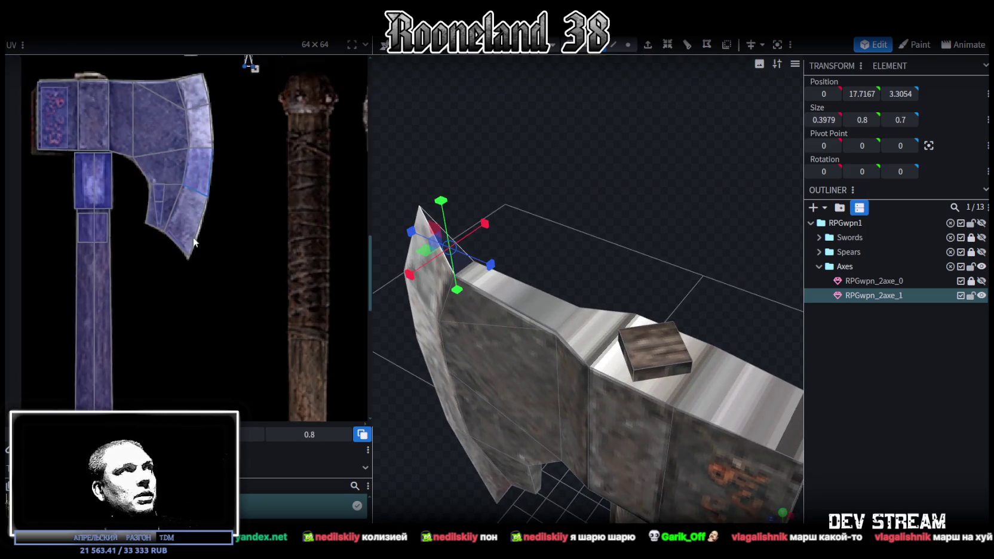
- Move the tip triangle's UV onto the blade and rotate it via the right-click Rotate option
scroll(278, 242, "up", 5)
left_click_drag(278, 242, 168, 275)
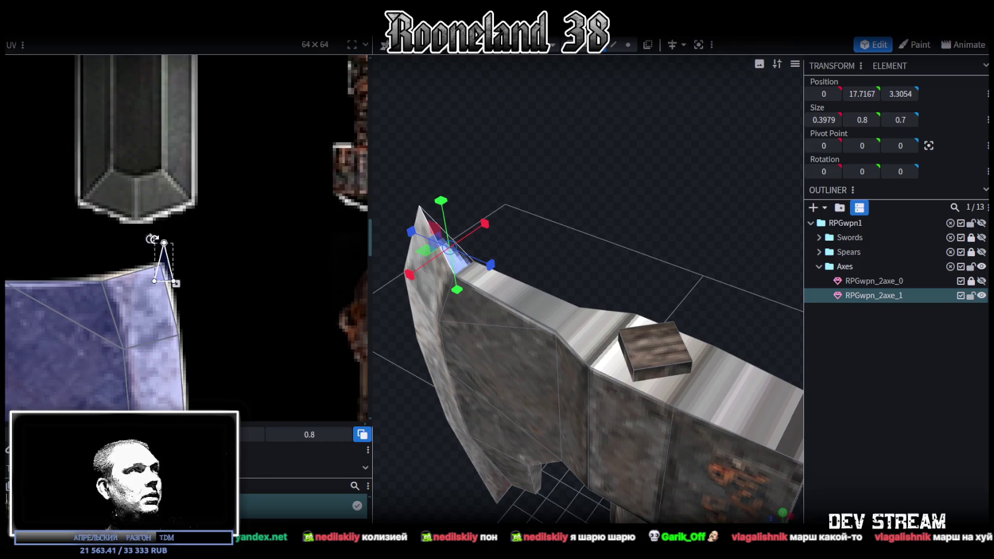
right_click(160, 245)
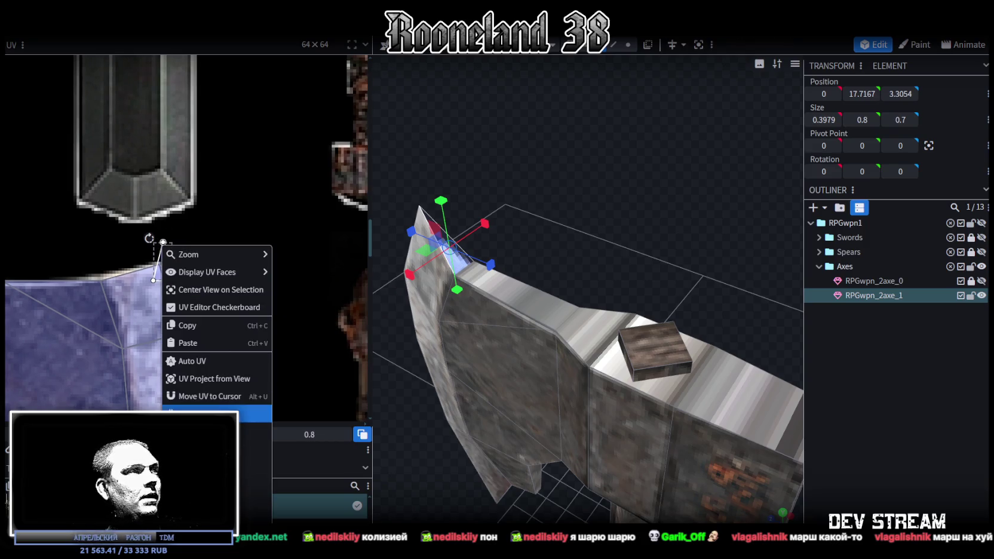
left_click(172, 265)
left_click_drag(170, 265, 144, 281)
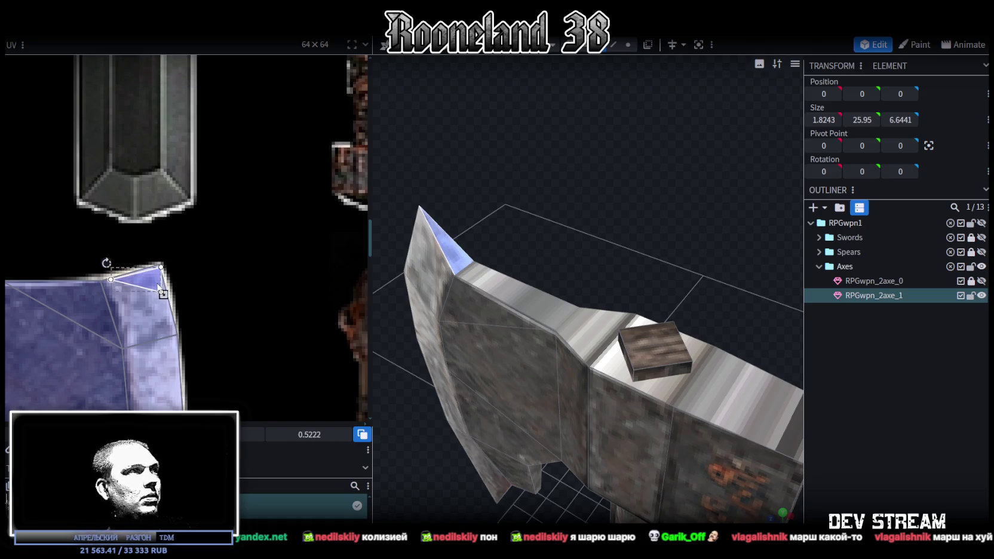
- Apply Turned Mapping to the blade-tip face and rotate its UV triangle to fit the blade
left_click(881, 432)
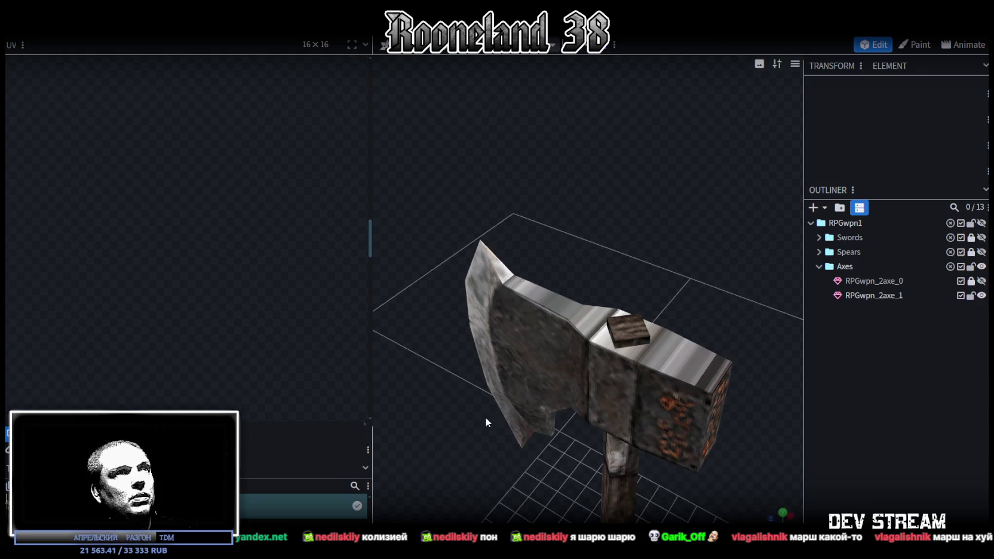
scroll(496, 406, "up", 3)
mouse_move(510, 392)
left_mouse_down()
mouse_move(577, 375)
mouse_move(522, 436)
left_mouse_up()
left_click(520, 314)
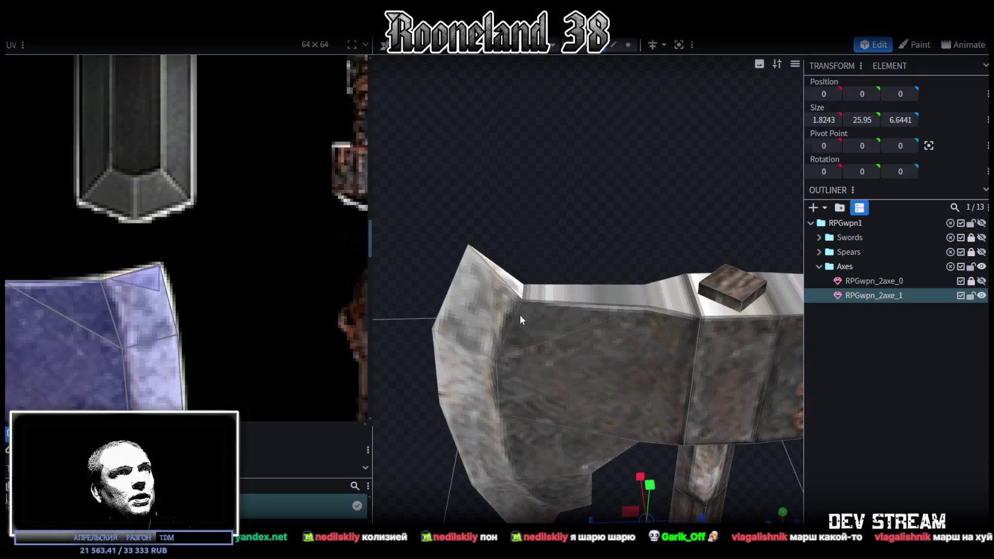
left_click_drag(496, 266, 476, 248)
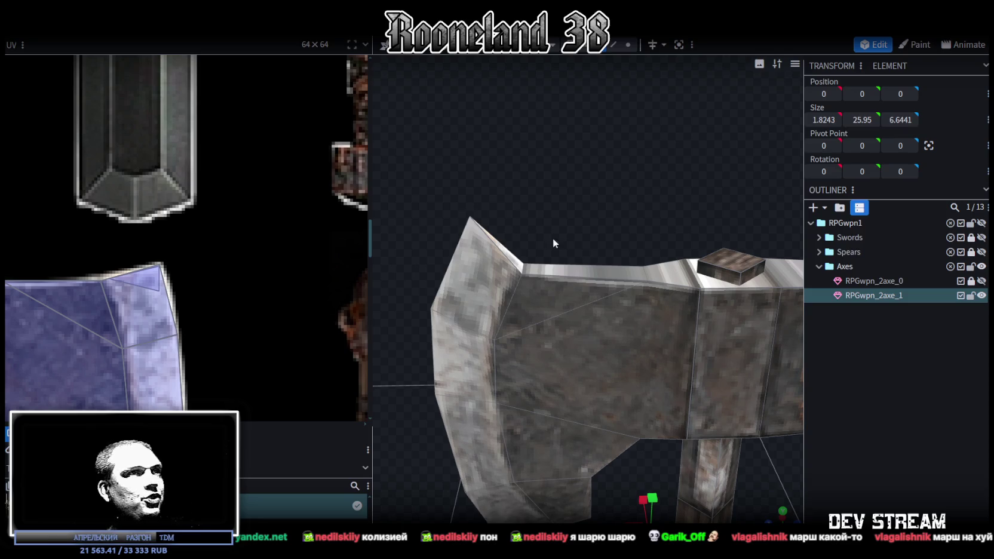
left_click(515, 264)
scroll(107, 283, "up", 2)
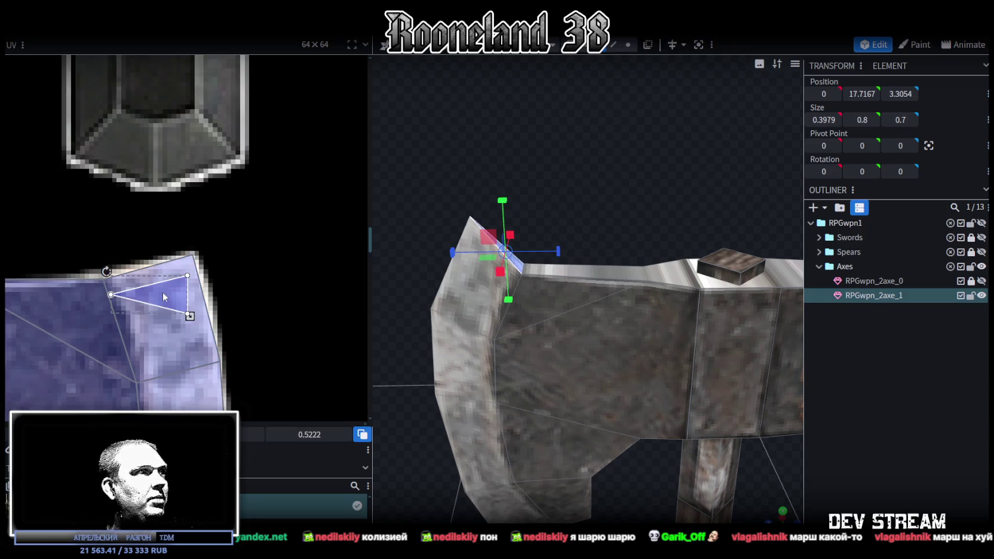
left_click(106, 271)
left_click_drag(93, 281, 92, 282)
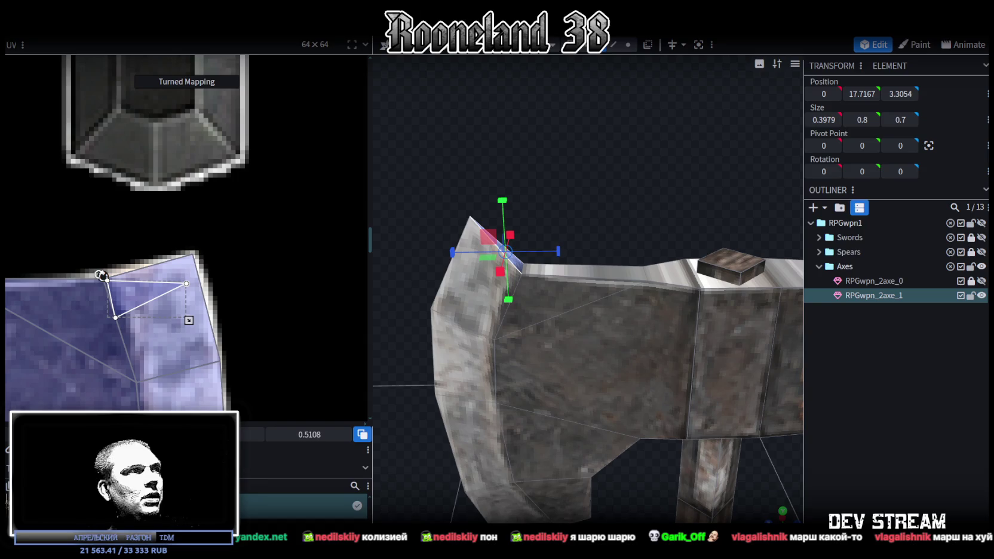
mouse_move(102, 276)
left_mouse_down()
mouse_move(97, 283)
mouse_move(134, 298)
left_mouse_up()
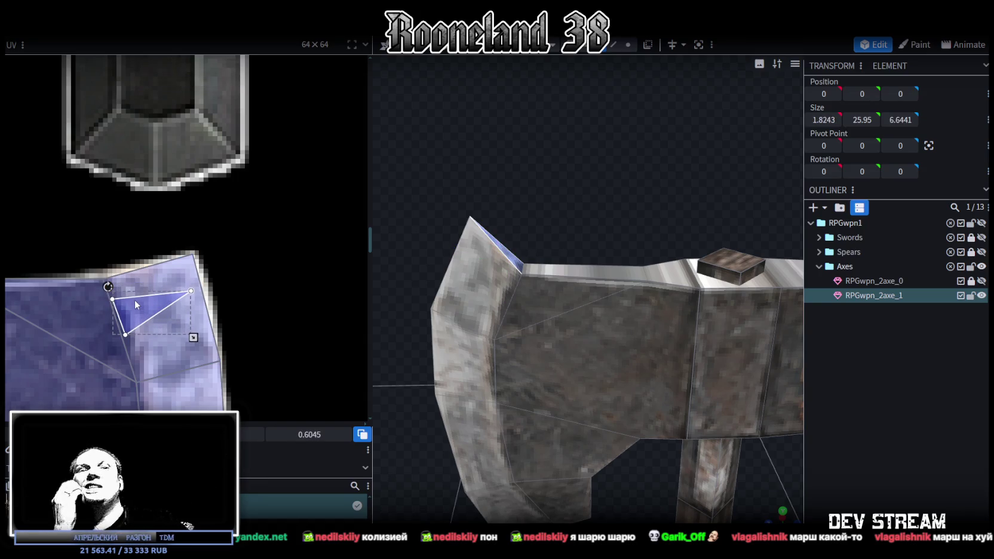
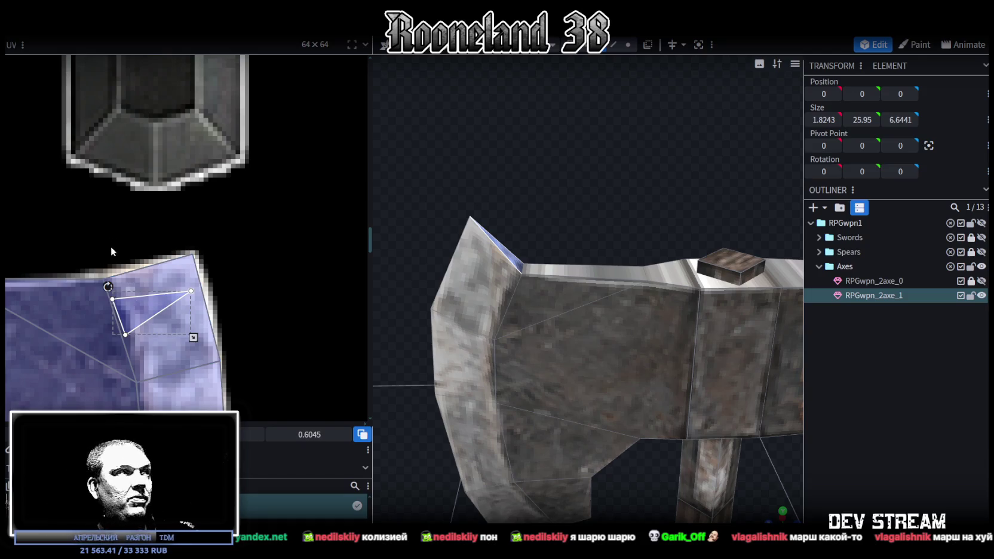
- Move one axe-head top face's UV island off the sword texture onto the dark area beside the axe texture
middle_click_drag(110, 246, 307, 263)
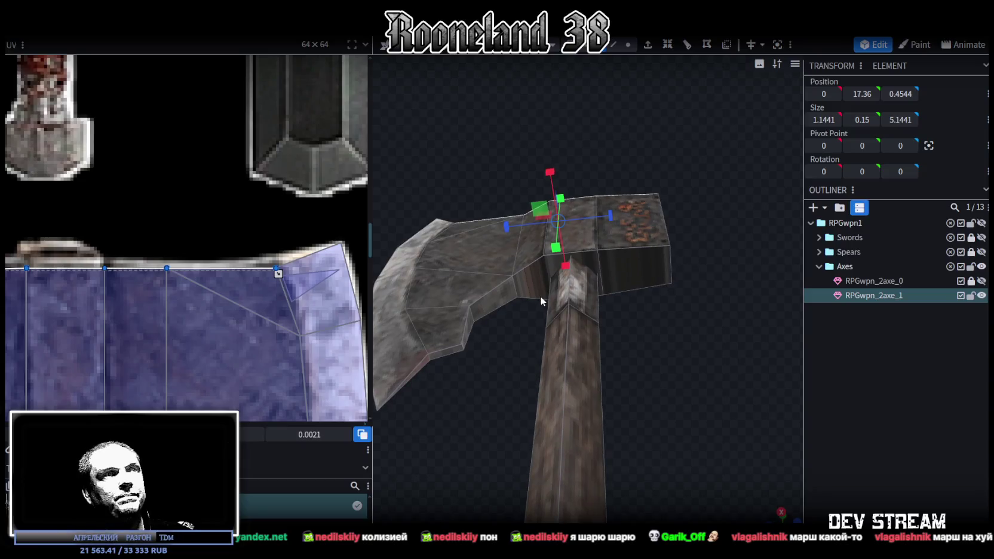
left_click(580, 267)
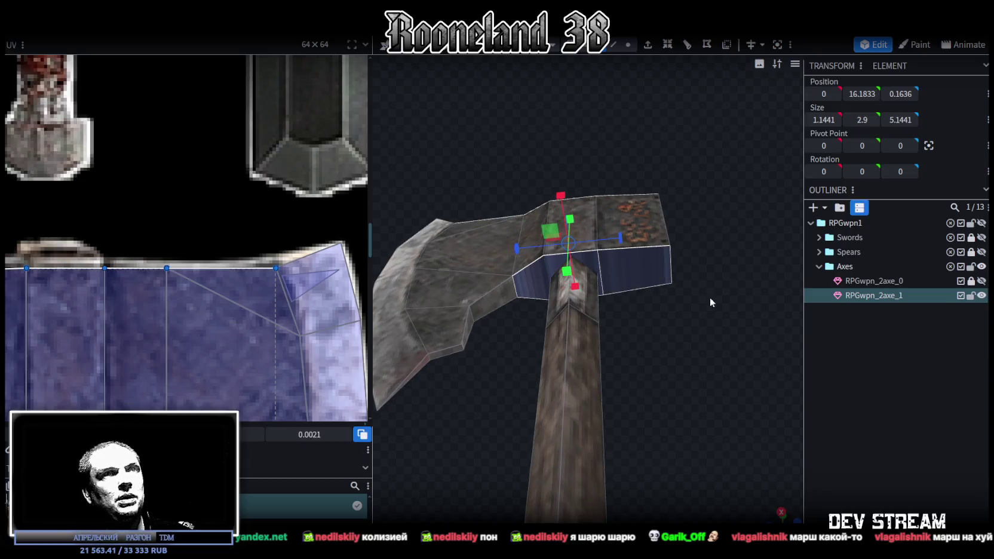
left_click_drag(591, 257, 735, 507)
left_click(782, 517)
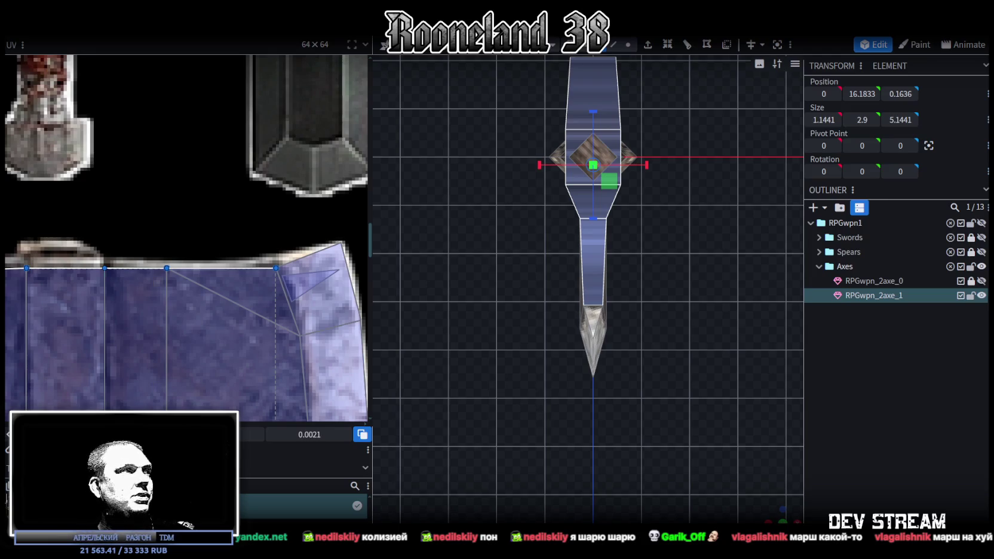
scroll(184, 317, "down", 3)
scroll(192, 308, "down", 3)
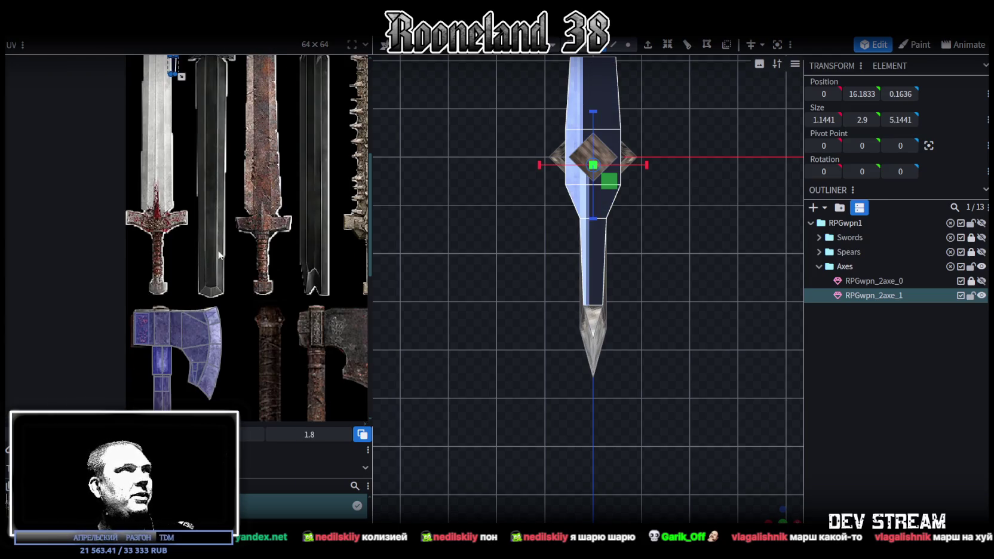
scroll(220, 255, "up", 1)
left_click_drag(184, 90, 242, 334)
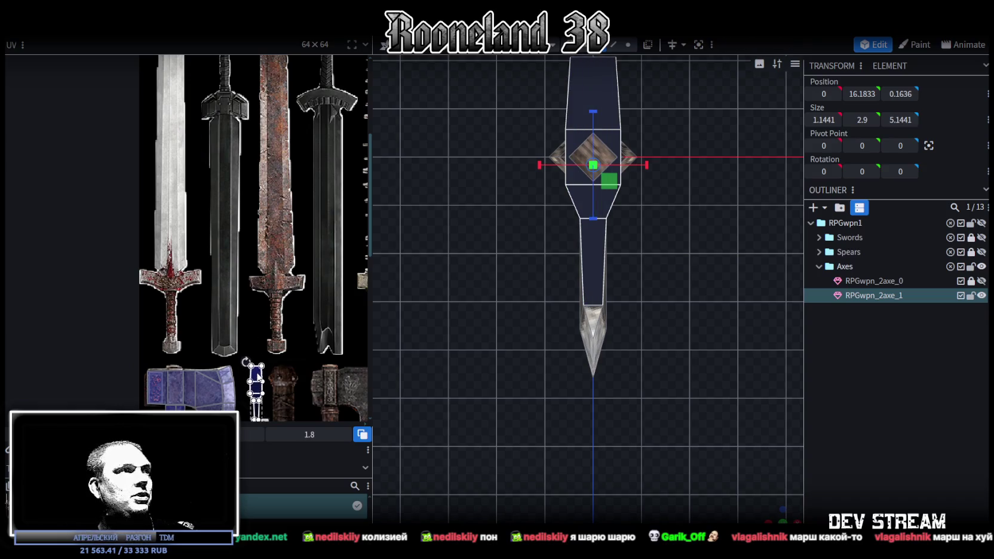
- Return to a perspective view and select the next top face of the axe head
scroll(239, 310, "up", 1)
scroll(237, 291, "up", 1)
scroll(237, 291, "up", 1)
scroll(276, 287, "up", 1)
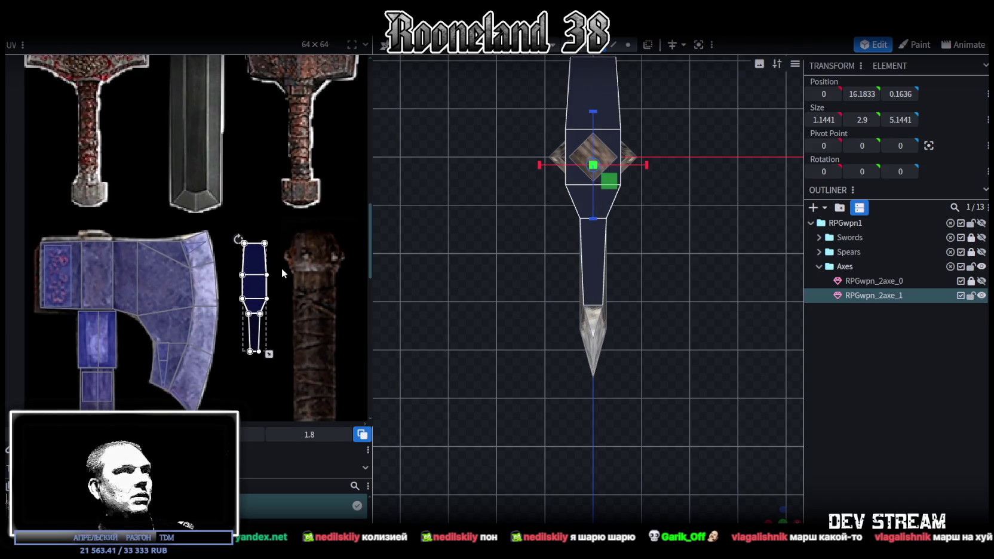
mouse_move(801, 507)
left_mouse_down()
mouse_move(592, 267)
mouse_move(587, 429)
left_mouse_up()
scroll(587, 429, "up", 2)
scroll(622, 448, "up", 1)
left_click(617, 249)
- Stretch the neck element to 2.6 tall and rotate its face UV 90° onto the enlarged axe-head texture
mouse_move(594, 336)
left_mouse_down()
mouse_move(557, 326)
mouse_move(556, 392)
left_mouse_up()
scroll(574, 329, "up", 2)
left_click_drag(568, 246, 555, 270)
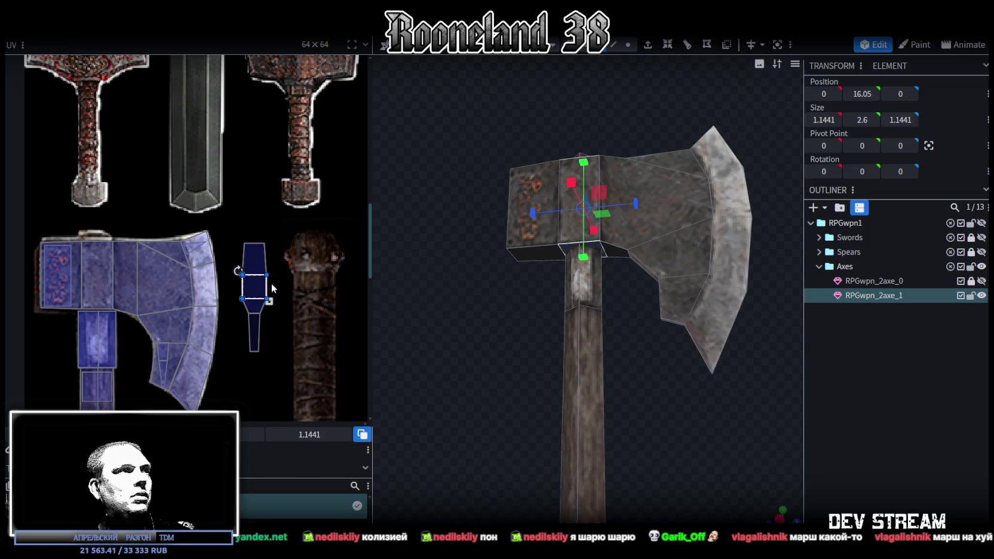
left_click_drag(257, 287, 223, 233)
right_click(228, 235)
left_click(266, 433)
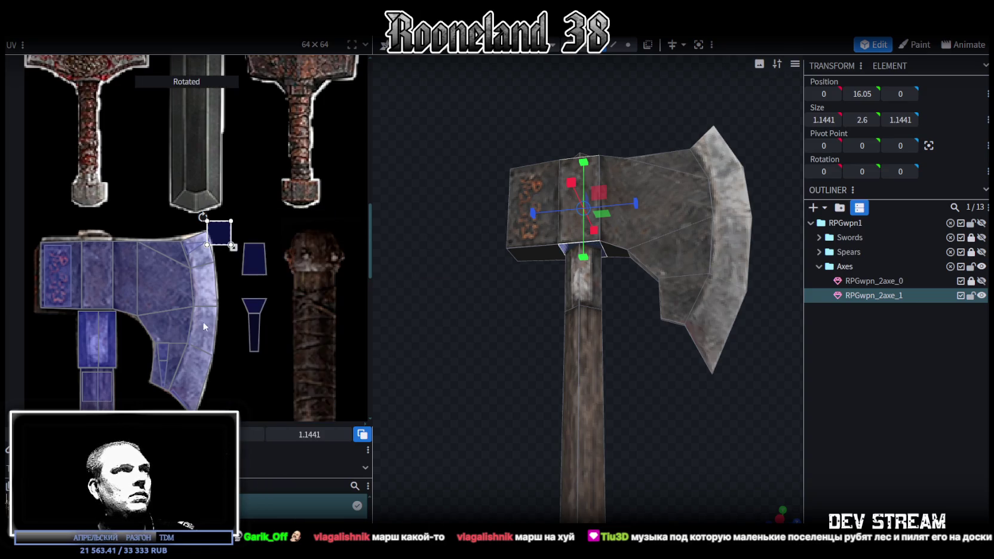
mouse_move(219, 233)
left_mouse_down()
mouse_move(93, 285)
mouse_move(99, 247)
left_mouse_up()
scroll(91, 274, "up", 3)
scroll(90, 261, "up", 2)
mouse_move(139, 283)
left_mouse_down()
mouse_move(155, 296)
mouse_move(126, 258)
left_mouse_up()
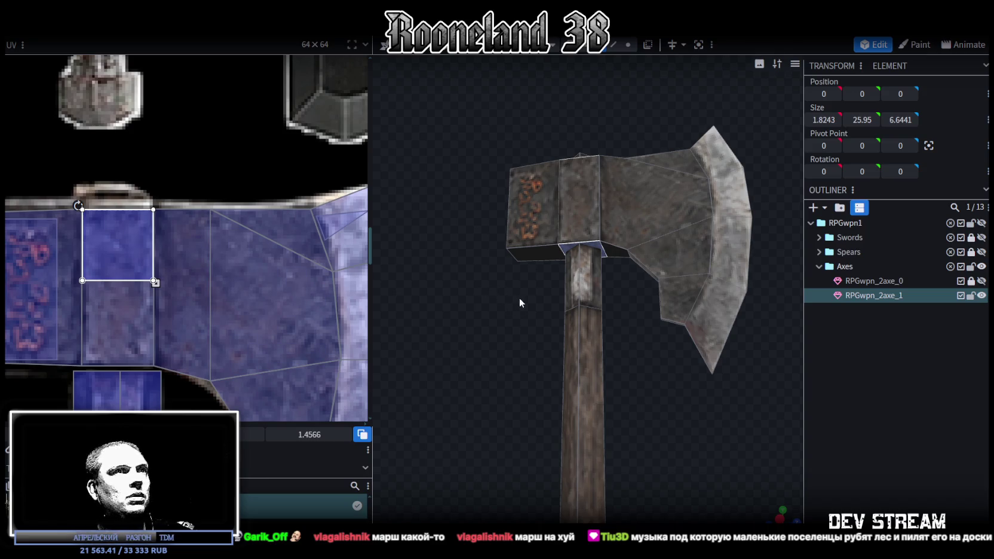
- Move the handle-top face's UV lower on the axe texture
left_click_drag(520, 303, 581, 223)
left_click(581, 223)
mouse_move(114, 273)
left_mouse_down()
mouse_move(102, 346)
mouse_move(114, 350)
left_mouse_up()
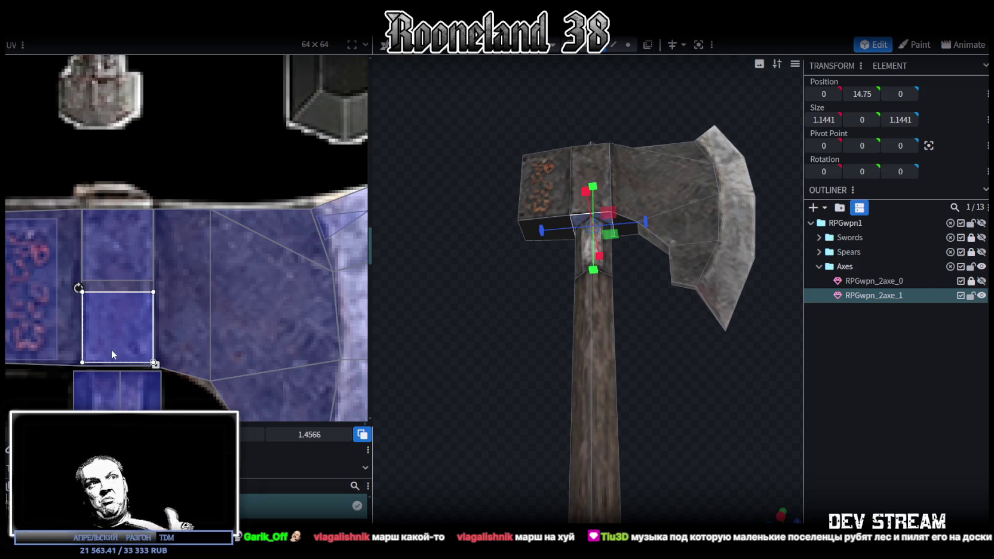
- Place a thin axe-head face's UV onto the axe-head texture and enlarge it
left_click(630, 236)
left_click_drag(640, 341, 667, 386)
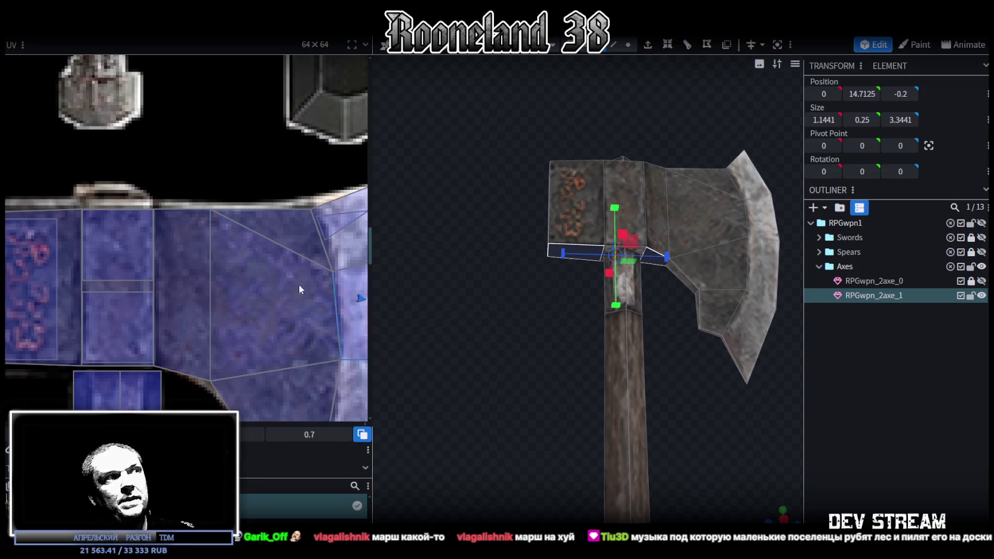
scroll(299, 284, "down", 5)
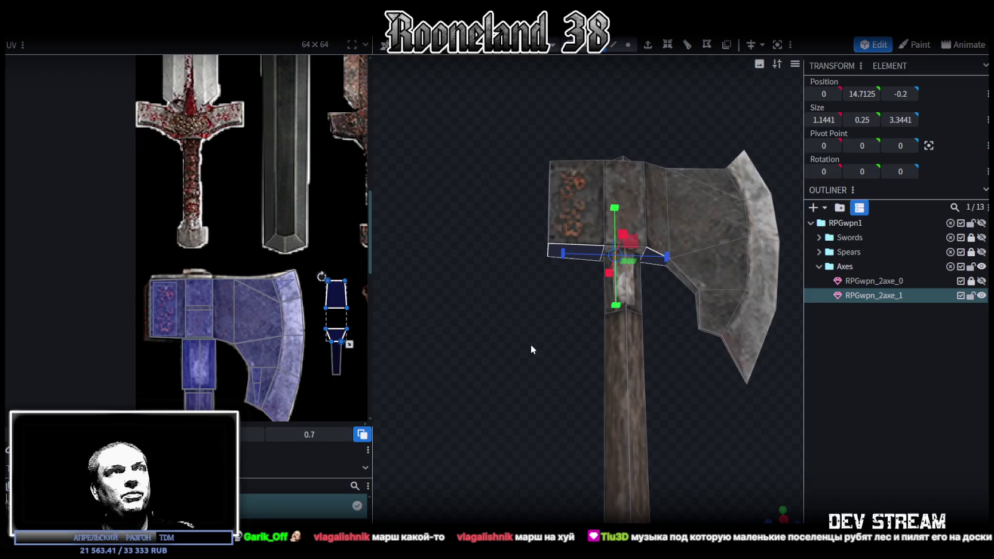
left_click_drag(531, 350, 540, 411)
left_click(583, 301)
mouse_move(583, 301)
left_mouse_down()
mouse_move(531, 373)
mouse_move(617, 252)
left_mouse_up()
key("ctrl+z")
scroll(335, 286, "up", 3)
mouse_move(336, 287)
left_mouse_down()
mouse_move(308, 253)
mouse_move(203, 249)
mouse_move(87, 224)
mouse_move(132, 294)
left_mouse_up()
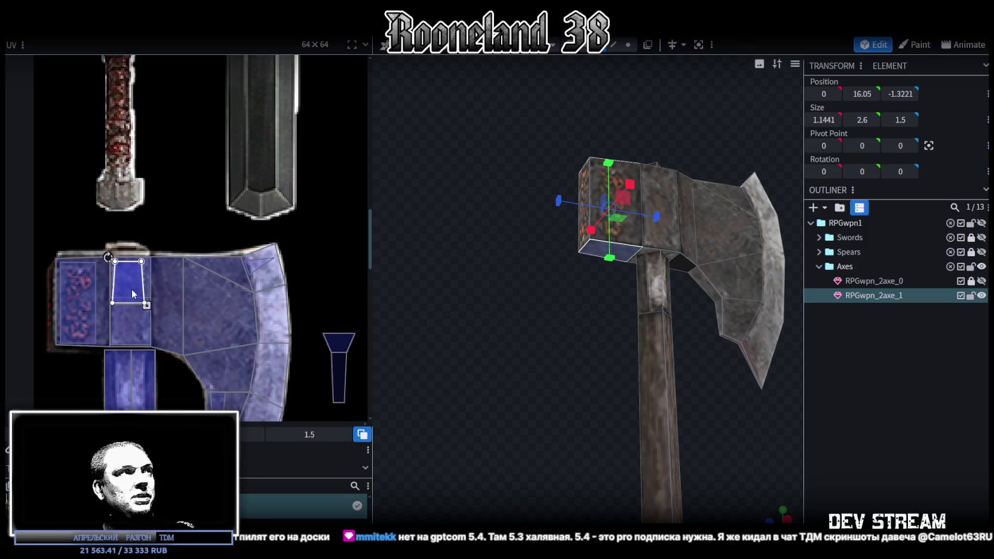
scroll(127, 297, "up", 3)
left_click_drag(165, 308, 183, 326)
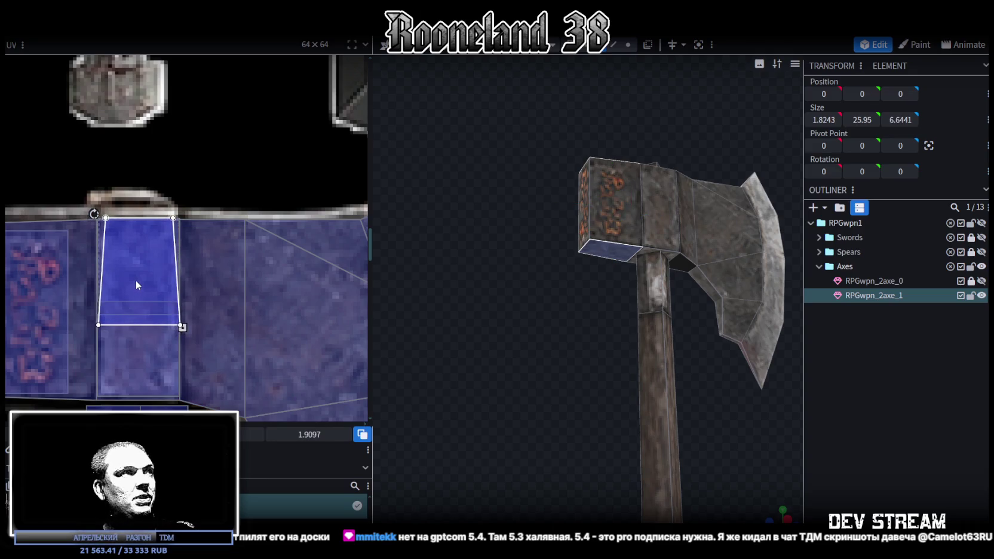
mouse_move(501, 344)
left_mouse_down()
mouse_move(533, 306)
mouse_move(527, 318)
left_mouse_up()
- Lower the previous face's UV and select the dark neck face under the axe head
left_click_drag(138, 295, 136, 372)
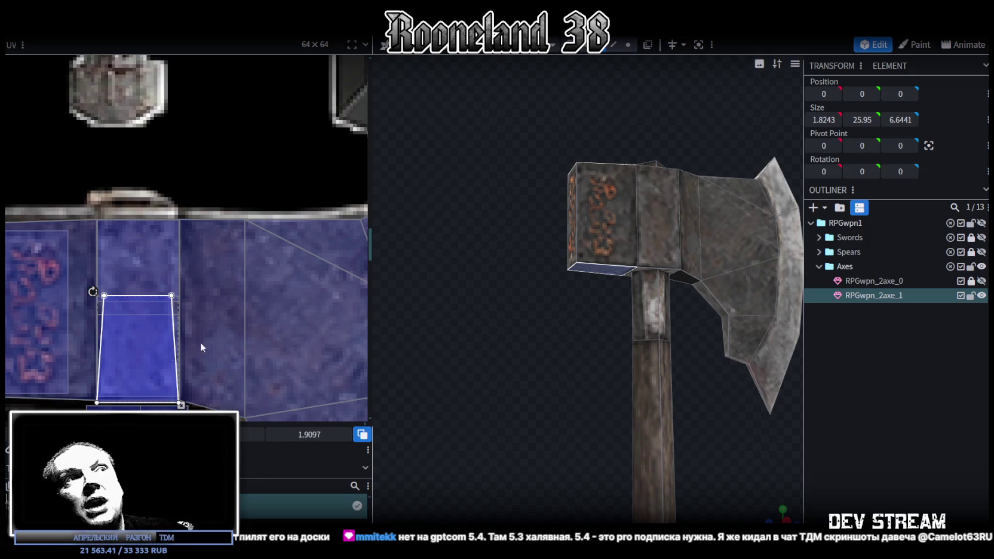
mouse_move(454, 245)
left_mouse_down()
mouse_move(503, 239)
mouse_move(654, 346)
left_mouse_up()
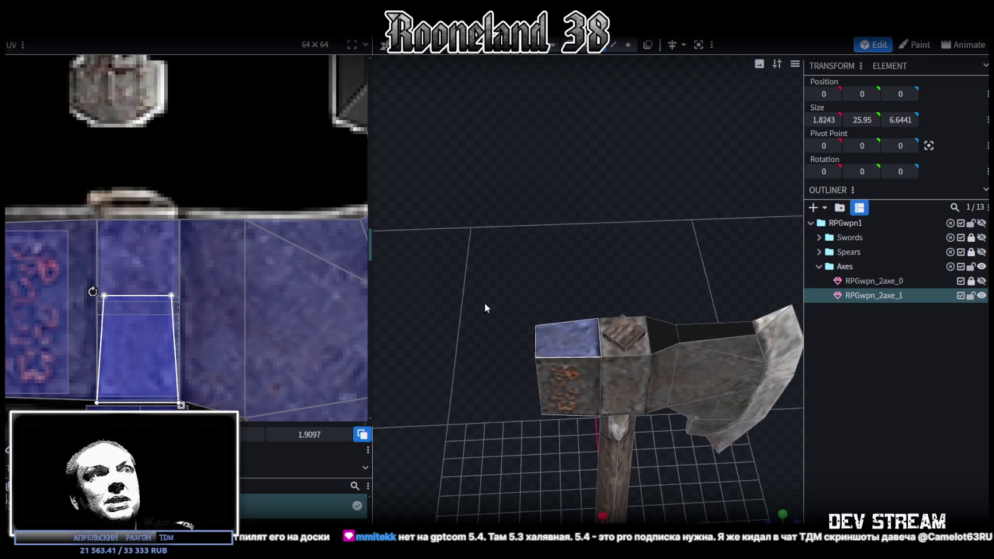
left_click(658, 349)
left_click(727, 336, "shift")
mouse_move(720, 304)
left_mouse_down()
mouse_move(655, 302)
mouse_move(654, 195)
mouse_move(670, 176)
left_mouse_up()
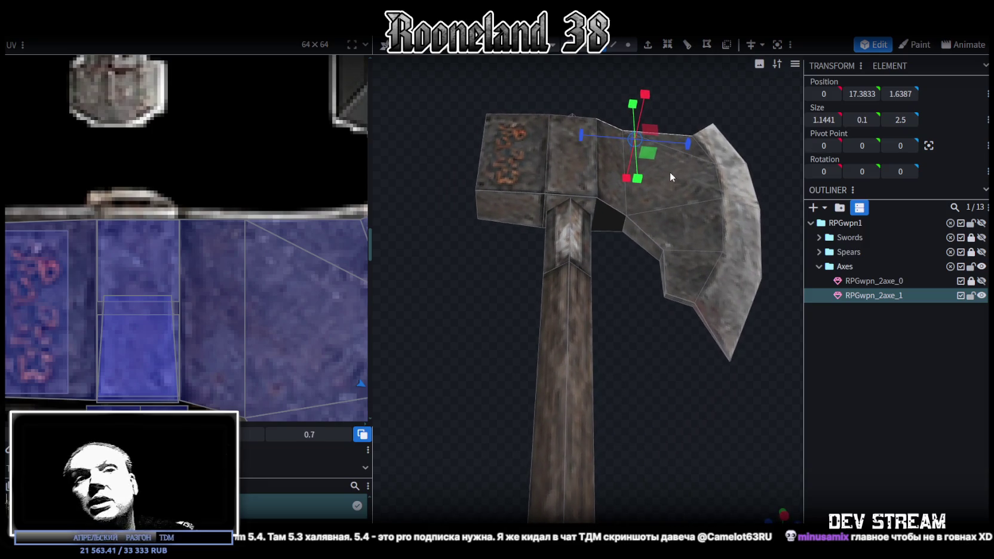
left_click_drag(670, 171, 678, 186)
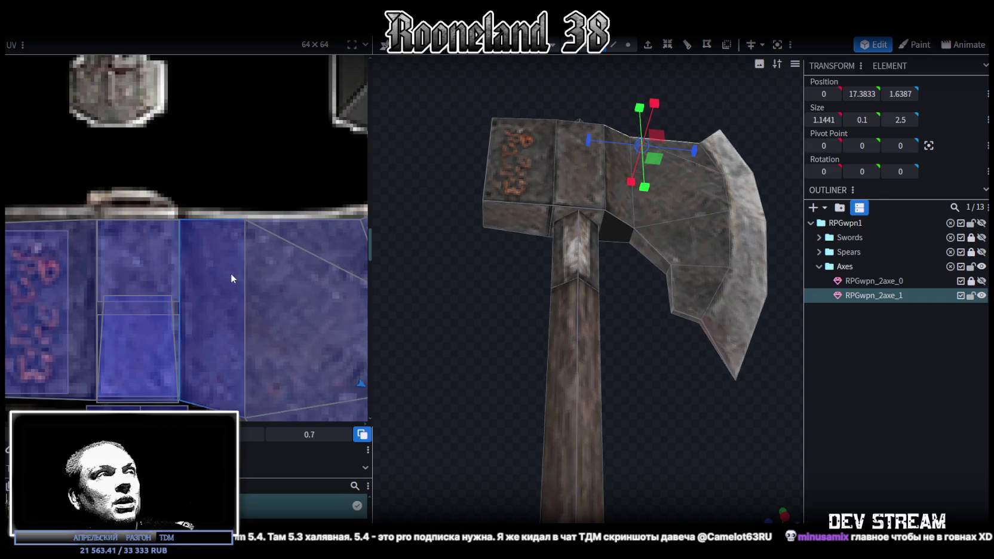
scroll(231, 274, "down", 5)
key("ctrl+z")
- Rotate the neck face's UV 90° counter-clockwise and scale it over the blade texture
scroll(314, 234, "up", 2)
mouse_move(504, 242)
left_mouse_down()
mouse_move(489, 425)
mouse_move(488, 364)
left_mouse_up()
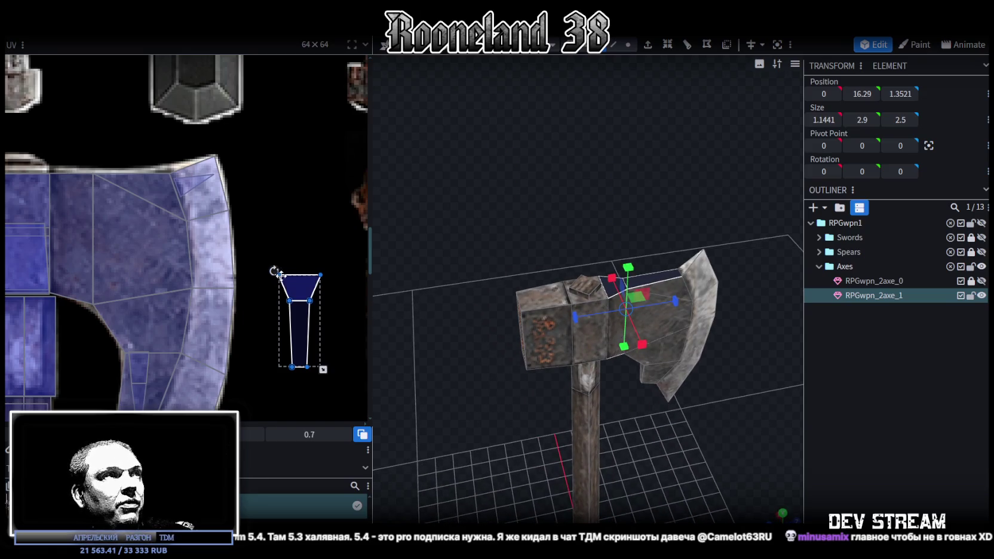
right_click(300, 288)
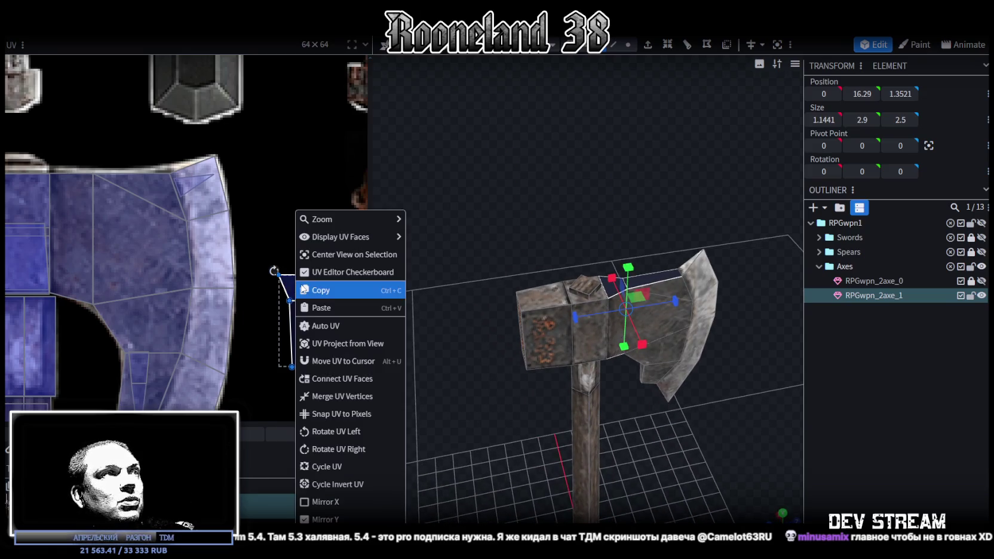
left_click(334, 428)
left_click_drag(261, 315, 59, 204)
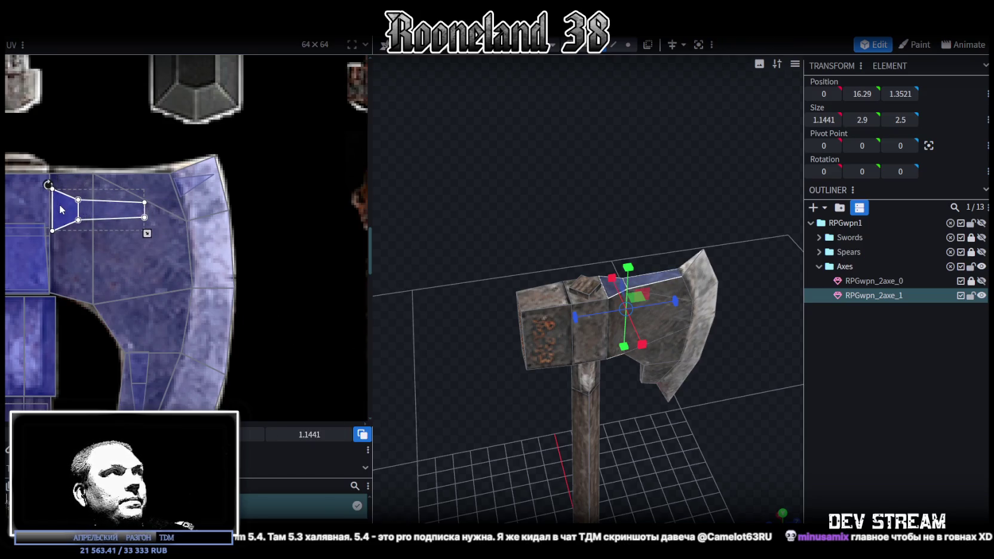
mouse_move(148, 234)
left_mouse_down()
mouse_move(188, 253)
mouse_move(155, 258)
left_mouse_up()
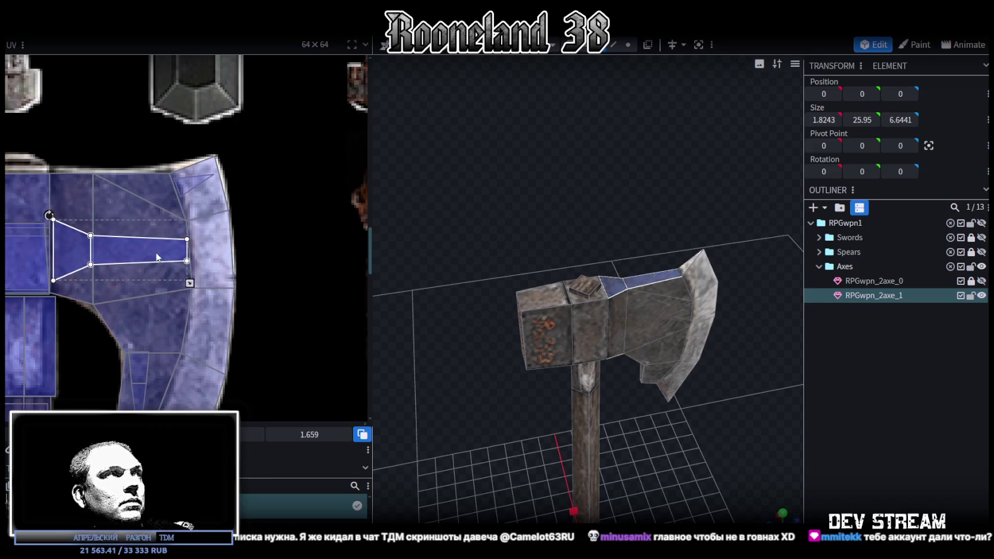
scroll(749, 464, "up", 2)
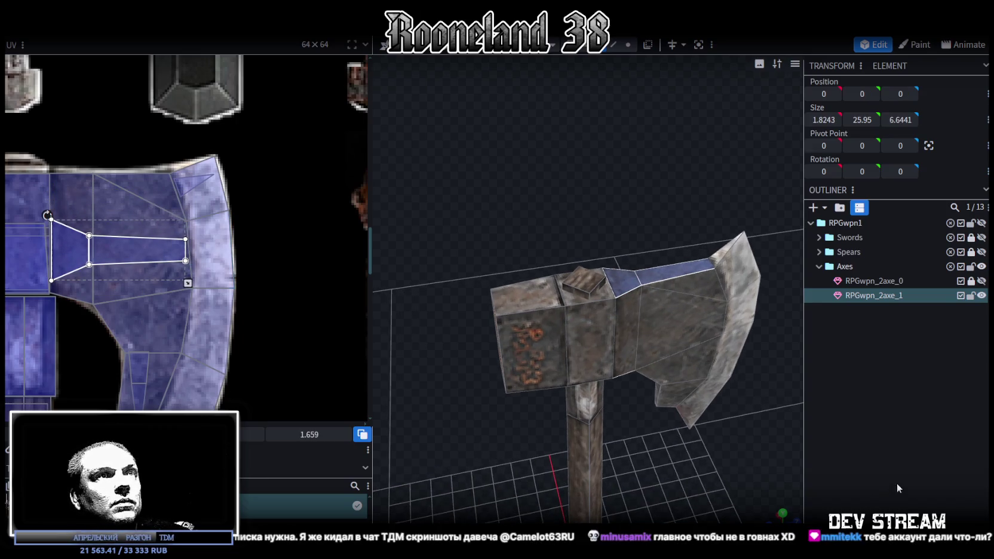
left_click(937, 482)
mouse_move(742, 394)
left_mouse_down()
mouse_move(686, 478)
mouse_move(657, 503)
mouse_move(606, 520)
mouse_move(625, 302)
mouse_move(611, 402)
mouse_move(631, 440)
mouse_move(655, 439)
mouse_move(709, 390)
mouse_move(567, 405)
mouse_move(590, 373)
mouse_move(675, 378)
mouse_move(598, 345)
mouse_move(640, 327)
mouse_move(626, 278)
mouse_move(489, 339)
mouse_move(414, 351)
mouse_move(448, 277)
mouse_move(493, 251)
mouse_move(446, 311)
mouse_move(588, 463)
mouse_move(618, 335)
mouse_move(594, 382)
mouse_move(629, 349)
mouse_move(679, 411)
mouse_move(599, 422)
mouse_move(897, 426)
left_mouse_up()
- Raise the top vertex of the RPGwpn_2axe_1 blade slightly
scroll(591, 376, "up", 3)
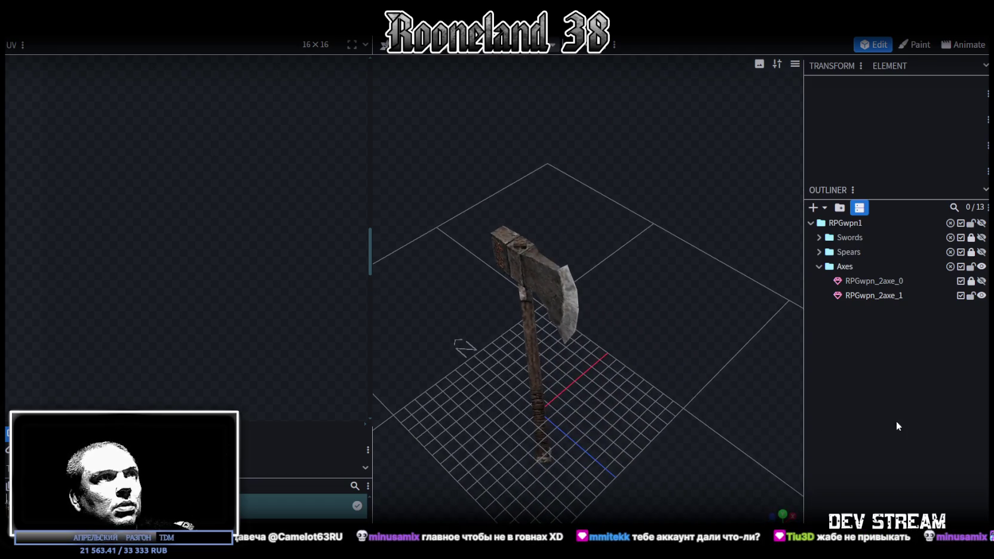
mouse_move(672, 409)
left_mouse_down()
mouse_move(729, 341)
mouse_move(708, 327)
mouse_move(561, 373)
mouse_move(455, 361)
mouse_move(668, 338)
mouse_move(701, 282)
mouse_move(705, 365)
left_mouse_up()
left_click(612, 282)
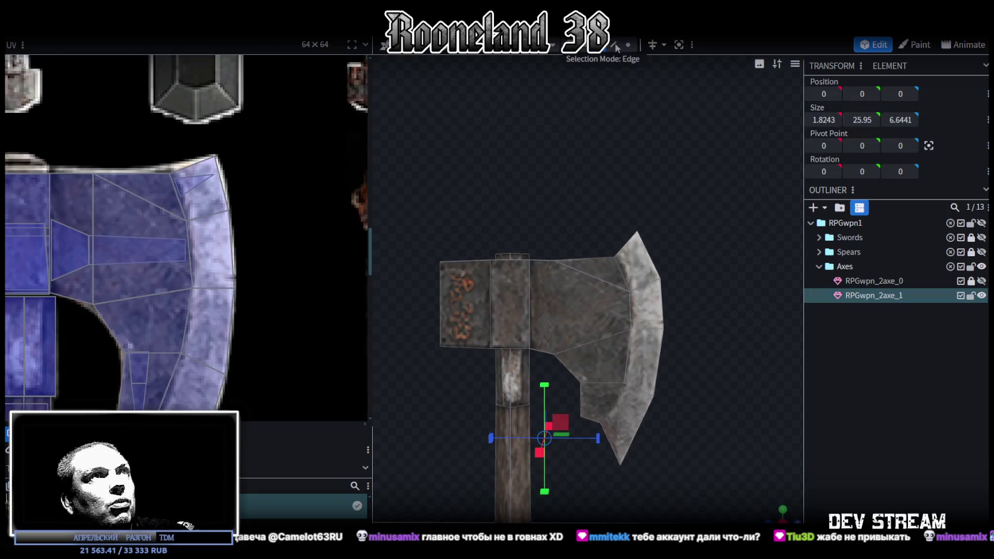
left_click_drag(595, 189, 673, 264)
left_click_drag(623, 202, 623, 197)
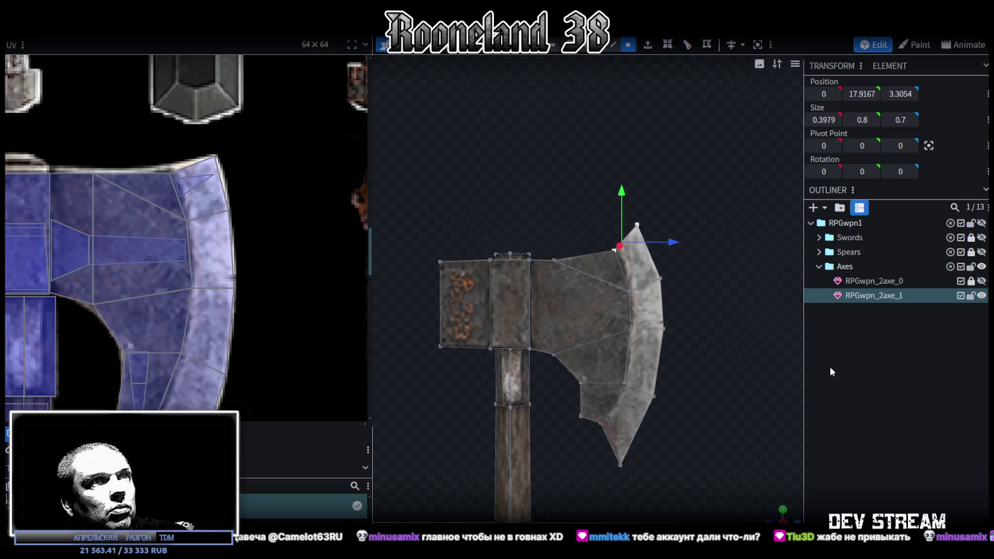
left_click(703, 343)
- Shift a lower blade vertex sideways and down to cut a notch
left_click_drag(703, 343, 694, 330)
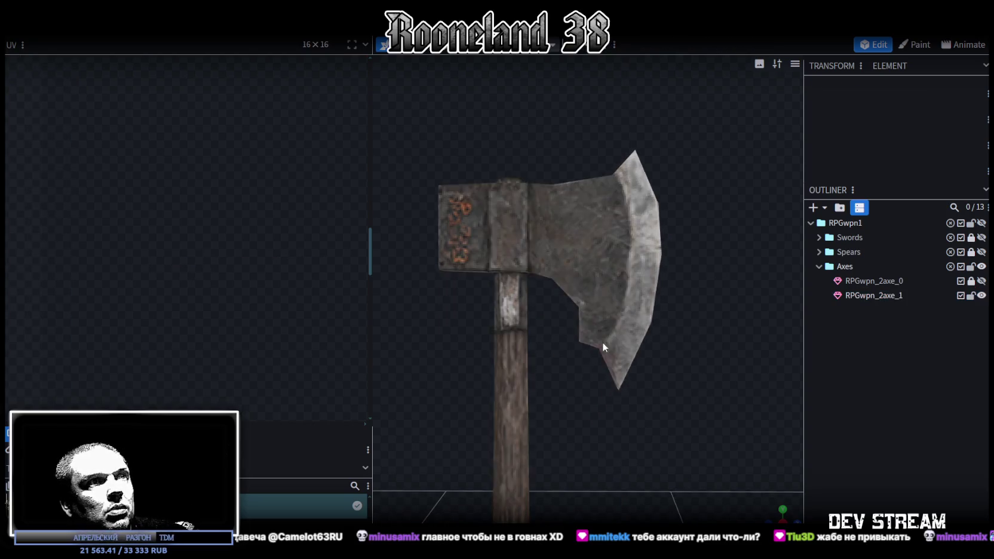
left_click(602, 342)
mouse_move(589, 377)
left_mouse_down()
mouse_move(609, 336)
mouse_move(660, 356)
left_mouse_up()
mouse_move(605, 299)
left_mouse_down()
mouse_move(605, 310)
mouse_move(606, 297)
left_mouse_up()
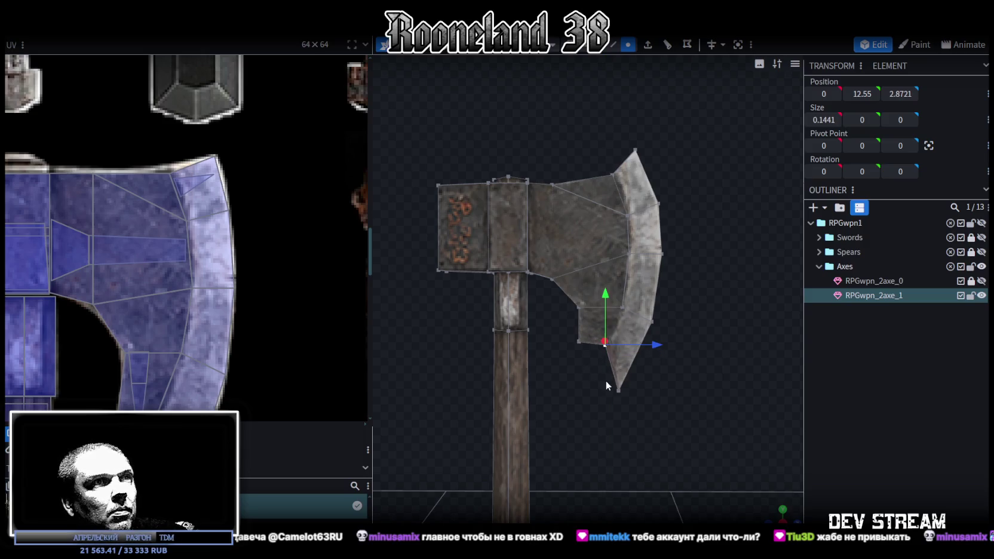
- Raise the blade tip vertex slightly and review the blade from above
scroll(606, 385, "up", 2)
left_click(629, 418)
left_click_drag(629, 372, 630, 366)
left_click(680, 386)
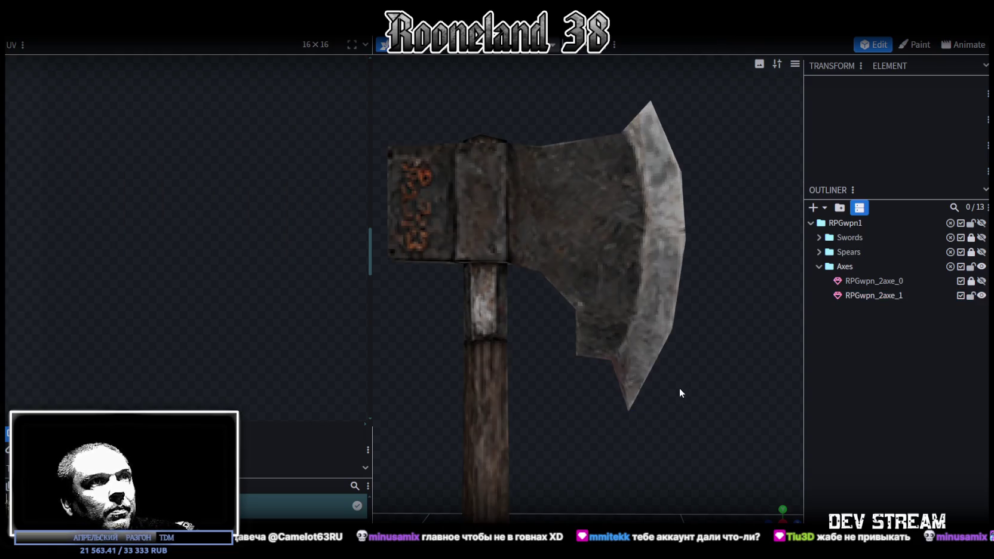
scroll(677, 385, "down", 3)
mouse_move(693, 370)
left_mouse_down()
mouse_move(664, 487)
mouse_move(596, 433)
mouse_move(654, 373)
mouse_move(747, 321)
mouse_move(719, 383)
left_mouse_up()
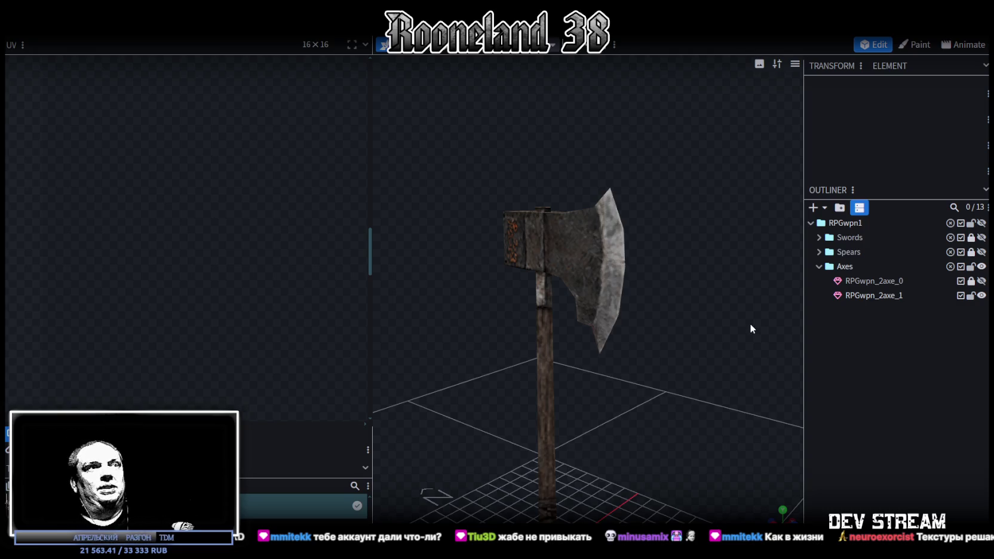
left_click(605, 261)
- Nudge a blade vertex of RPGwpn_2axe_1 slightly
scroll(528, 375, "up", 5)
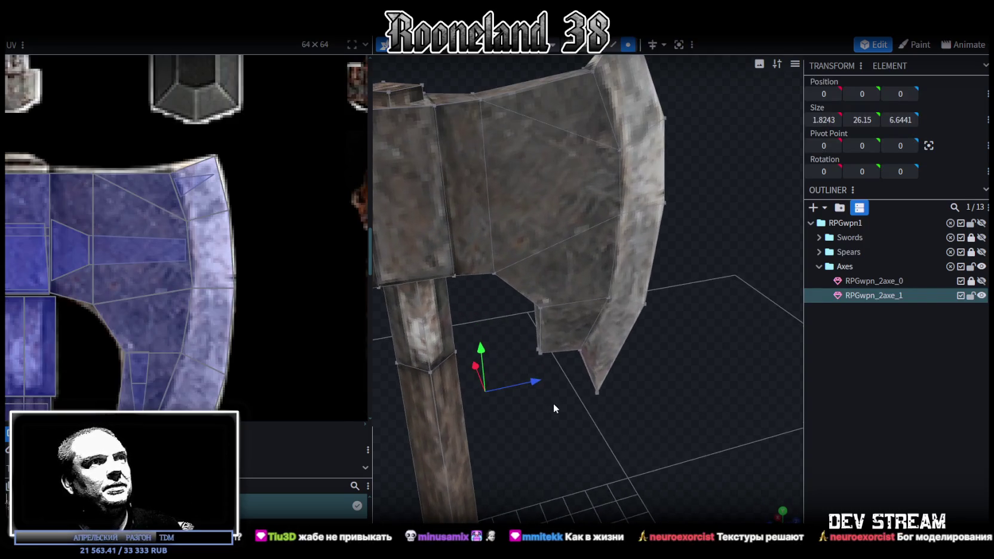
mouse_move(554, 403)
left_mouse_down()
mouse_move(518, 368)
mouse_move(615, 219)
left_mouse_up()
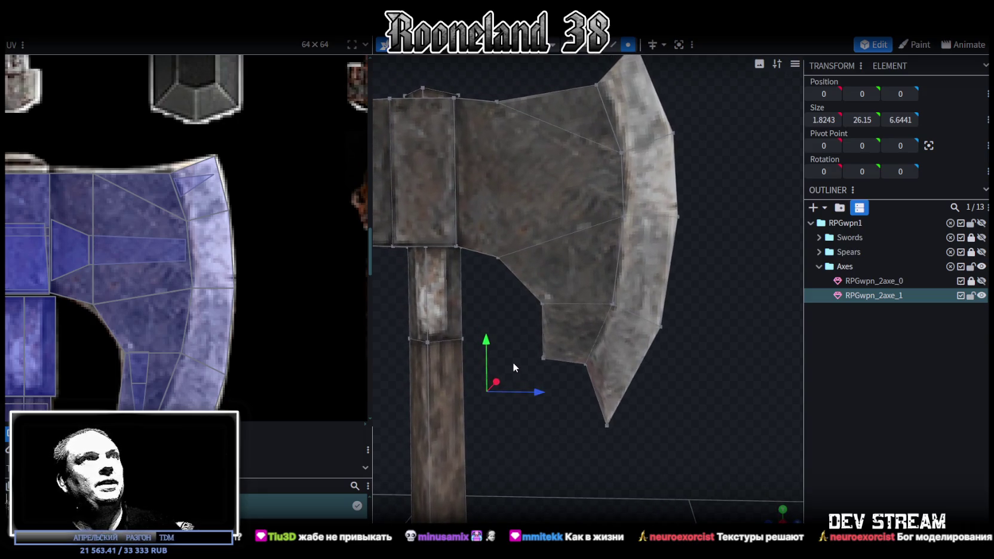
left_click_drag(652, 246, 571, 205, "ctrl")
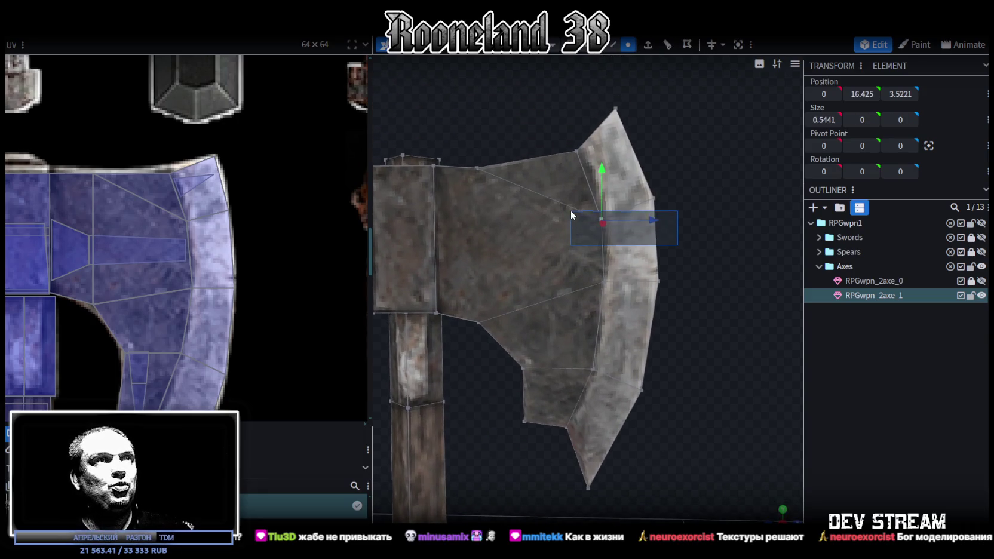
left_click_drag(602, 173, 610, 173)
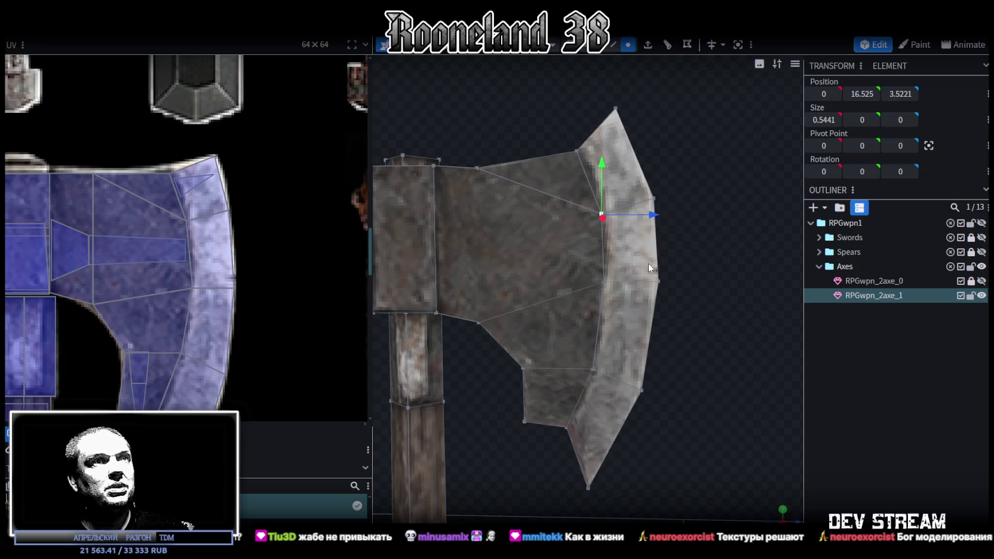
- Shorten the blade-to-socket edge from 2.8 to 2.6 and raise it to Position Y 16.05
mouse_move(593, 370)
left_mouse_down()
mouse_move(506, 411)
mouse_move(492, 382)
left_mouse_up()
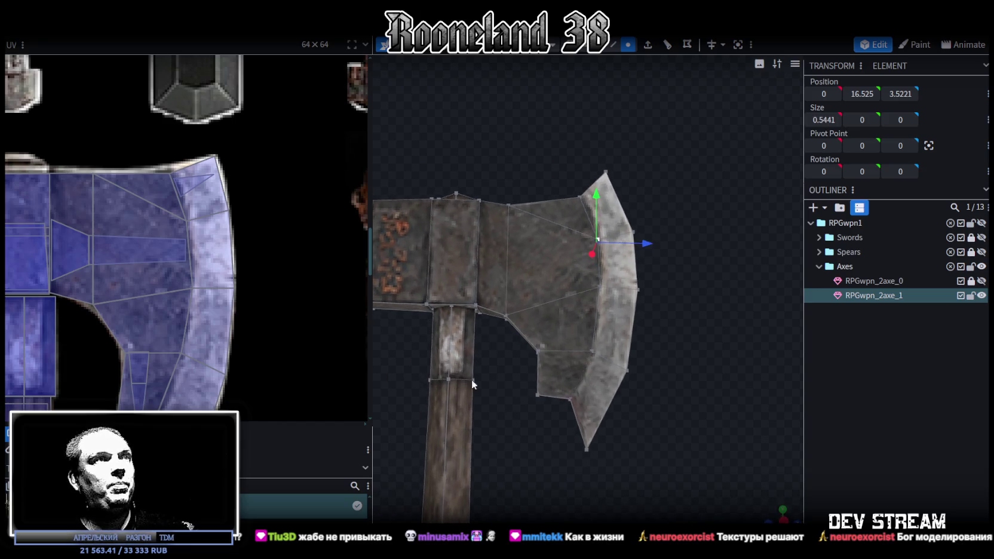
scroll(278, 283, "down", 3)
left_click_drag(574, 358, 524, 392)
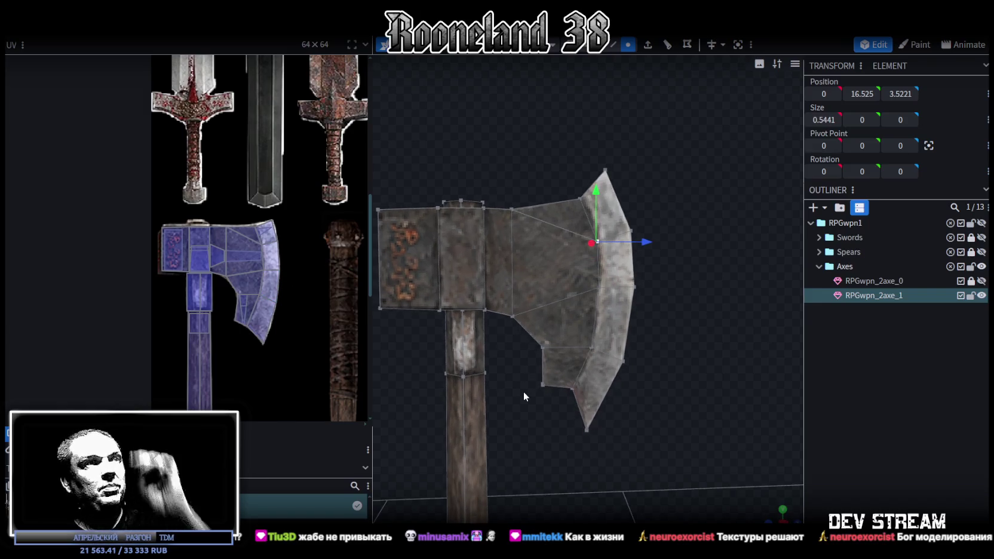
left_click(512, 286)
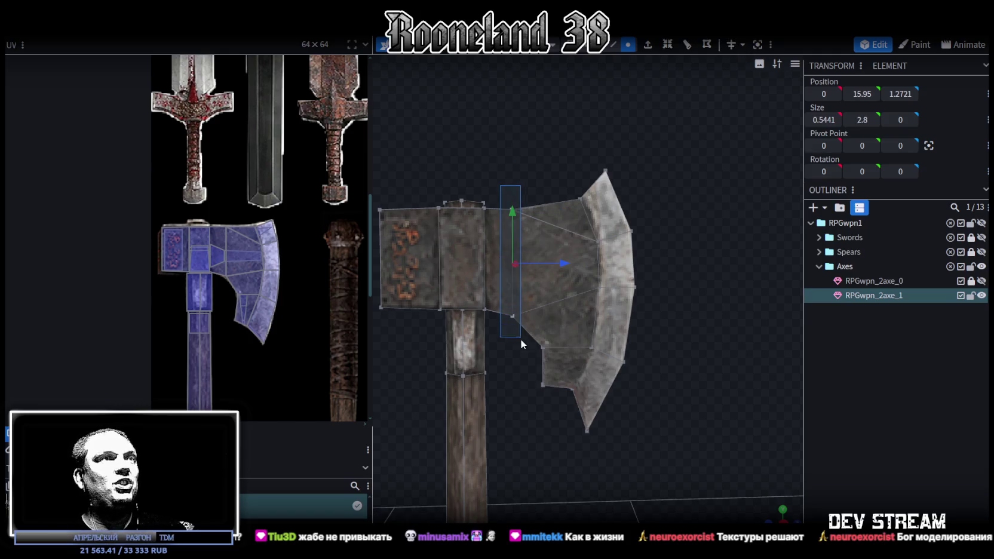
scroll(521, 371, "up", 3)
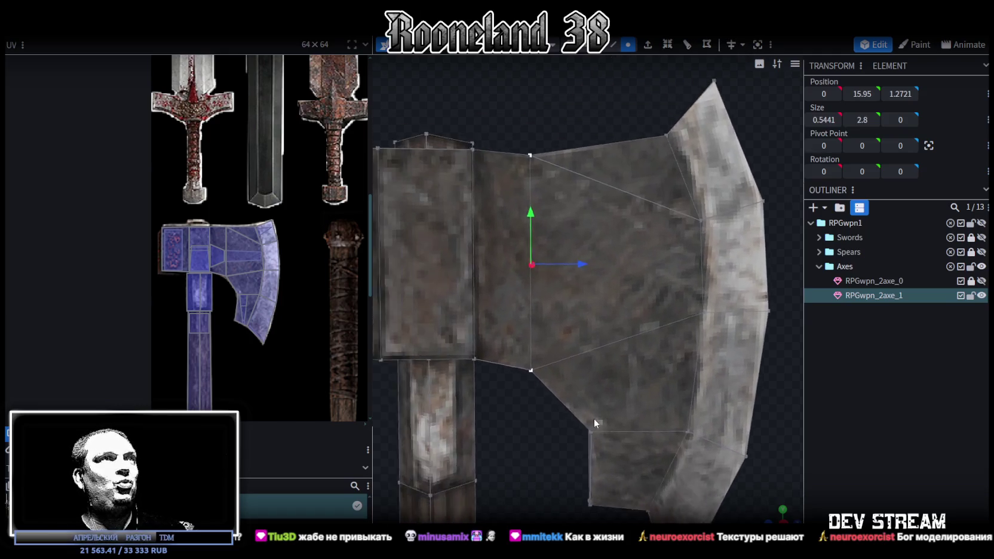
scroll(565, 315, "down", 2)
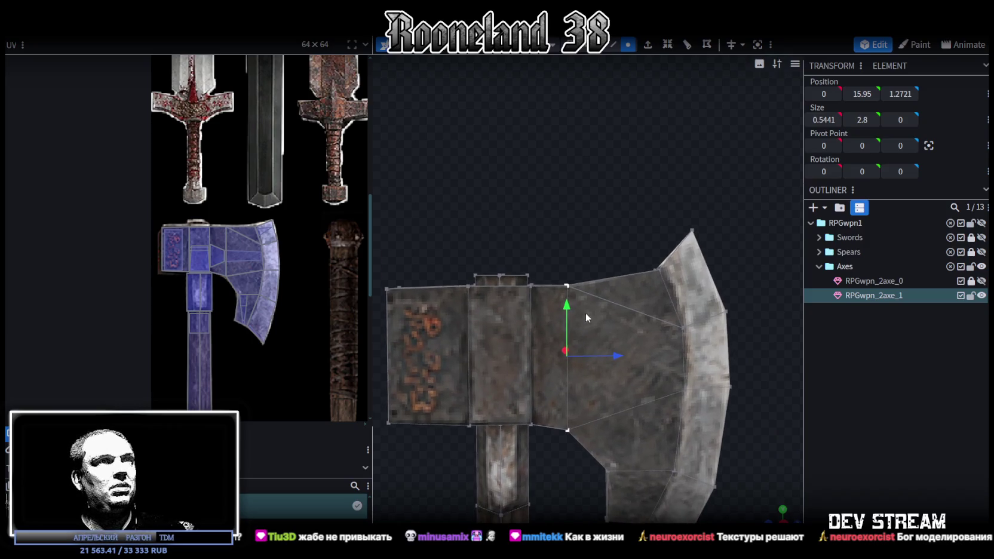
left_click_drag(616, 357, 621, 354)
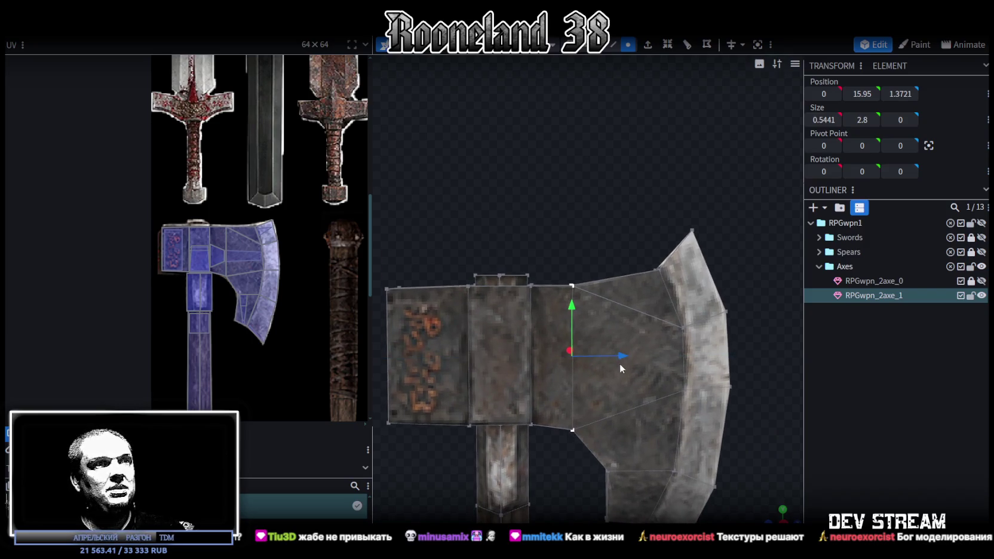
key("s")
left_click_drag(575, 276, 580, 292)
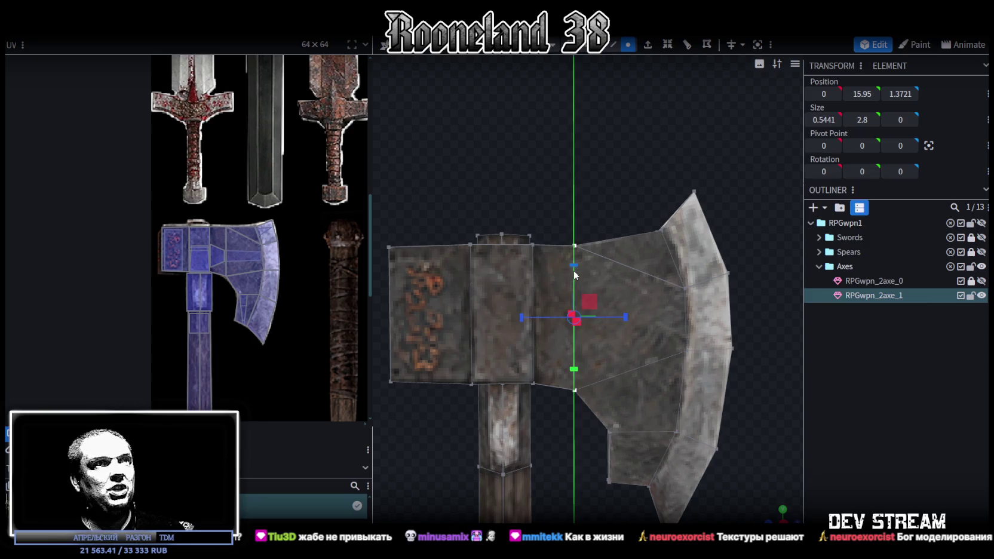
key("v")
left_click_drag(570, 264, 570, 259)
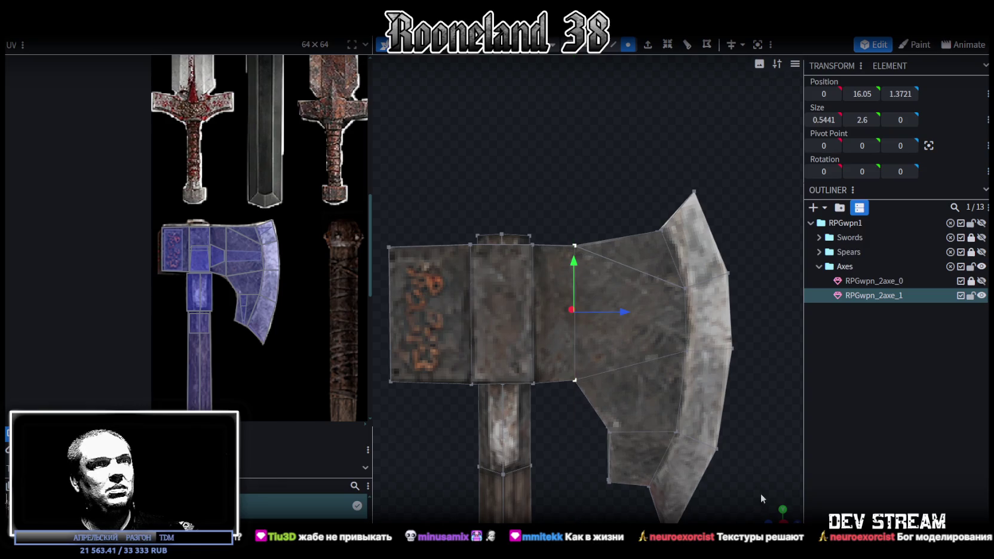
- Undo the edge's accidental collapse and push it slightly along the depth axis
scroll(634, 404, "down", 3)
left_click_drag(635, 404, 556, 337)
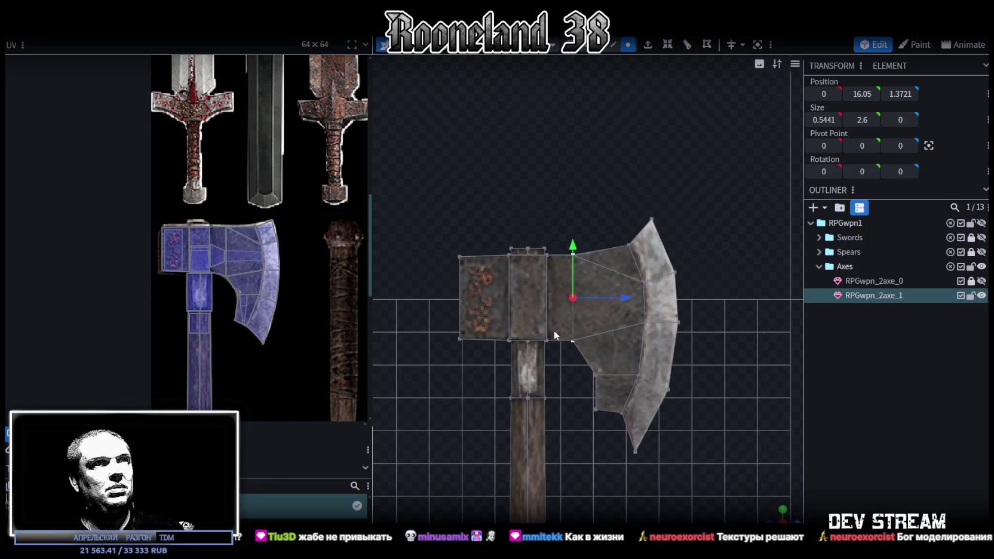
scroll(560, 299, "up", 3)
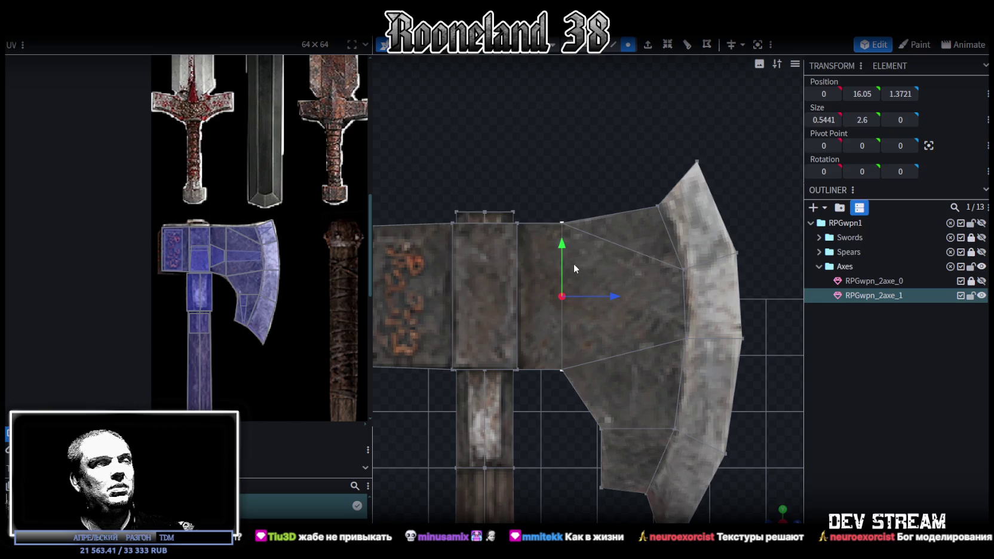
mouse_move(566, 250)
left_mouse_down()
mouse_move(563, 235)
mouse_move(556, 388)
left_mouse_up()
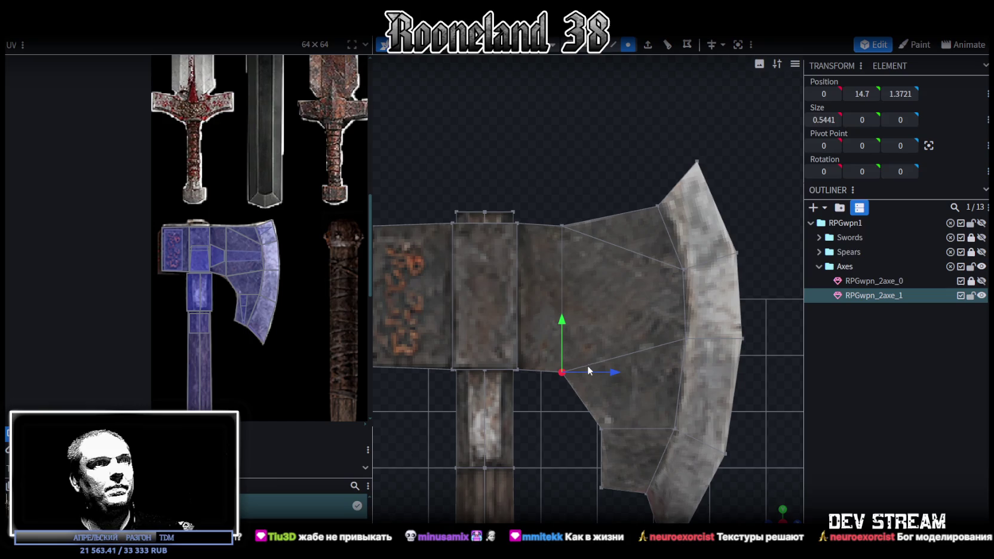
key("ctrl+z")
left_click_drag(616, 304, 619, 304)
- Lower the notch's bottom vertex to deepen the notch, then deselect the mesh
left_click(567, 372)
left_click_drag(567, 324, 570, 330)
left_click_drag(571, 329, 574, 327)
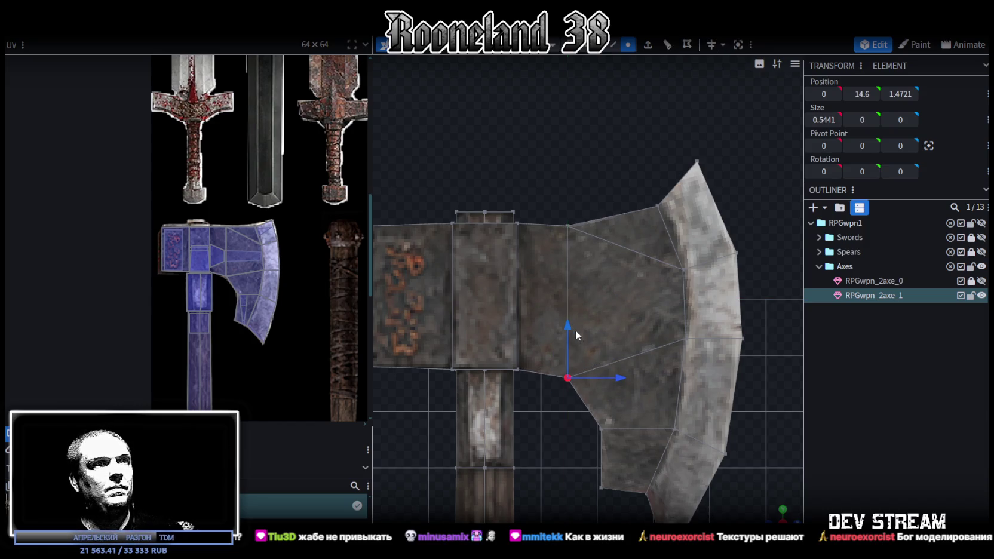
left_click(896, 457)
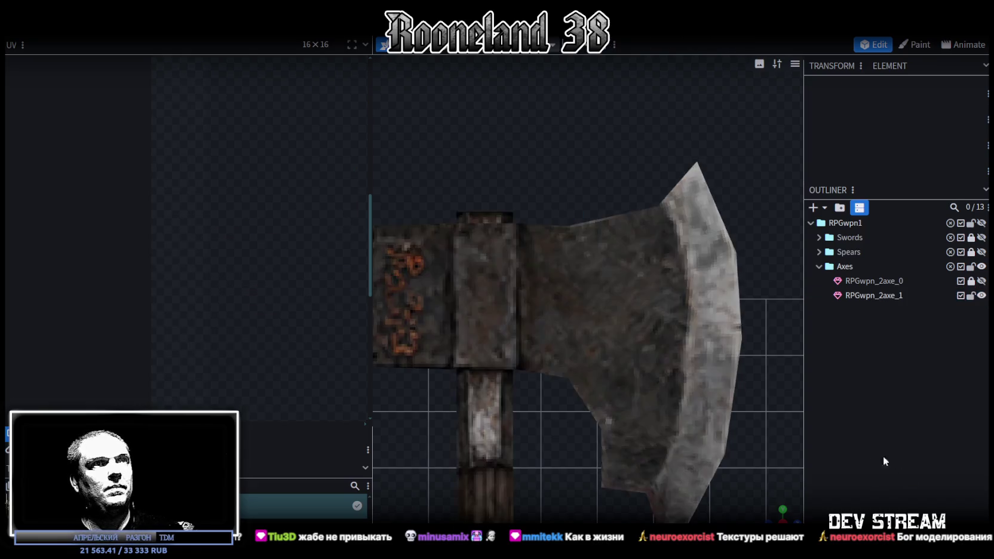
- Save the model as RPGweapon.bbmodel
scroll(666, 472, "down", 3)
scroll(682, 472, "down", 2)
mouse_move(774, 506)
left_mouse_down()
mouse_move(704, 454)
mouse_move(493, 404)
mouse_move(699, 401)
mouse_move(575, 360)
mouse_move(453, 389)
mouse_move(460, 394)
mouse_move(447, 367)
mouse_move(474, 378)
mouse_move(487, 391)
mouse_move(480, 400)
mouse_move(658, 438)
mouse_move(687, 393)
mouse_move(532, 392)
mouse_move(489, 428)
mouse_move(525, 422)
left_mouse_up()
key("ctrl+s")
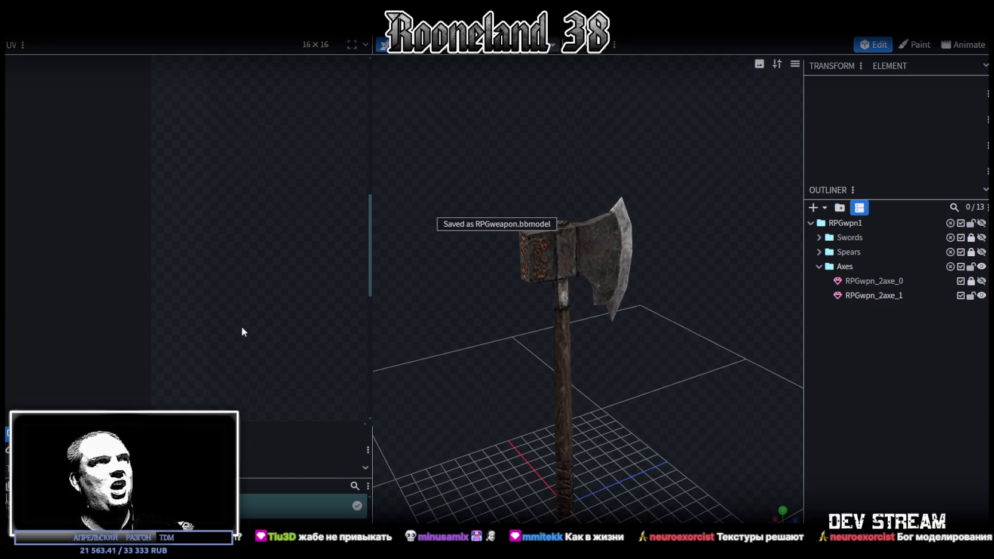
left_click(553, 252)
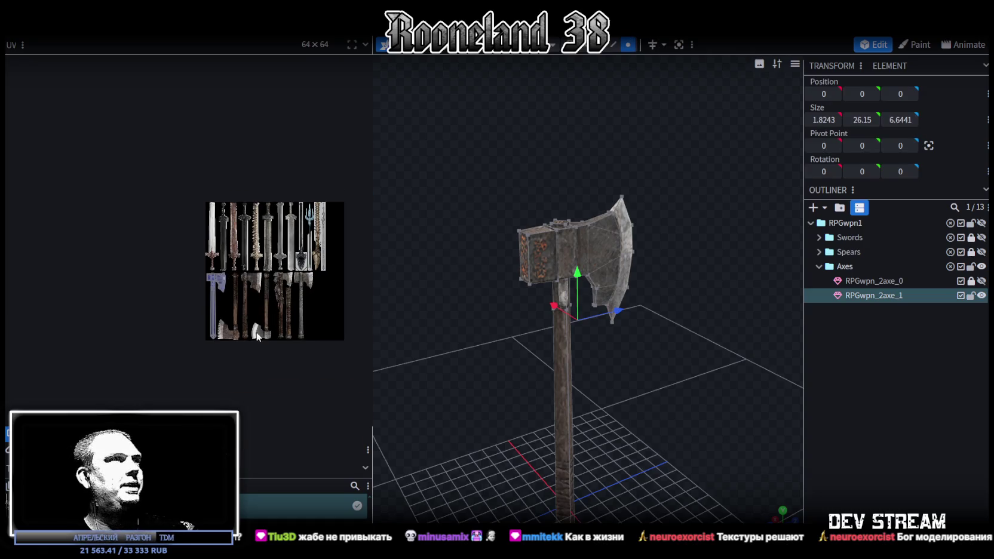
scroll(260, 330, "up", 2)
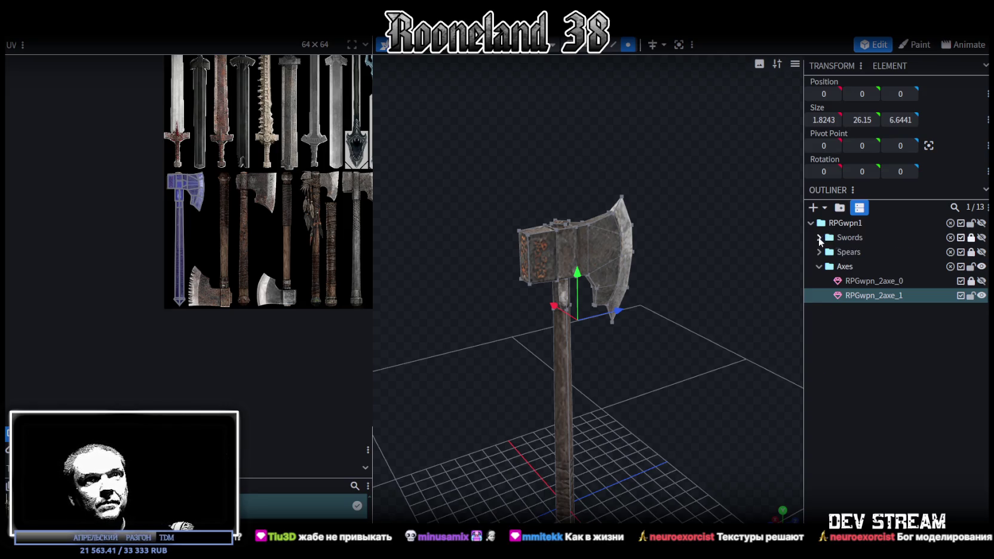
- Compare the axe with RPGwpn_2sword_1, save again, and duplicate it as RPGwpn_2axe_2
left_click(819, 238)
left_click(981, 252)
mouse_move(672, 340)
left_mouse_down()
mouse_move(517, 348)
mouse_move(450, 314)
mouse_move(659, 291)
mouse_move(647, 401)
mouse_move(618, 346)
mouse_move(516, 373)
mouse_move(563, 394)
mouse_move(625, 383)
left_mouse_up()
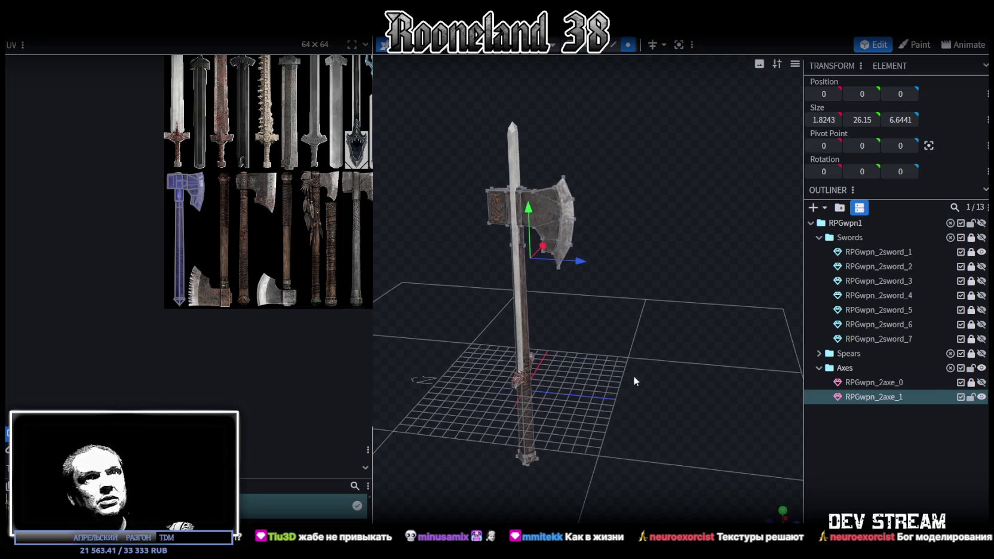
left_click(982, 252)
scroll(655, 372, "up", 2)
mouse_move(654, 372)
left_mouse_down()
mouse_move(658, 407)
mouse_move(692, 399)
left_mouse_up()
mouse_move(640, 348)
left_mouse_down()
mouse_move(805, 321)
mouse_move(638, 357)
mouse_move(606, 344)
left_mouse_up()
mouse_move(525, 340)
left_mouse_down()
mouse_move(524, 363)
mouse_move(681, 345)
mouse_move(576, 311)
mouse_move(430, 316)
mouse_move(440, 306)
left_mouse_up()
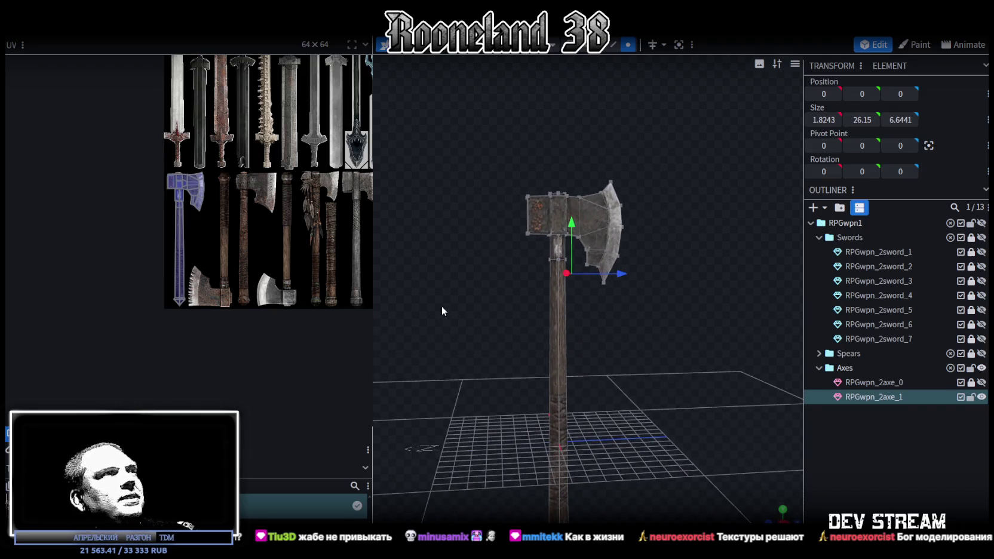
key("ctrl+s")
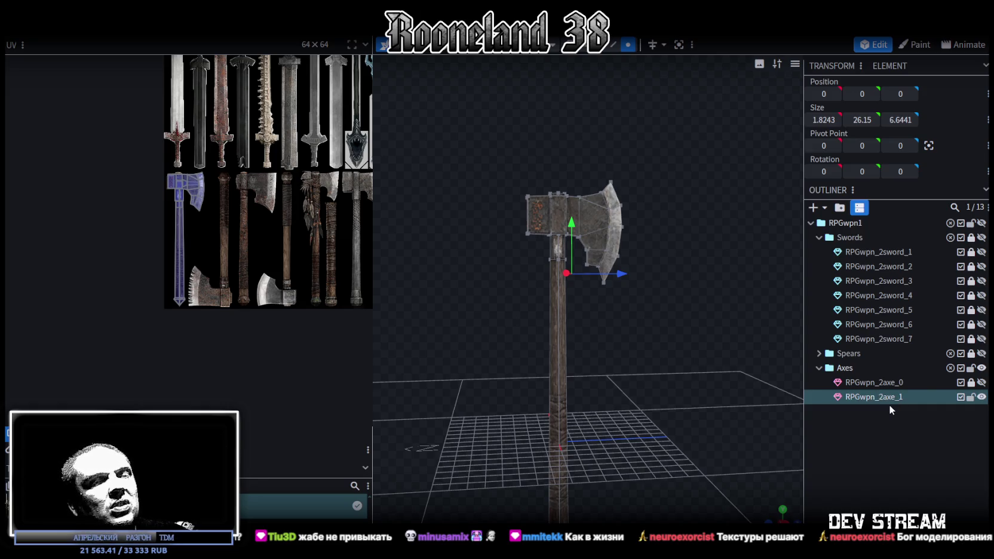
key("ctrl+d")
- Lock RPGwpn_2axe_1 against edits and bring the duplicate's head into an oblique view
left_click(972, 399)
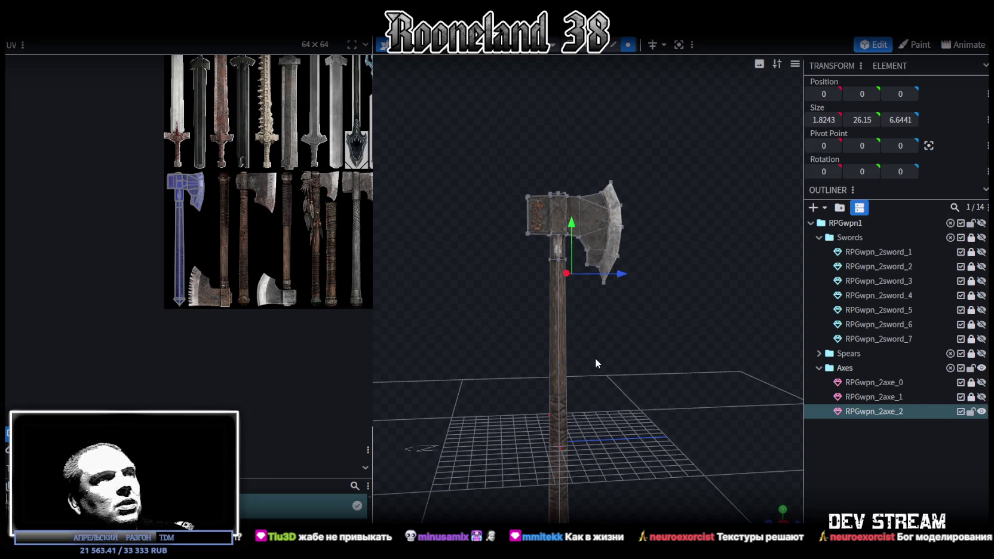
left_click_drag(527, 270, 576, 291)
mouse_move(671, 277)
left_mouse_down()
mouse_move(682, 267)
mouse_move(656, 343)
mouse_move(687, 387)
mouse_move(443, 308)
left_mouse_up()
scroll(684, 266, "up", 5)
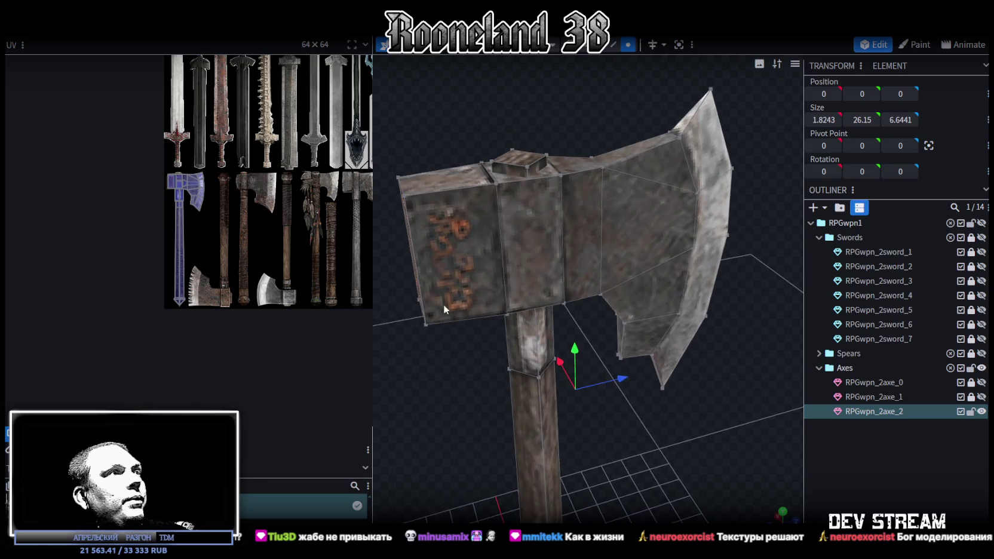
scroll(530, 276, "down", 1)
scroll(537, 267, "down", 1)
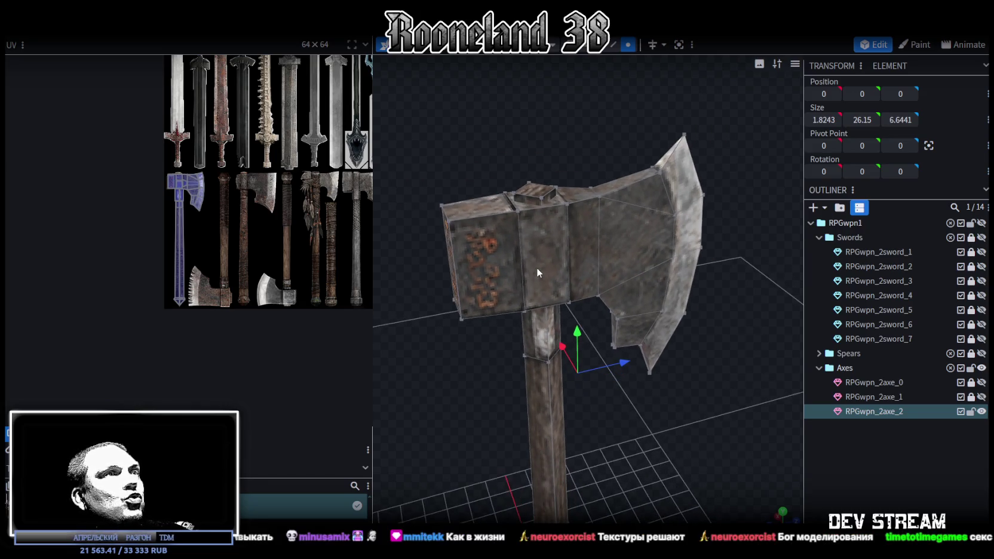
scroll(535, 263, "down", 1)
mouse_move(543, 237)
left_mouse_down()
mouse_move(548, 90)
mouse_move(518, 104)
left_mouse_up()
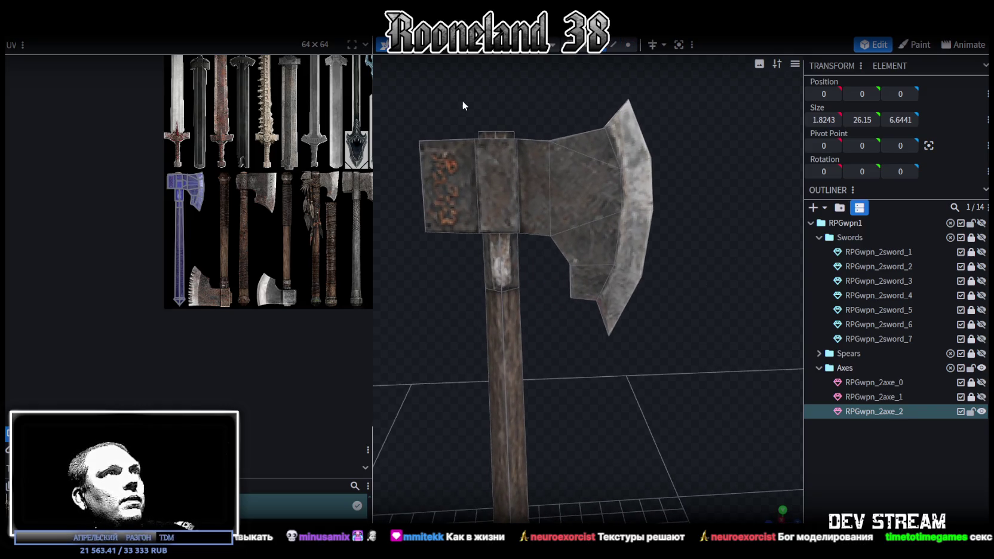
left_click(531, 133)
left_click(538, 127)
mouse_move(549, 125)
left_mouse_down()
mouse_move(571, 142)
mouse_move(515, 217)
left_mouse_up()
- Flatten the five top faces of the RPGwpn_2axe_2 head to Position Y 17.5
left_click(427, 251)
left_click(504, 250, "shift")
left_click(546, 242, "shift")
left_click(584, 238, "shift")
left_click(658, 209, "shift")
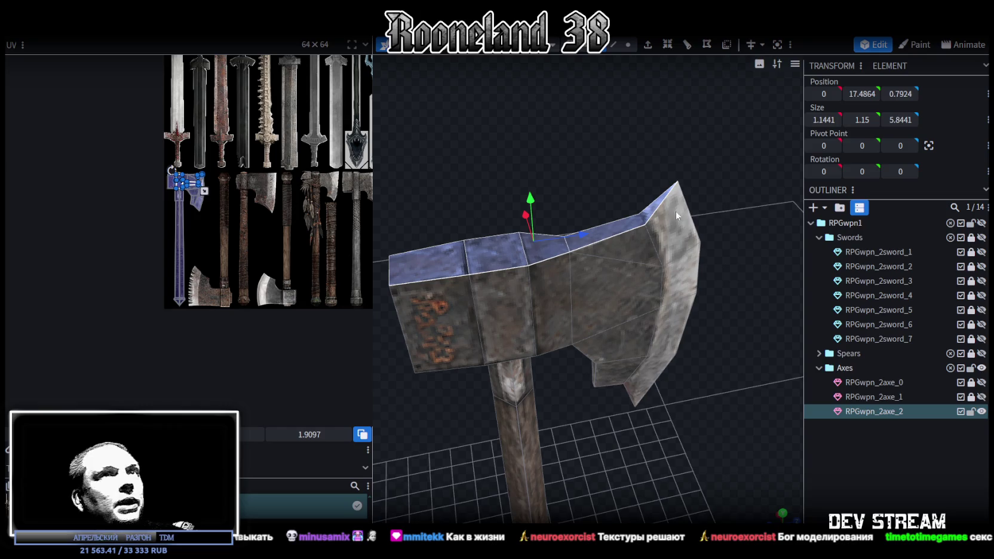
left_click(866, 94)
left_click(864, 94)
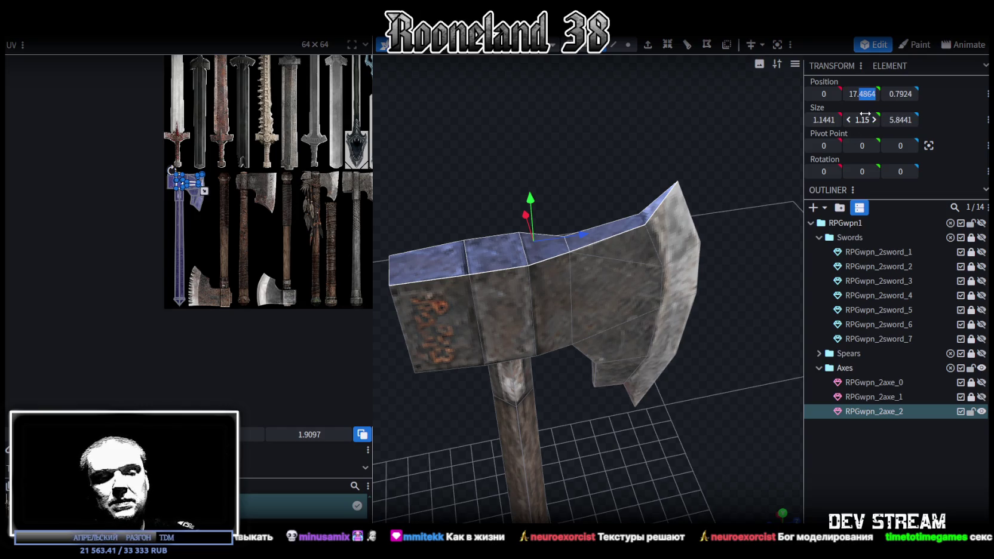
left_click_drag(865, 113, 865, 113)
- In vertex mode, pull the blade's top corner vertex outward along Z
left_click_drag(629, 170, 624, 141)
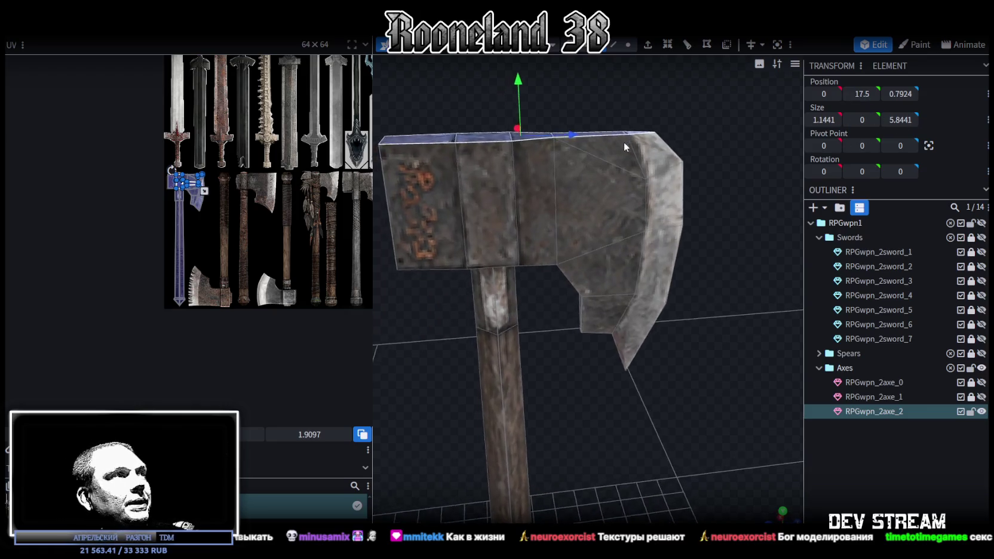
scroll(645, 77, "up", 2)
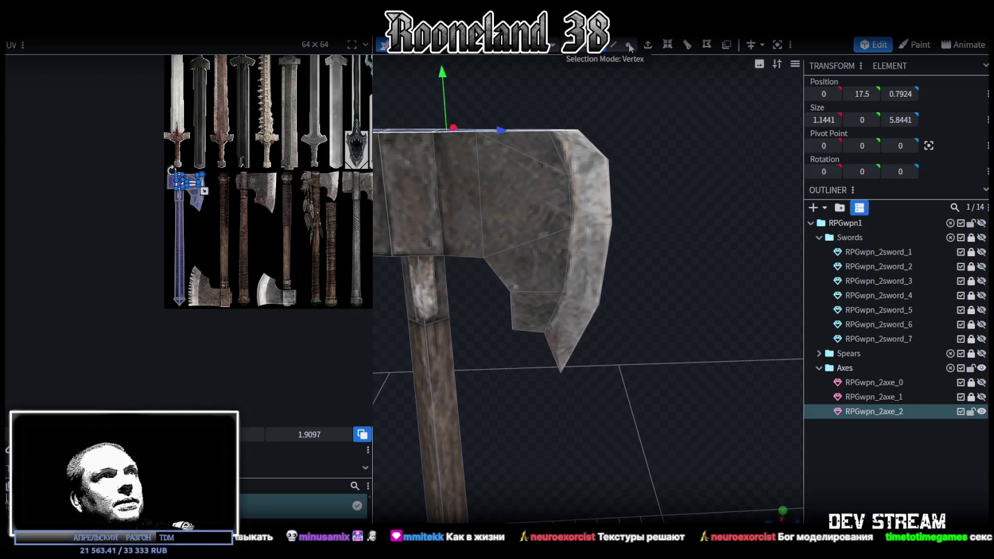
left_click(630, 46)
left_click(572, 157)
left_click_drag(627, 152, 663, 152)
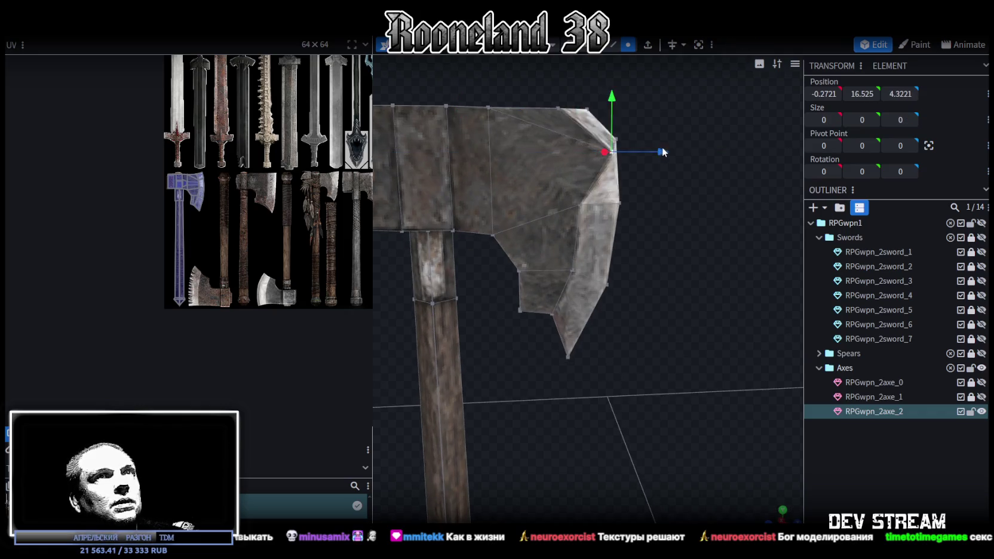
- Undo the corner vertex move and flatten the selected blade vertices onto Z 3.5
key("ctrl+z")
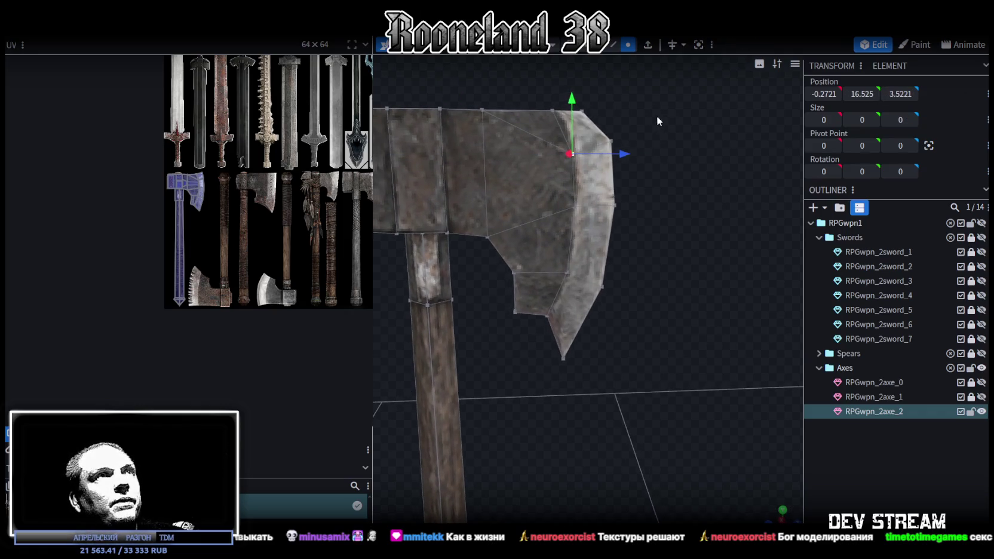
left_click_drag(545, 113, 584, 169)
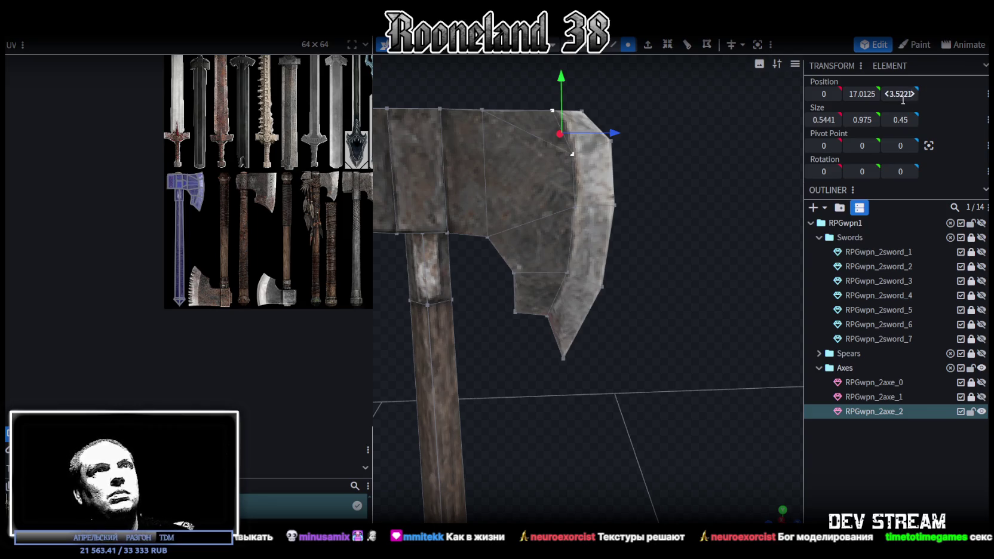
type("3.5")
key("Return")
- Align the top blade-corner vertices and a blade-edge vertex at Position Z 4.5
left_click(576, 152)
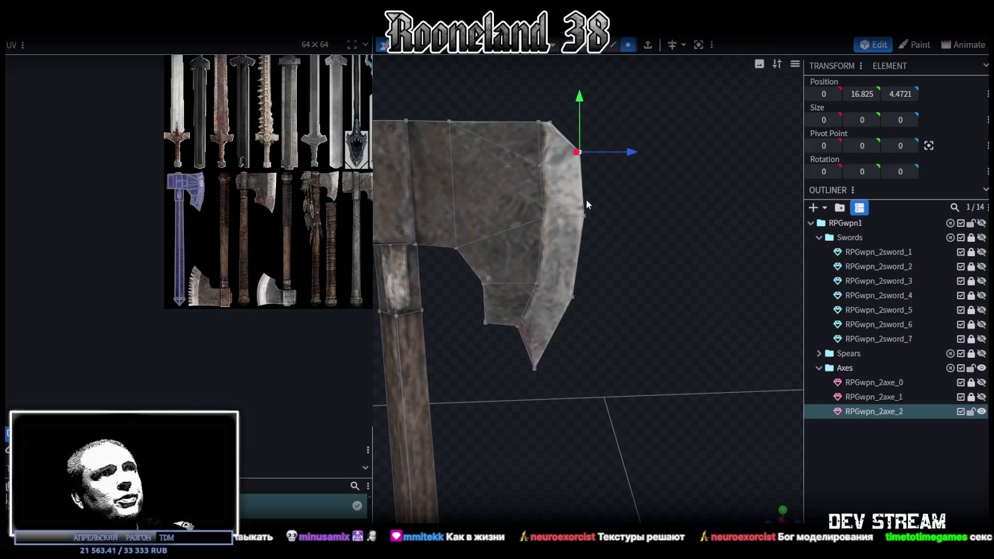
left_click(585, 215)
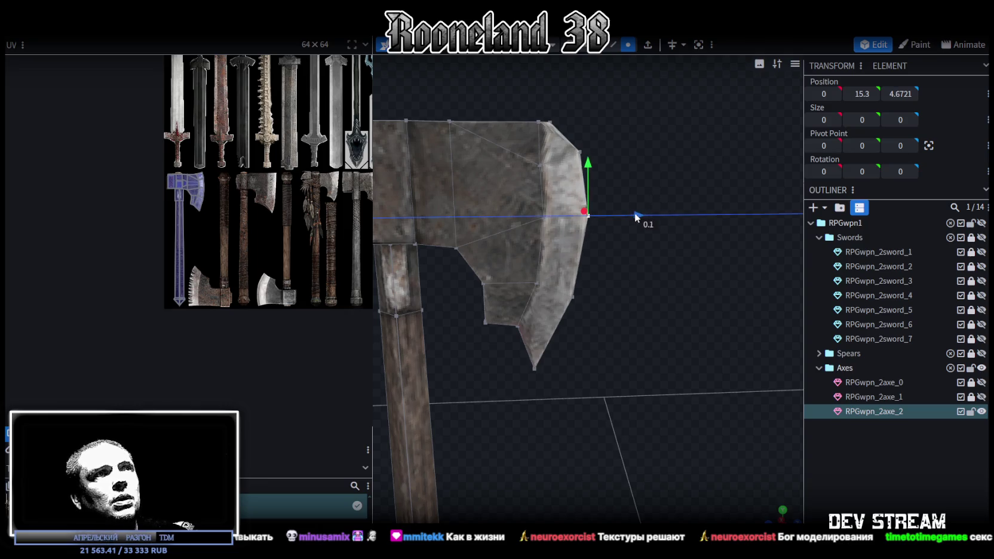
left_click(550, 123)
left_click(580, 152, "shift")
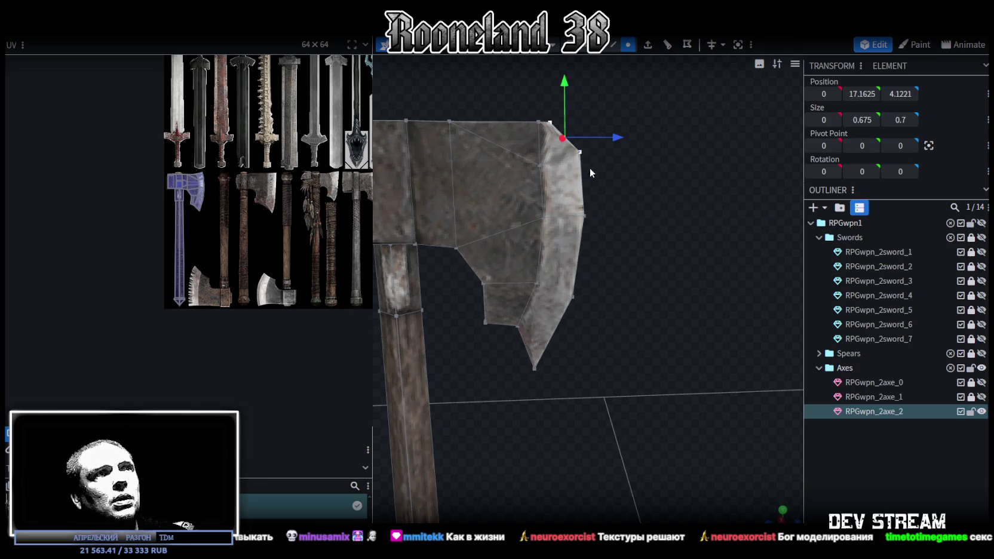
left_click(584, 216, "shift")
left_click(898, 94)
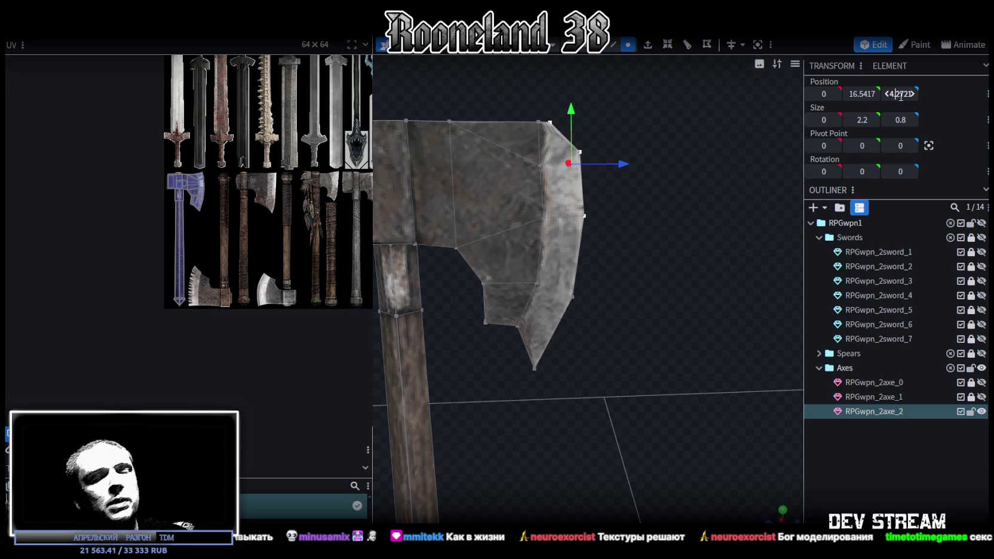
key("Return")
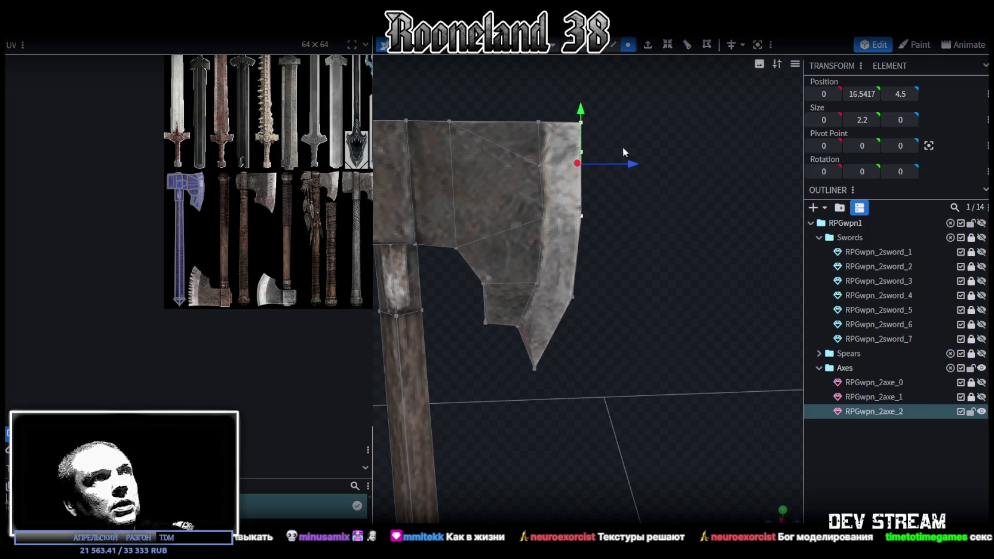
- Flatten the inner blade vertices onto Position Z 3.5
scroll(622, 163, "up", 2)
scroll(601, 143, "down", 1)
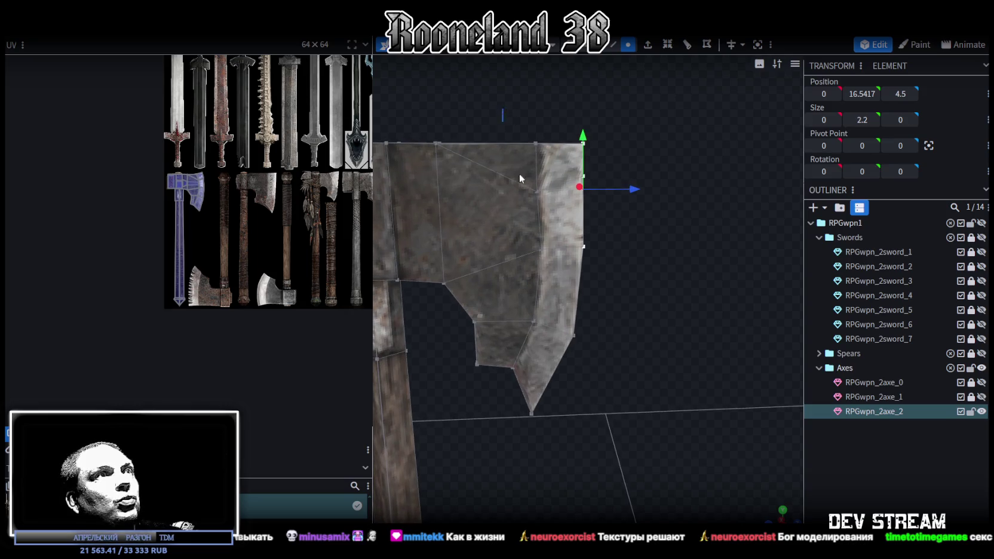
left_click_drag(502, 109, 556, 276)
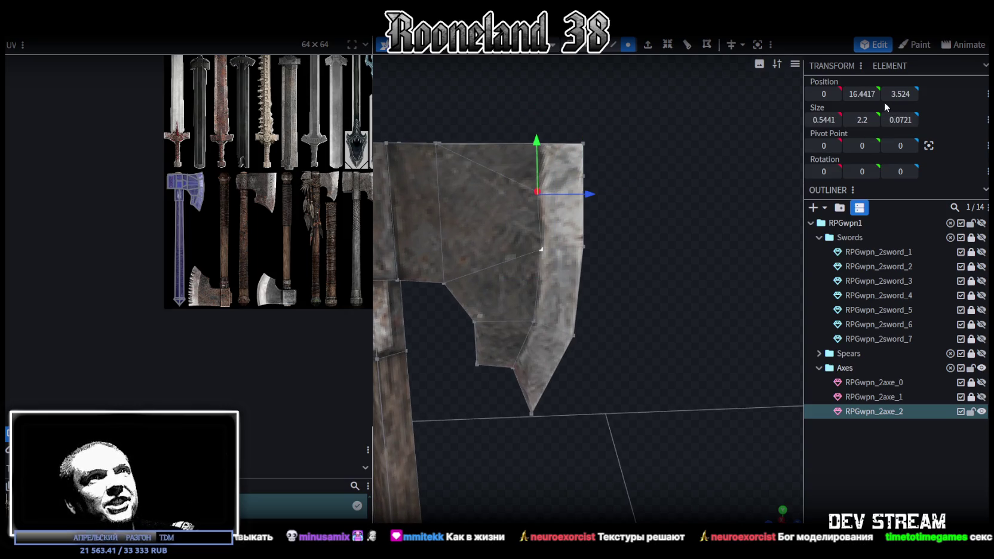
left_click(900, 94)
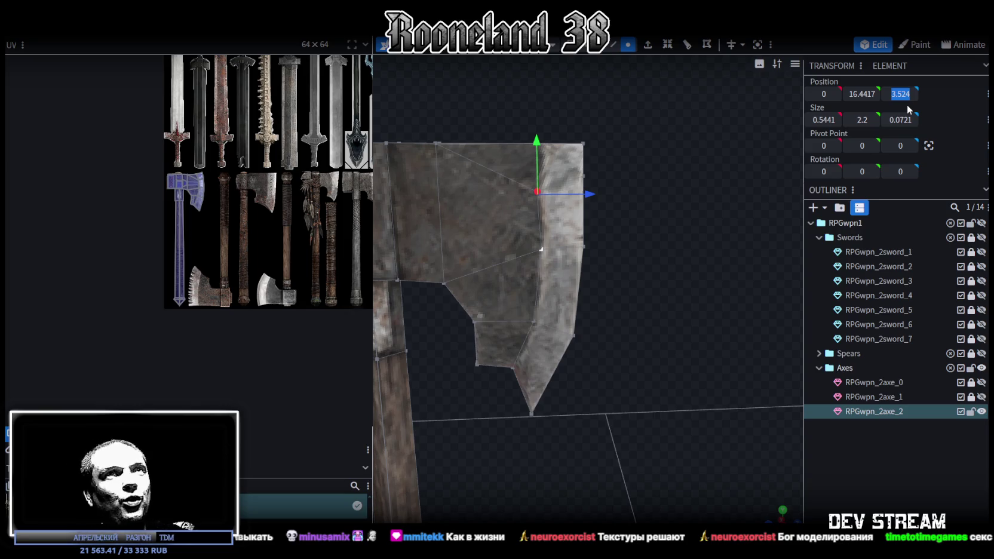
left_click(901, 93)
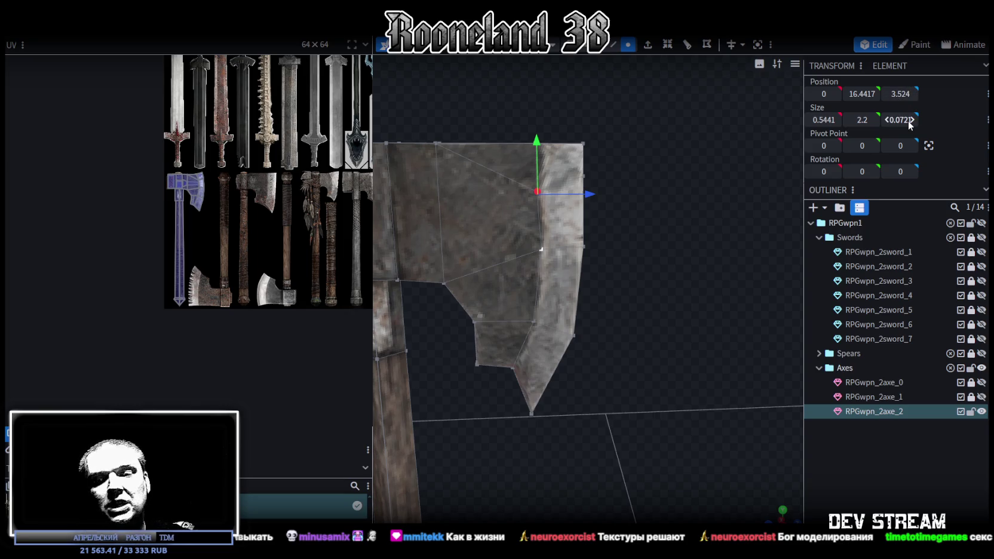
type("3.5")
key("Return")
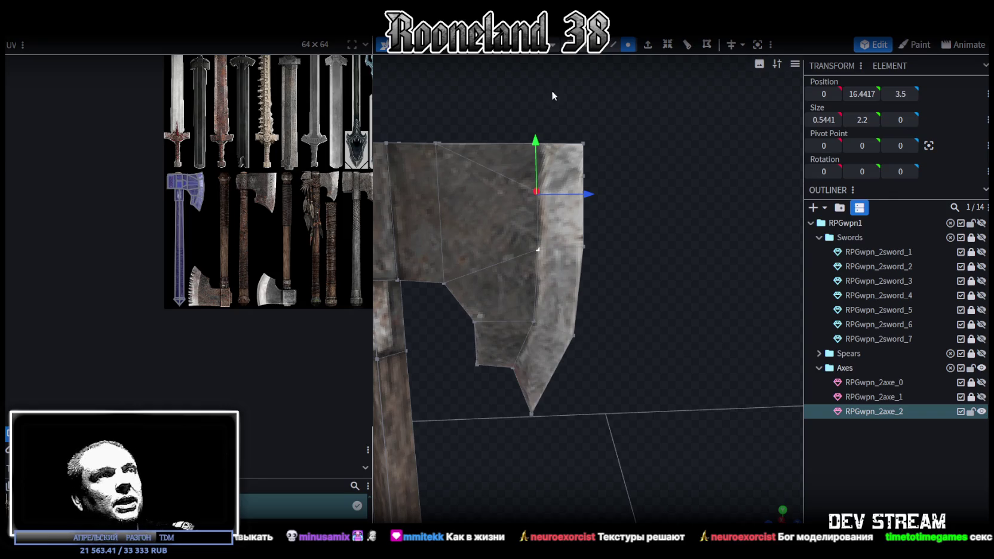
- Select the two overlapping vertices at the blade's top corner
scroll(548, 163, "up", 3)
mouse_move(623, 205)
left_mouse_down()
mouse_move(608, 252)
mouse_move(568, 239)
left_mouse_up()
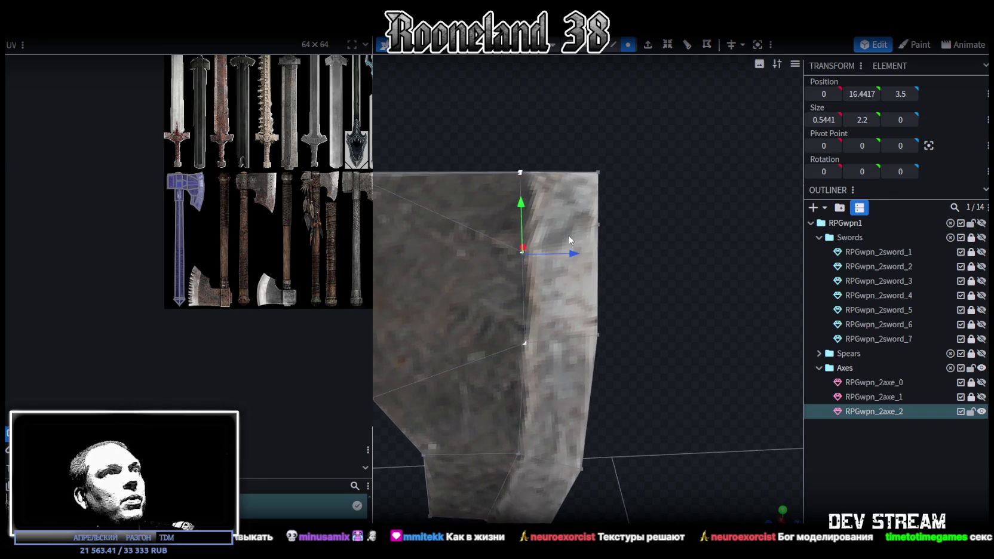
scroll(577, 254, "down", 3)
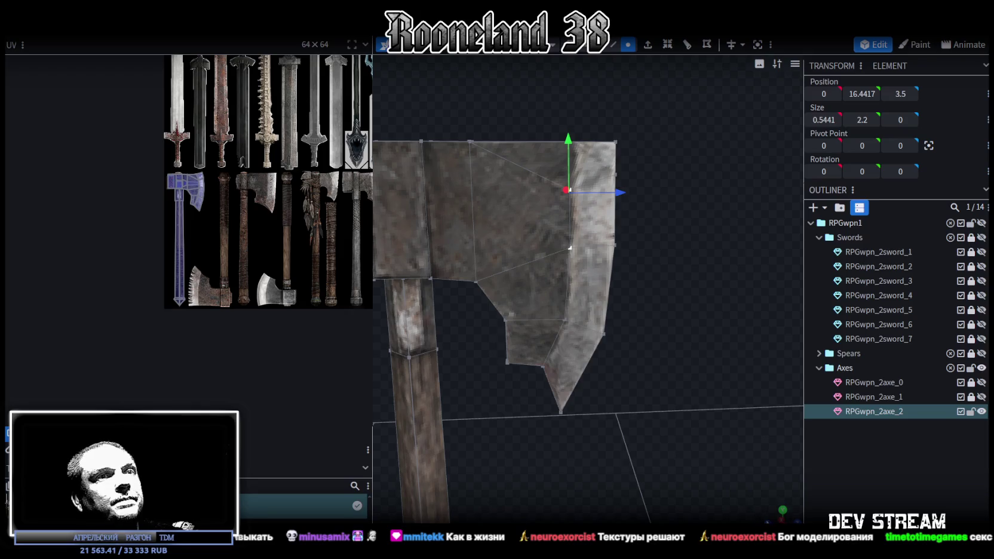
scroll(660, 387, "up", 5)
left_click_drag(661, 387, 674, 362)
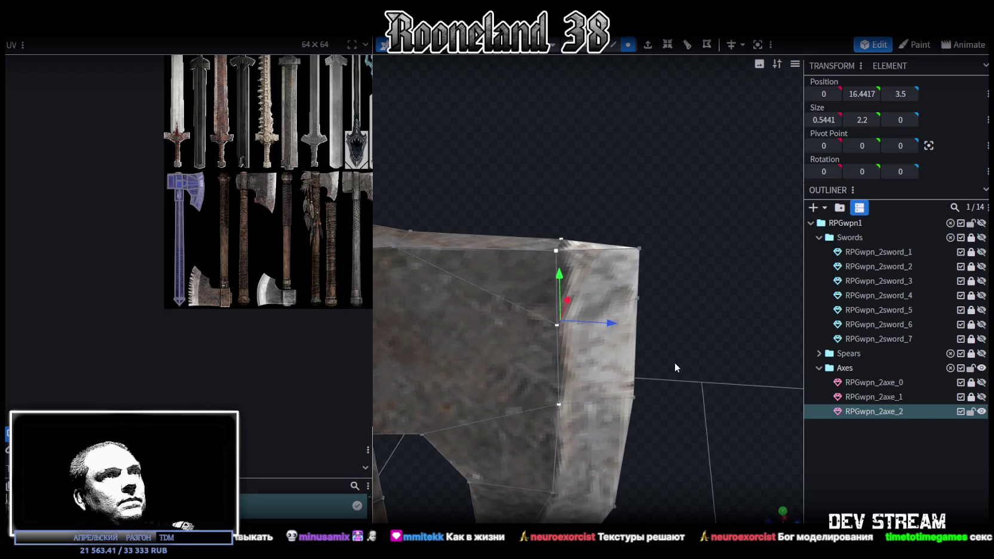
left_click(557, 251)
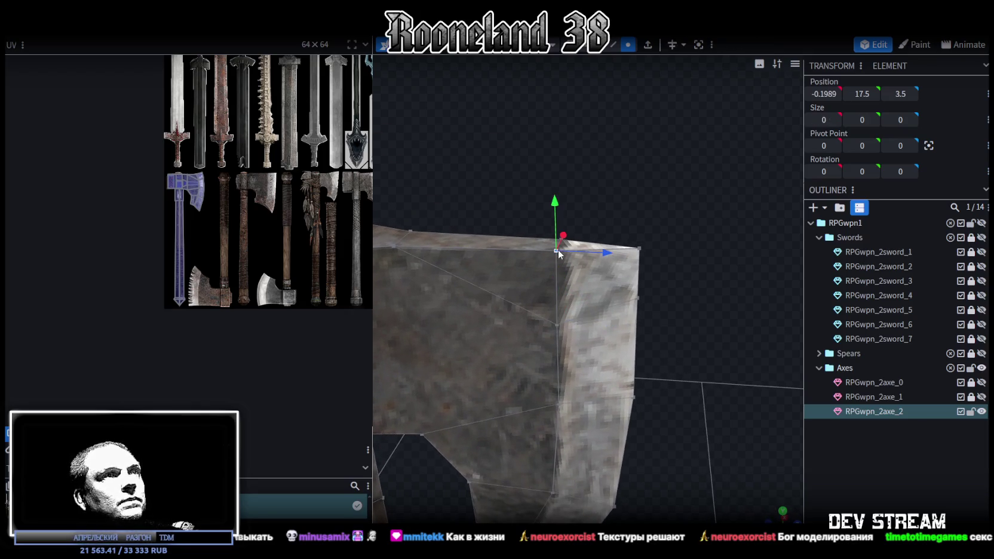
left_click(556, 325, "shift")
- Merge the doubled top-corner and right-corner vertices of the blade
right_click(556, 324)
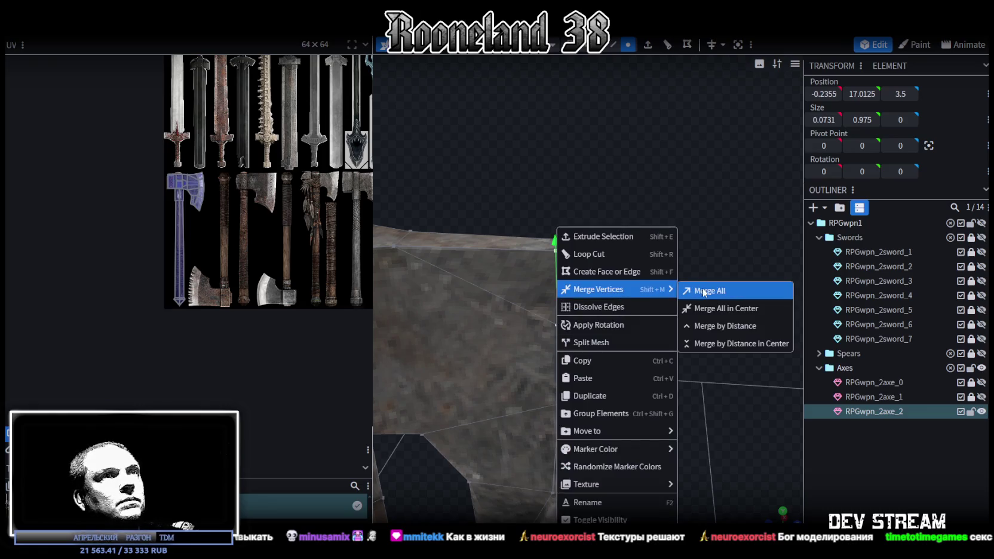
left_click(702, 288)
left_click(641, 256)
right_click(639, 301)
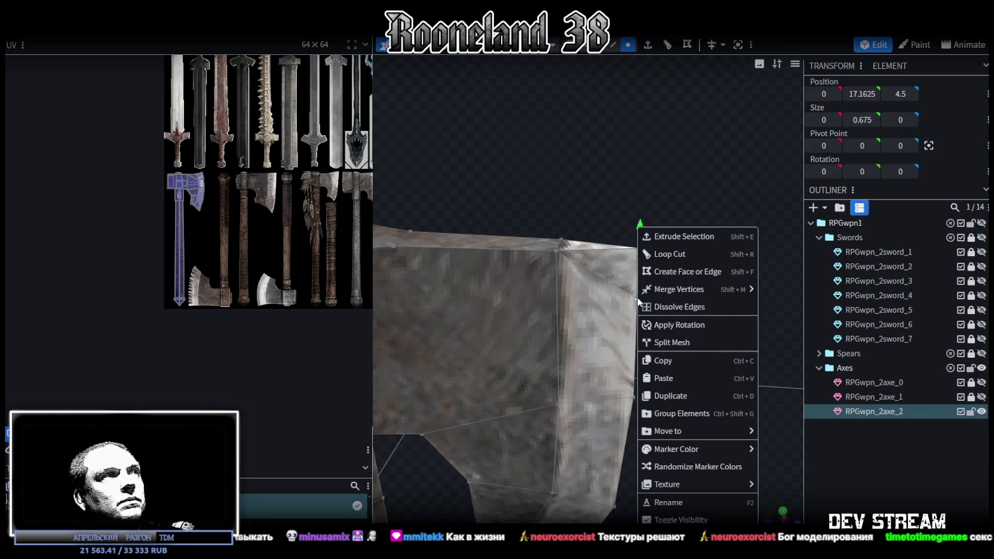
left_click(777, 291)
- Merge the overlapping pair of vertices on the vertical blade edge
mouse_move(717, 281)
left_mouse_down()
mouse_move(496, 297)
mouse_move(694, 318)
mouse_move(473, 268)
left_mouse_up()
scroll(481, 266, "up", 2)
scroll(578, 145, "up", 3)
left_click(568, 140)
left_click(571, 220, "shift")
right_click(571, 221)
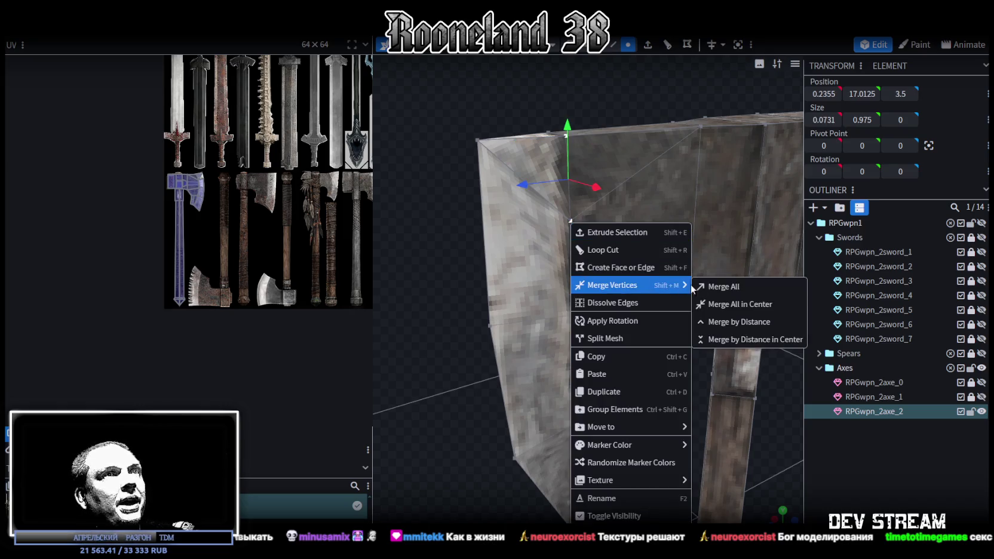
left_click(717, 287)
- In Edge mode, push the blade's right vertical edge outward to Z 4.8
mouse_move(687, 284)
left_mouse_down()
mouse_move(509, 276)
mouse_move(441, 308)
mouse_move(686, 273)
mouse_move(627, 245)
left_mouse_up()
left_click(612, 44)
left_click(623, 200)
left_click_drag(676, 220, 700, 219)
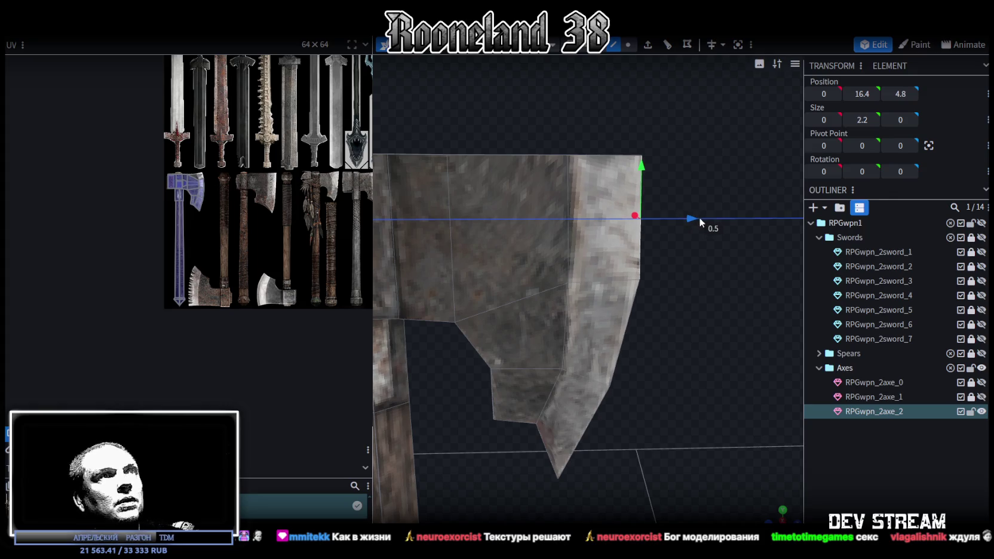
- Push the lower blade edge near the tip outward, dropping it to Y 12.05
scroll(681, 292, "down", 3)
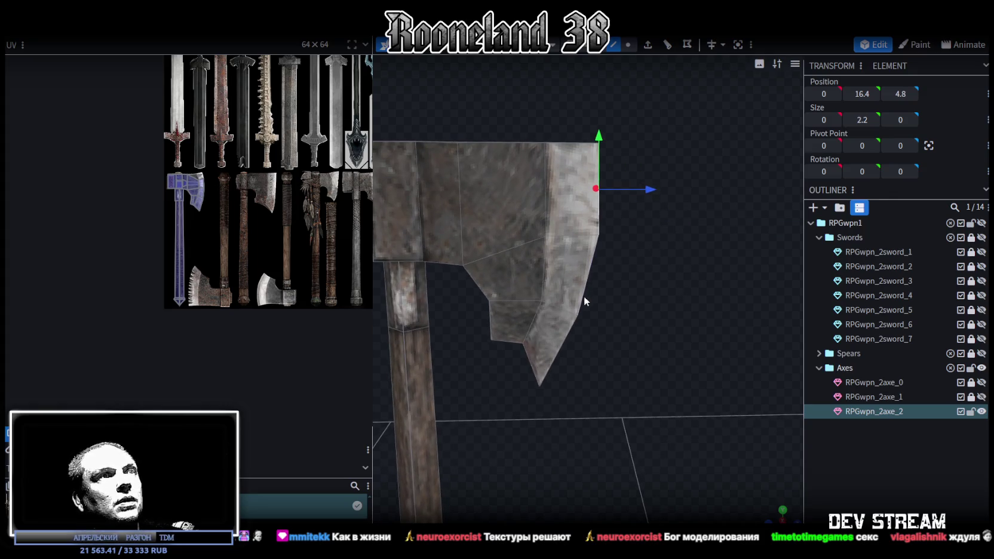
left_click(566, 338)
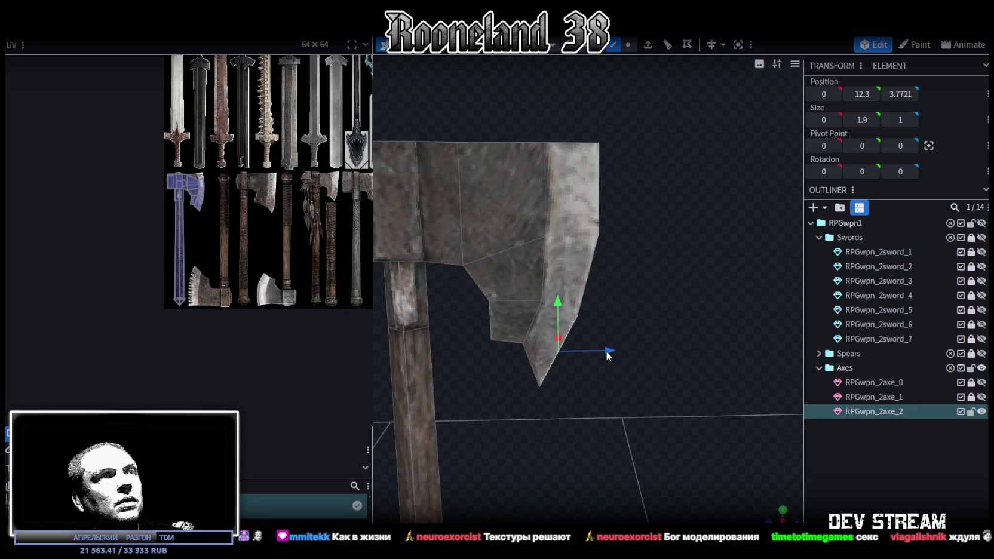
left_click_drag(606, 355, 615, 350)
scroll(632, 292, "down", 2)
scroll(632, 272, "down", 1)
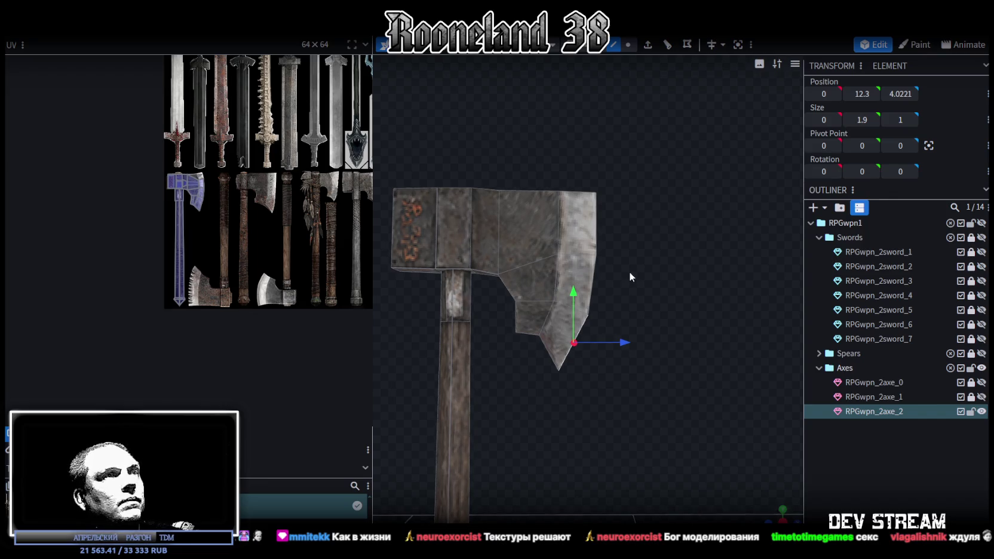
left_click(628, 45)
scroll(480, 363, "up", 3)
- Reshape the lower blade notch vertex, pulling it down and inward
left_click(522, 347)
left_click_drag(526, 299, 526, 316)
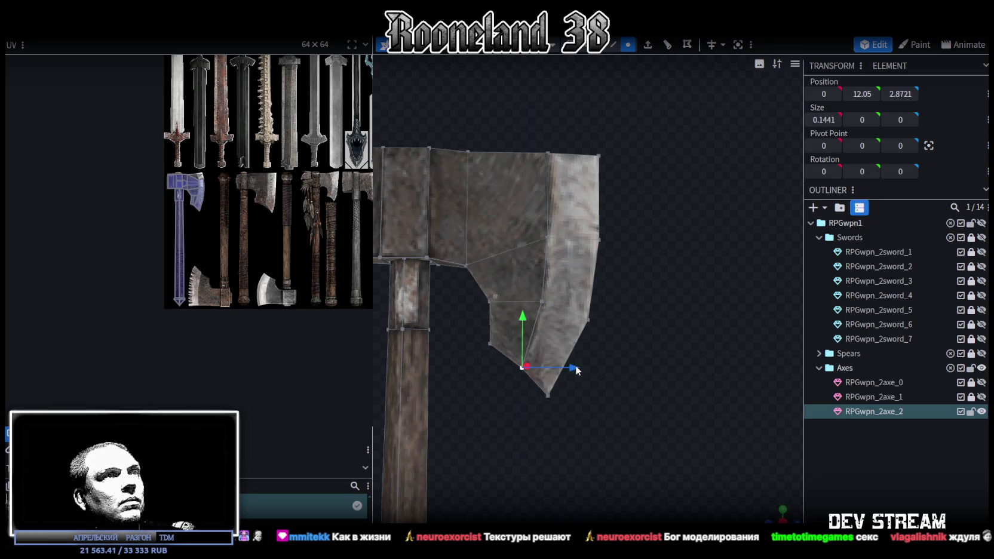
left_click_drag(575, 368, 563, 369)
left_click_drag(512, 324, 515, 316)
left_click_drag(562, 364, 565, 365)
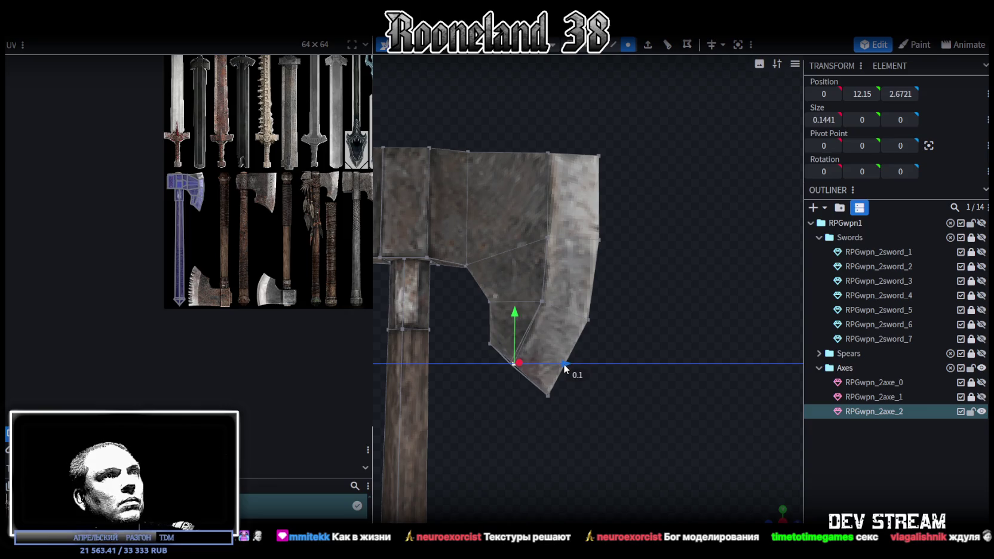
- Raise the notch vertex below the neck by 0.4 and push it slightly outward in depth
mouse_move(533, 141)
left_mouse_down()
mouse_move(654, 228)
mouse_move(657, 369)
left_mouse_up()
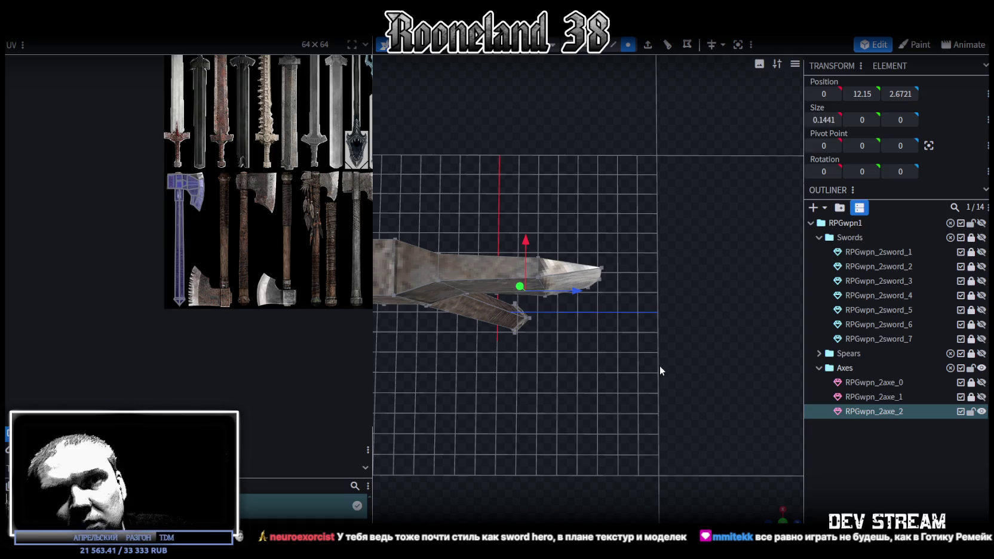
mouse_move(660, 365)
left_mouse_down()
mouse_move(631, 377)
mouse_move(606, 270)
mouse_move(656, 198)
mouse_move(621, 244)
mouse_move(631, 292)
mouse_move(650, 197)
left_mouse_up()
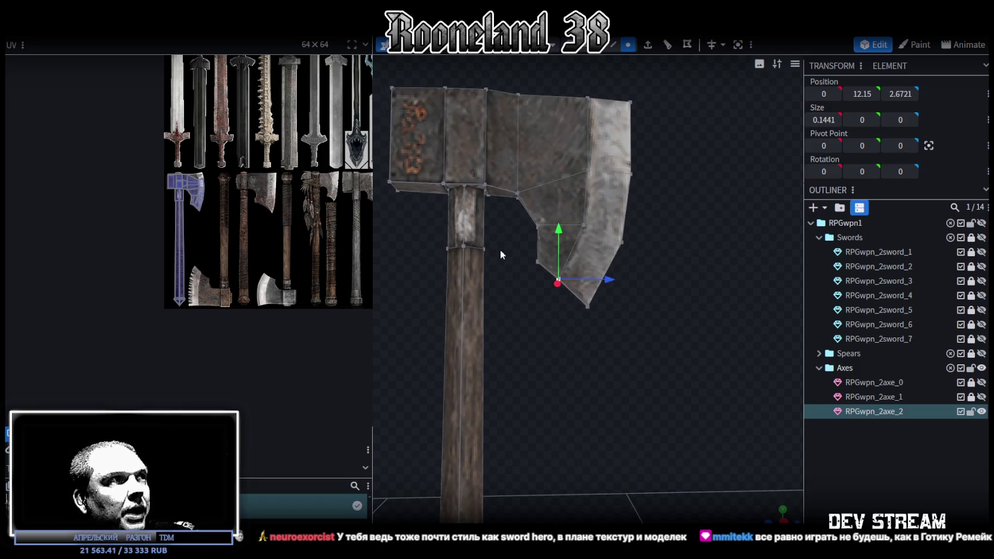
scroll(569, 303, "up", 1)
scroll(571, 310, "up", 2)
scroll(553, 305, "up", 1)
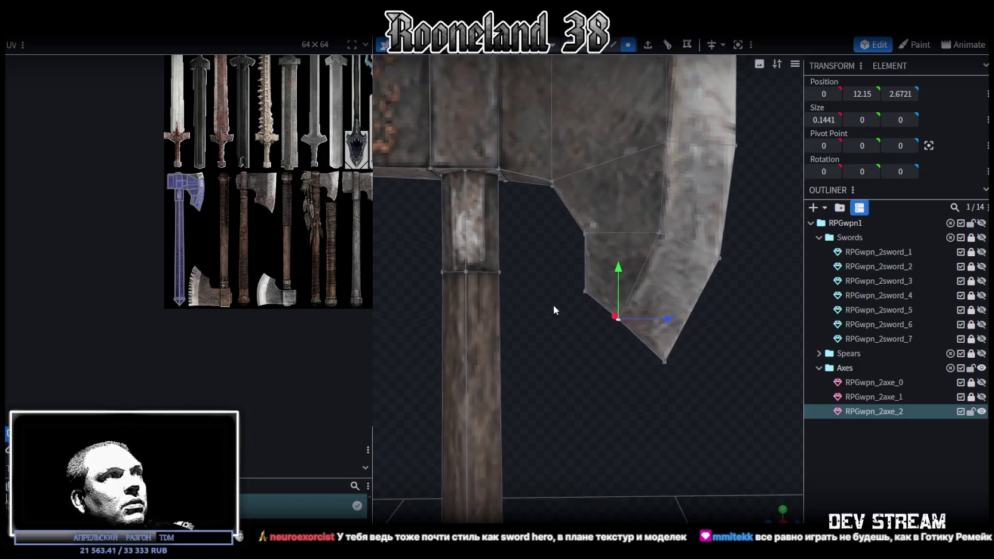
left_click(603, 236)
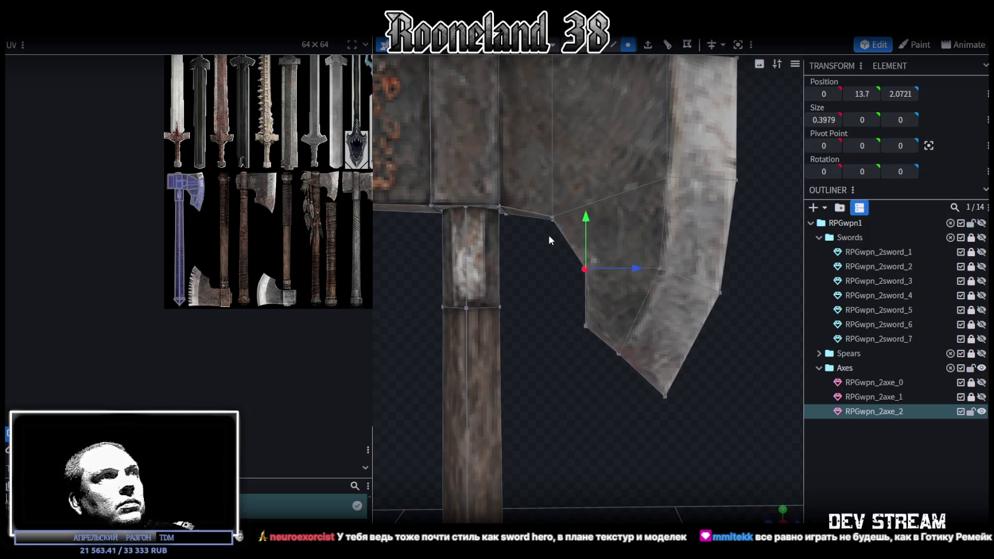
right_click_drag(550, 239, 552, 282)
left_click(530, 251)
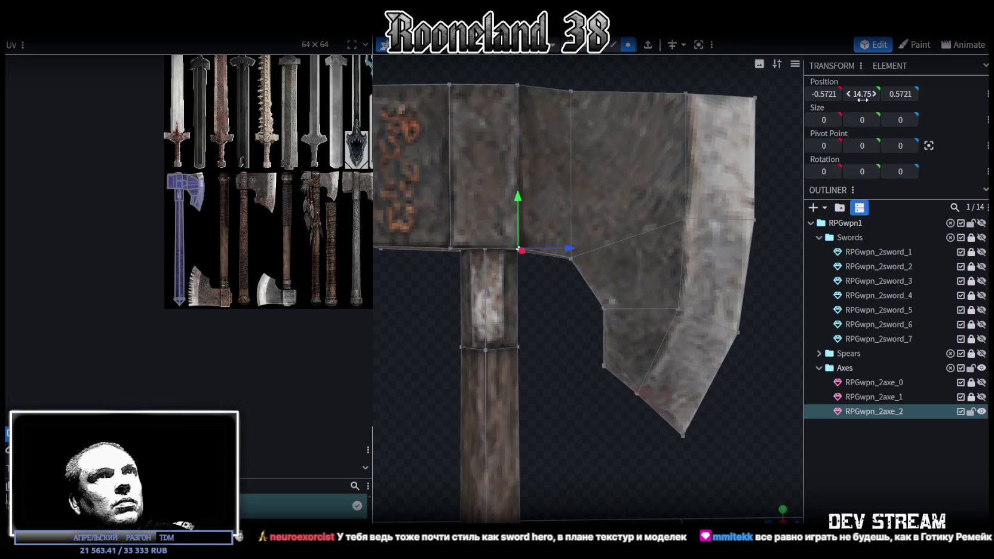
left_click(570, 261)
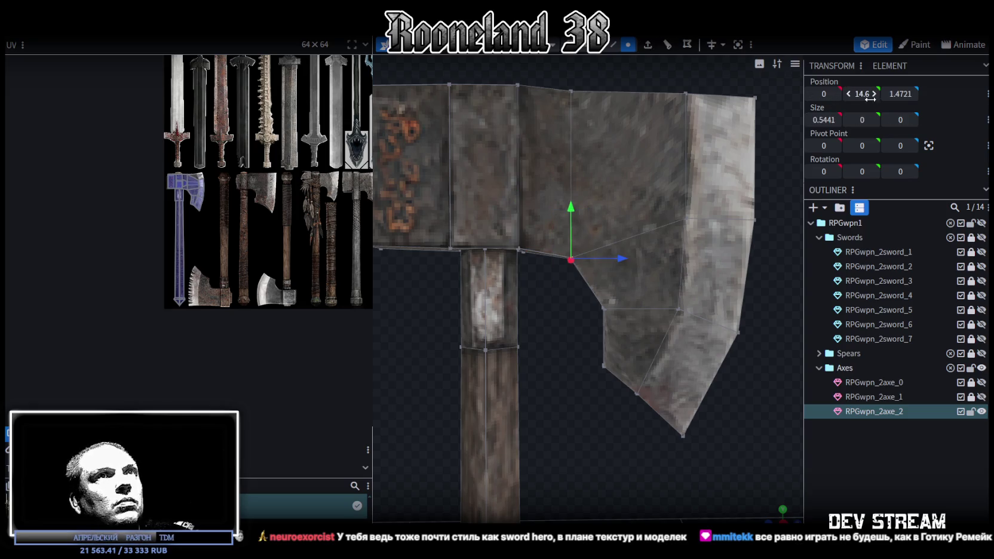
key("Return")
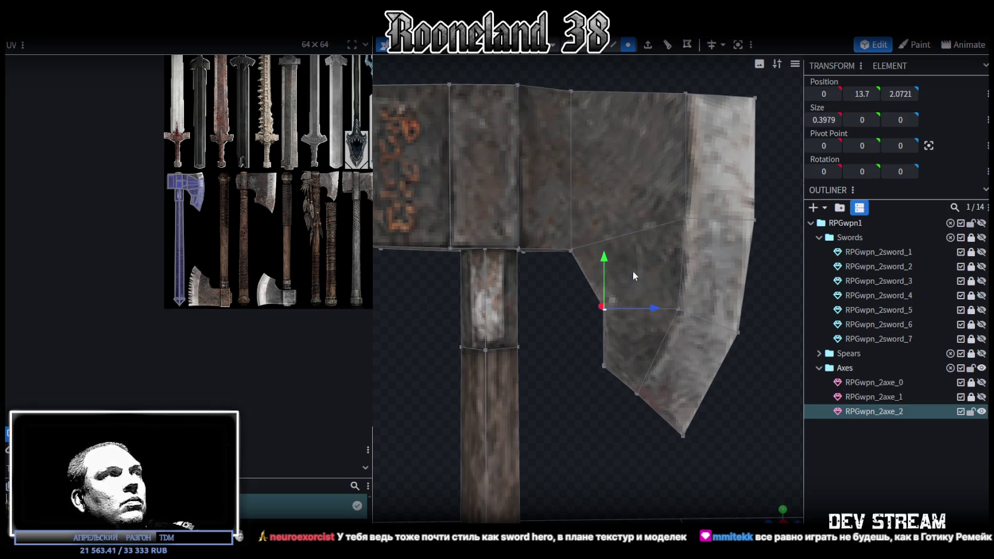
left_click_drag(603, 258, 610, 238)
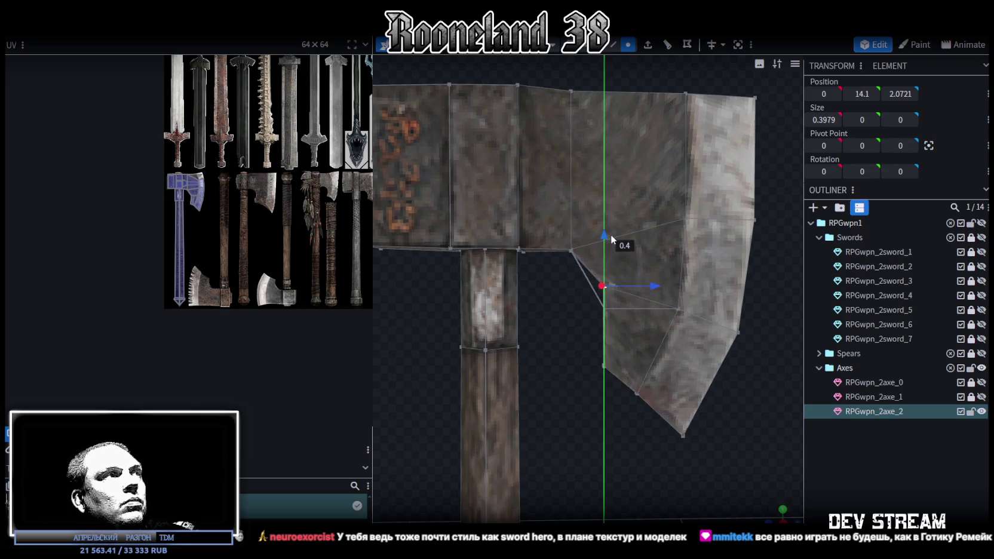
left_click_drag(656, 286, 614, 326)
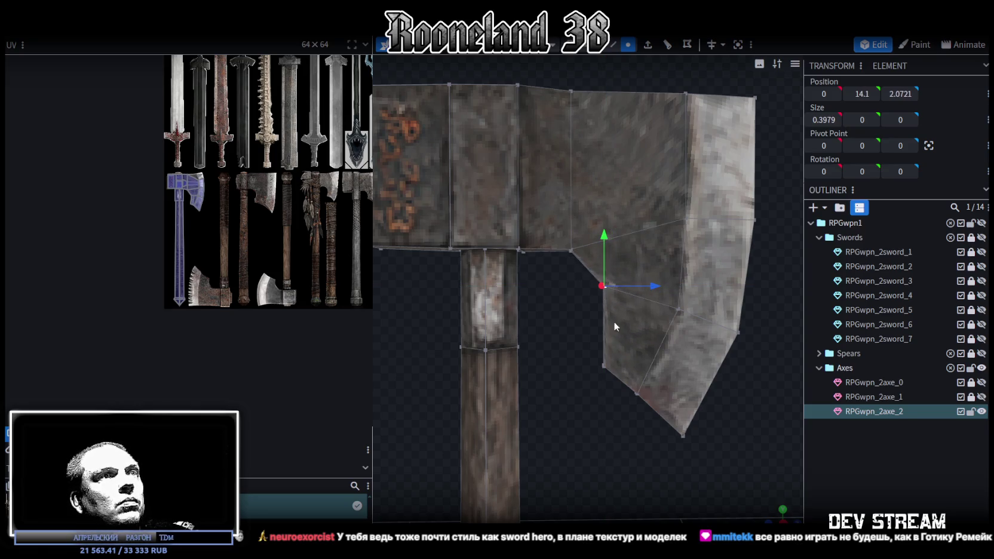
- Set both notch vertices to depth 2, then nudge them 0.1 further along depth
left_click(602, 366, "shift")
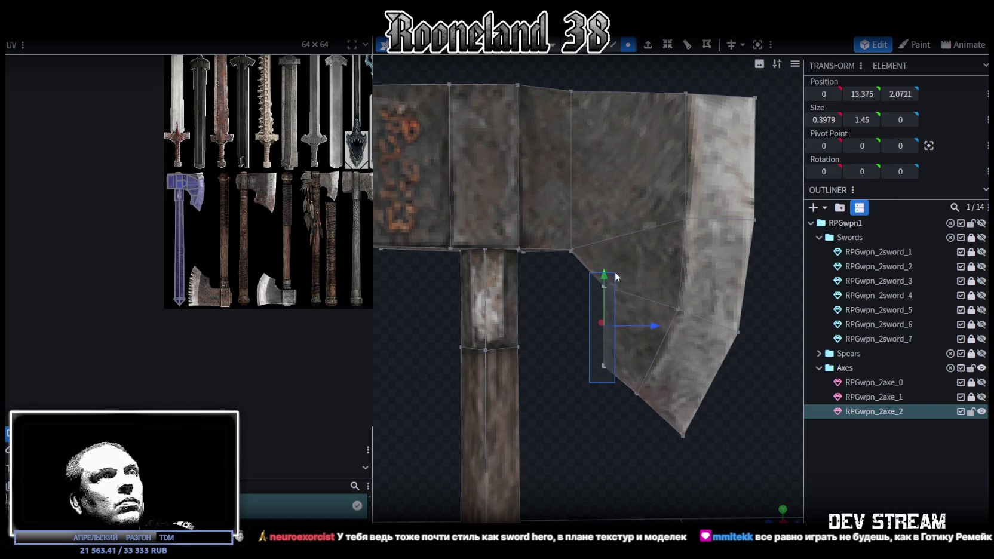
left_click(896, 93)
type("2")
key("Return")
left_click_drag(644, 329, 654, 326)
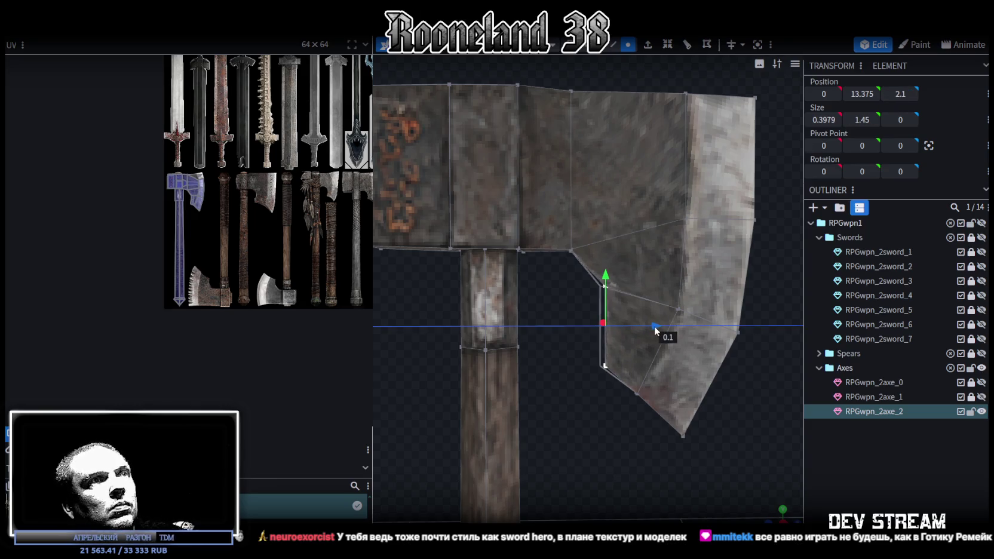
left_click_drag(579, 298, 621, 273)
- Box-select the top vertices of the axe head and raise them 0.5 to Y 18
scroll(556, 299, "down", 2)
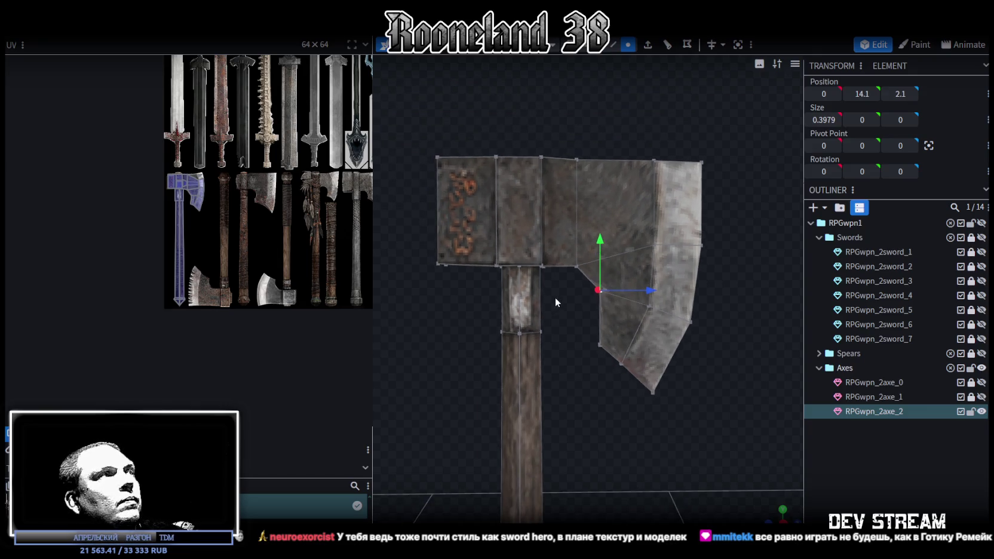
right_click_drag(560, 271, 578, 385)
left_click_drag(437, 221, 544, 258)
left_click_drag(644, 273, 744, 277)
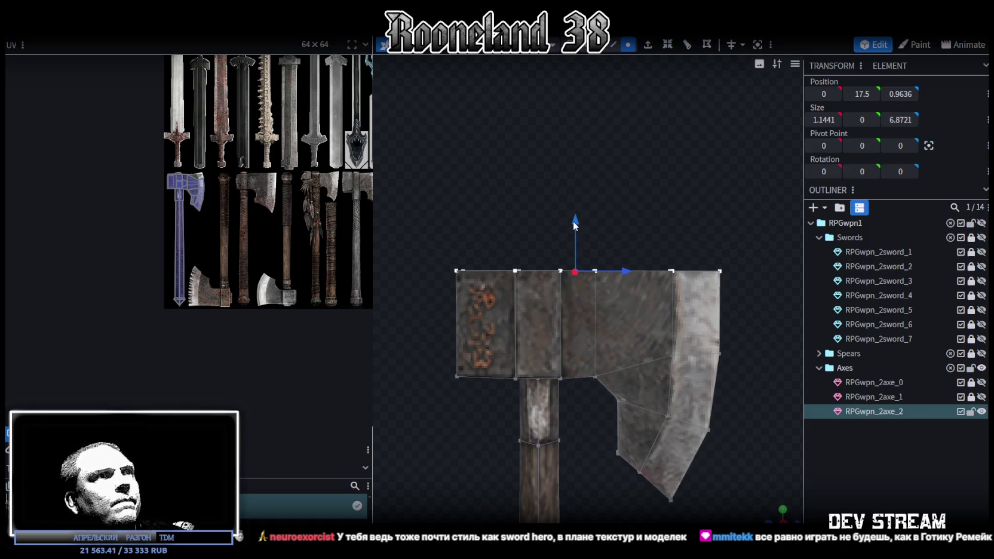
left_click_drag(573, 221, 574, 202)
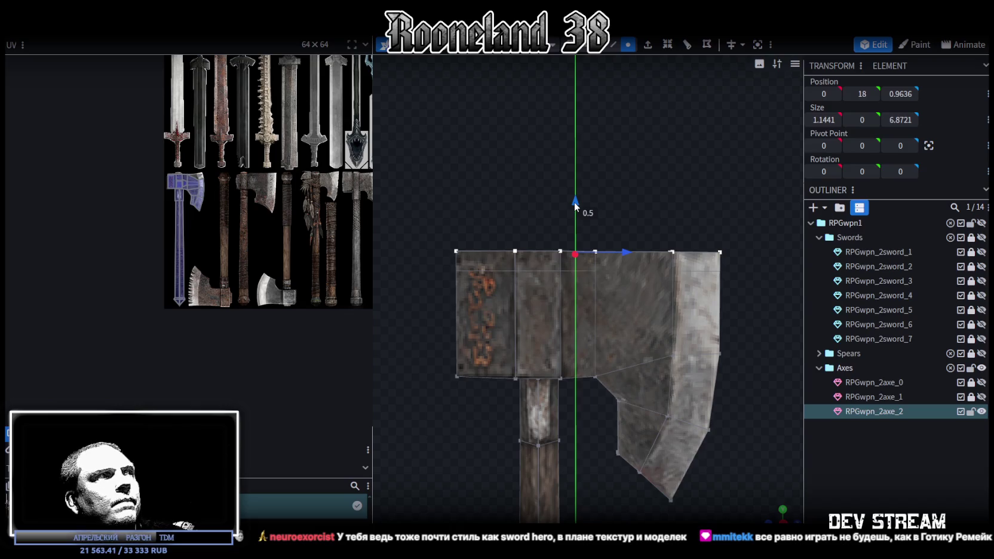
mouse_move(609, 250)
left_mouse_down()
mouse_move(780, 466)
mouse_move(687, 461)
mouse_move(679, 423)
mouse_move(686, 371)
left_mouse_up()
left_click(614, 45)
- Split the middle block's top and front faces off into their own mesh
left_click(599, 44)
left_click(580, 289)
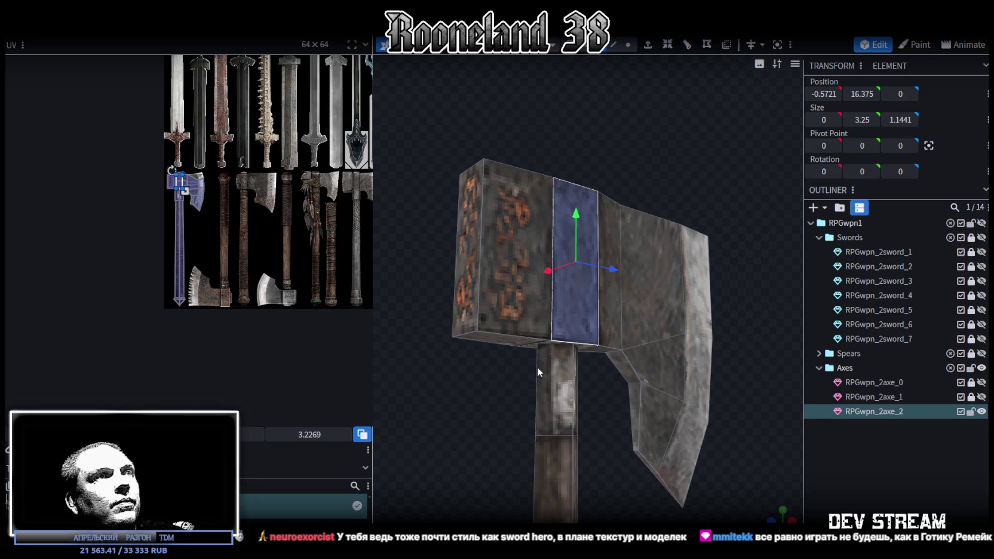
left_click_drag(548, 346, 460, 393)
left_click(553, 314)
mouse_move(514, 128)
left_mouse_down()
mouse_move(678, 276)
mouse_move(619, 229)
left_mouse_up()
left_click(618, 230)
left_click(578, 312)
mouse_move(636, 292)
left_mouse_down()
mouse_move(756, 118)
mouse_move(724, 111)
left_mouse_up()
right_click(613, 307)
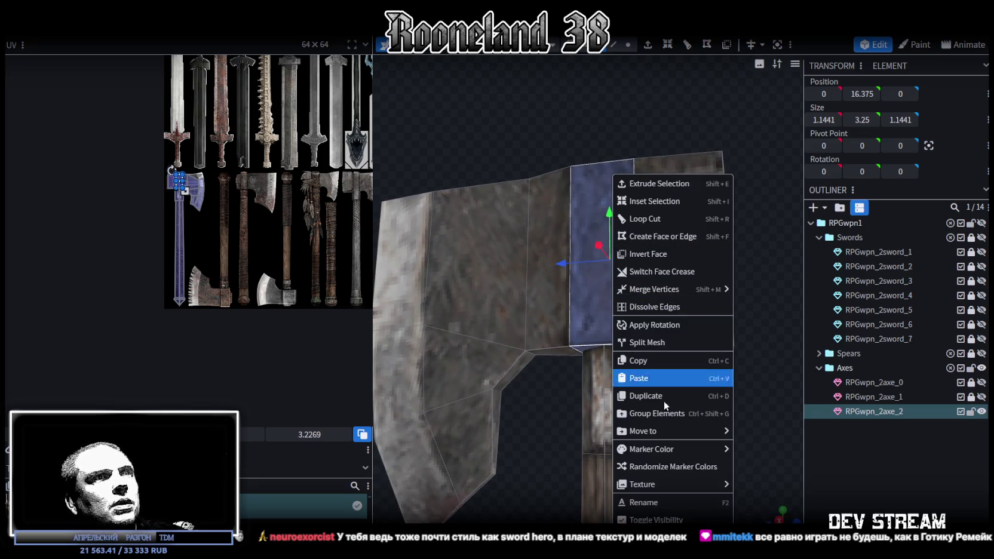
left_click(660, 345)
- Scale the split-off block into a slightly taller collar, widened along X
mouse_move(719, 364)
left_mouse_down()
mouse_move(684, 466)
mouse_move(665, 369)
left_mouse_up()
left_click_drag(581, 292, 569, 298)
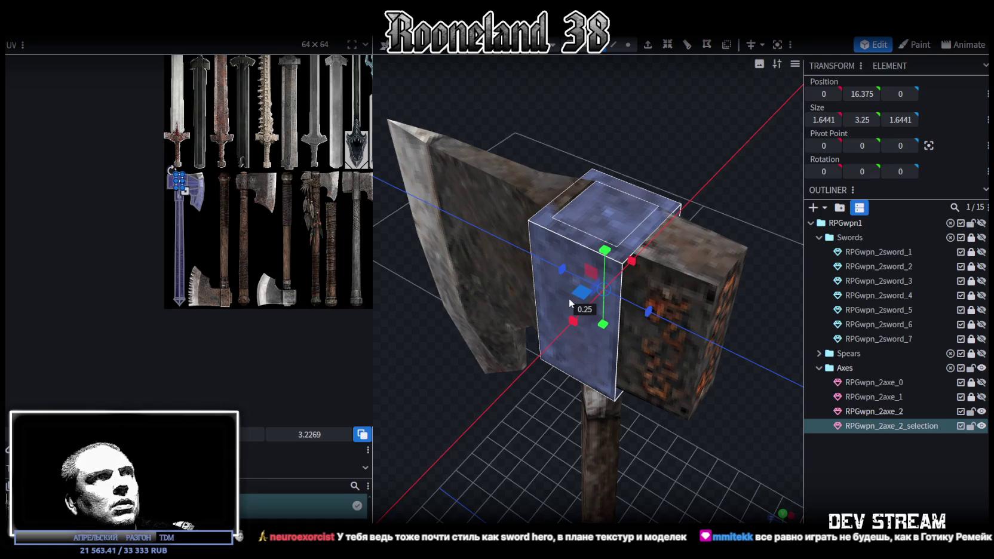
left_click_drag(569, 298, 583, 295)
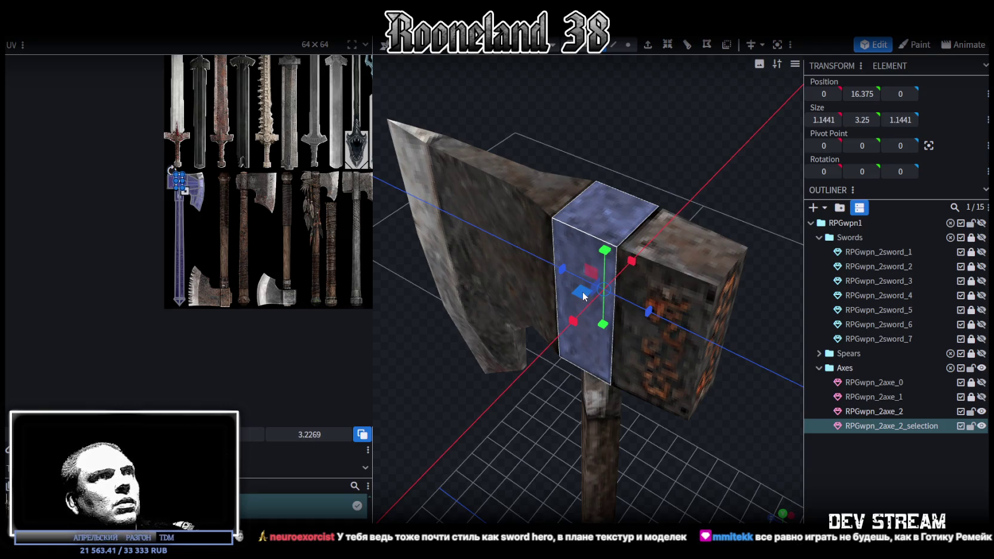
left_click_drag(583, 295, 579, 292)
key("KP_1")
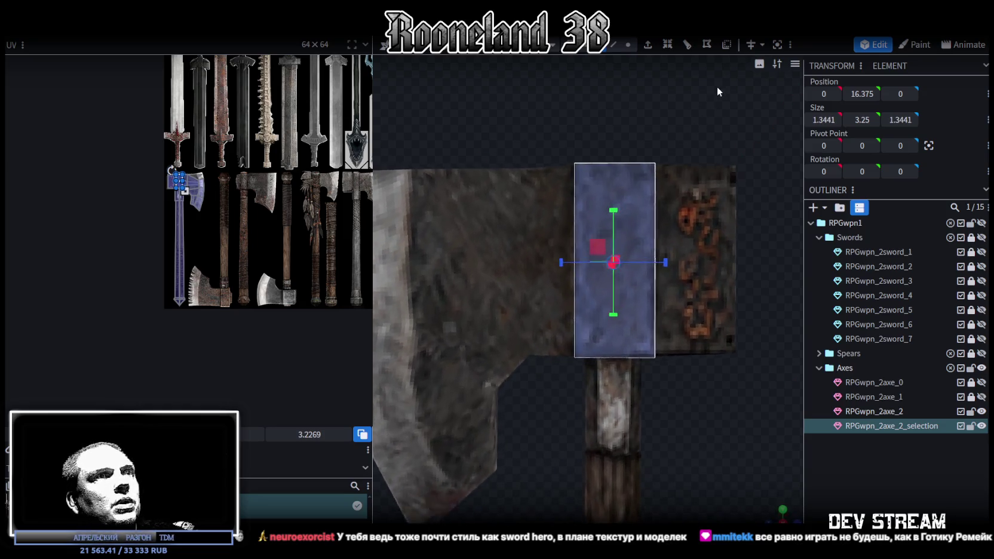
left_click_drag(614, 211, 614, 204)
mouse_move(693, 416)
left_mouse_down()
mouse_move(666, 262)
mouse_move(680, 301)
mouse_move(550, 501)
mouse_move(529, 405)
mouse_move(569, 339)
left_mouse_up()
left_click_drag(629, 258, 633, 254)
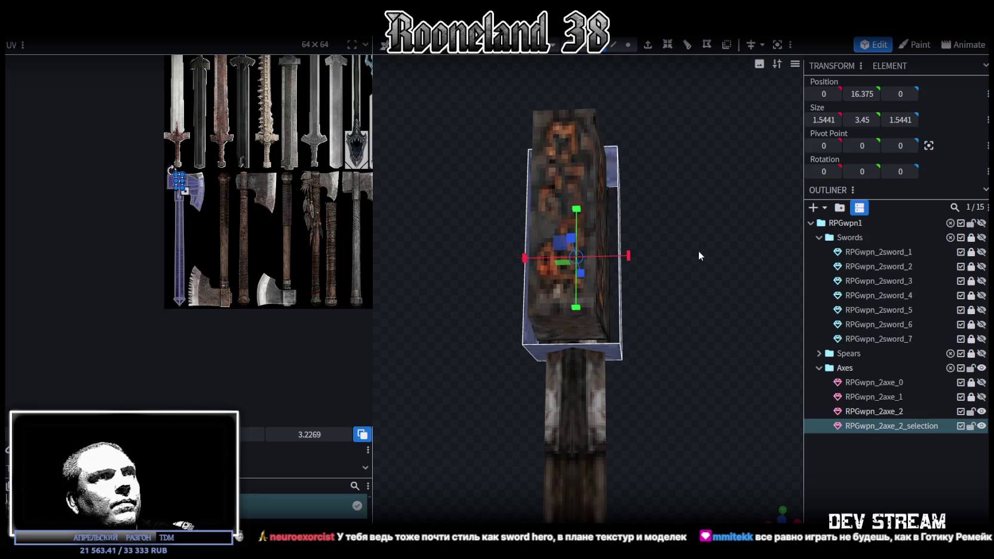
left_click_drag(698, 250, 588, 309)
- Merge the collar block back into the RPGwpn_2axe_2 mesh
left_click(894, 412, "ctrl")
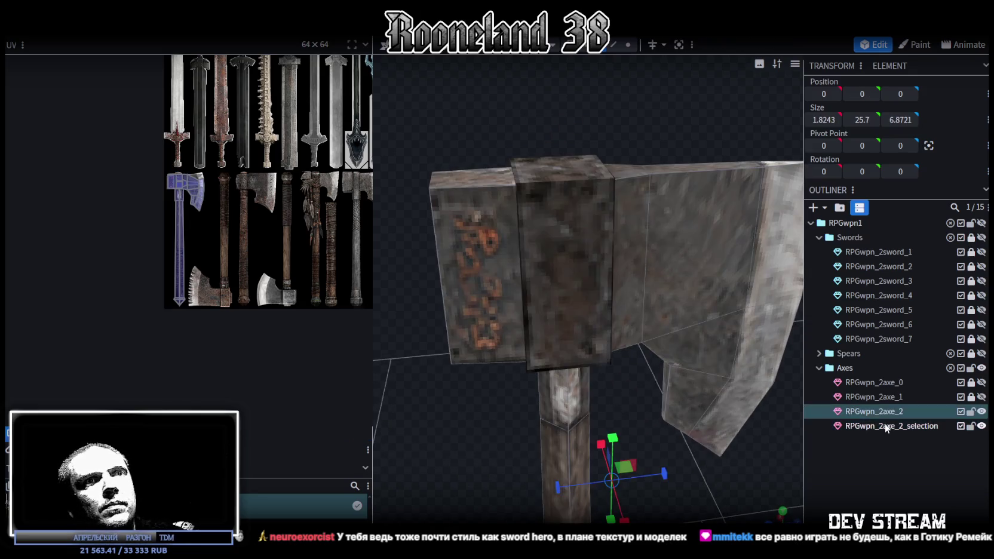
right_click(889, 423)
left_click(806, 221)
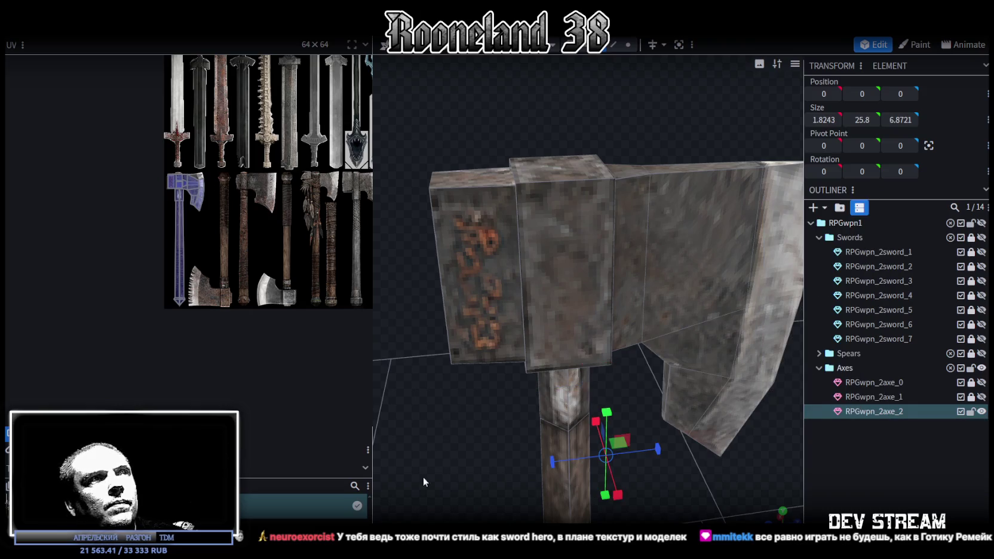
- Merge the first top corner vertex pair on the back end block
mouse_move(423, 477)
left_mouse_down()
mouse_move(536, 458)
mouse_move(509, 371)
mouse_move(427, 376)
mouse_move(350, 413)
mouse_move(348, 454)
mouse_move(537, 489)
mouse_move(541, 466)
mouse_move(465, 466)
mouse_move(614, 165)
left_mouse_up()
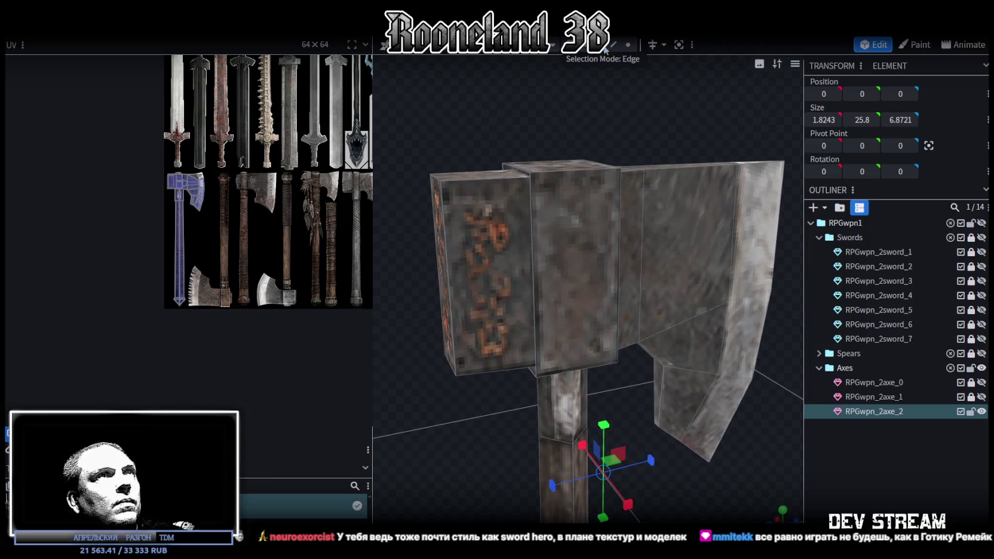
left_click_drag(530, 122, 474, 160)
left_click(485, 340)
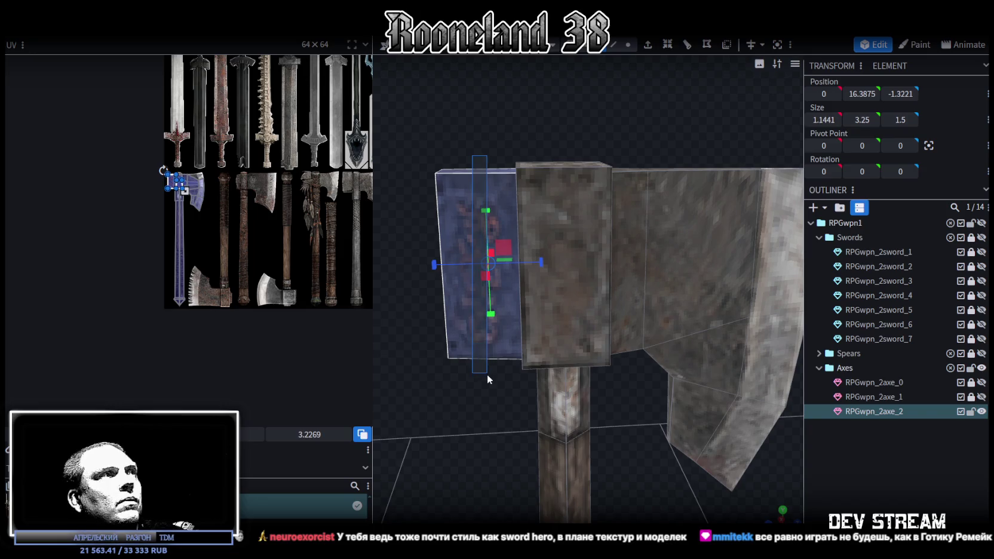
mouse_move(452, 468)
left_mouse_down()
mouse_move(487, 378)
mouse_move(604, 464)
mouse_move(625, 448)
left_mouse_up()
left_click(627, 44)
left_click_drag(728, 174, 662, 121)
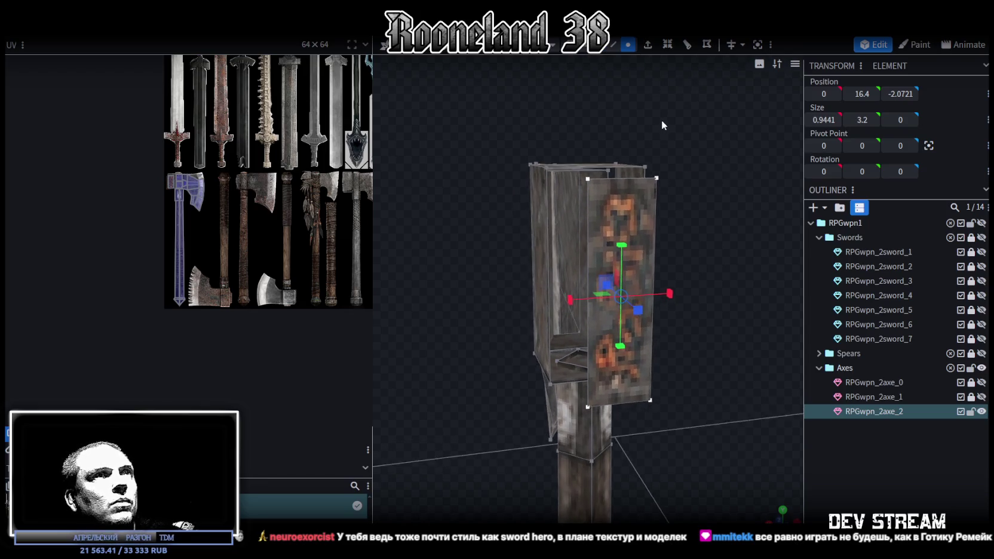
left_click(654, 182)
mouse_move(701, 158)
left_mouse_down()
mouse_move(552, 189)
mouse_move(600, 172)
mouse_move(667, 99)
mouse_move(577, 157)
left_mouse_up()
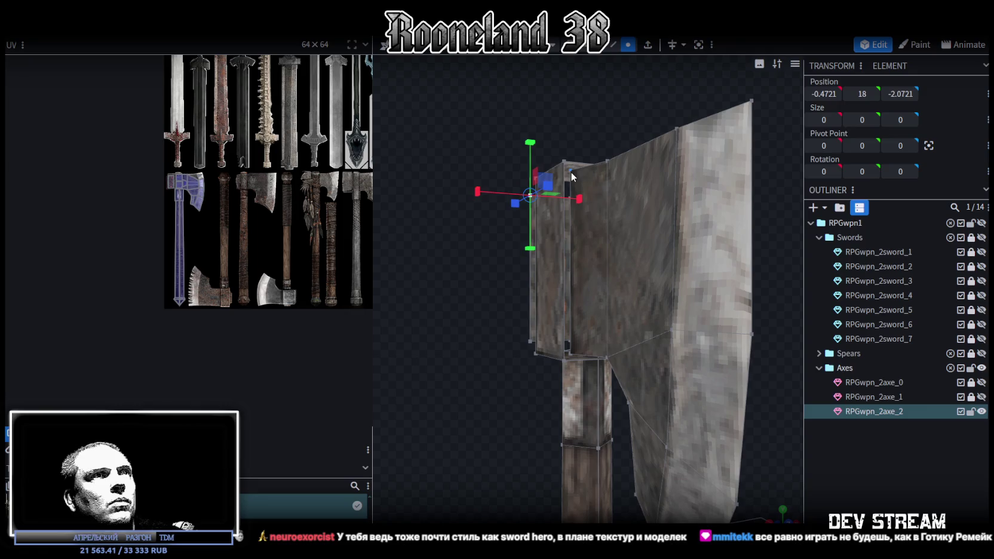
right_click(571, 172)
left_click(717, 231)
- Merge two more corner vertex pairs of the back block, collapsing one into the top corner
mouse_move(509, 390)
left_mouse_down()
mouse_move(496, 370)
mouse_move(471, 454)
left_mouse_up()
left_click(493, 357)
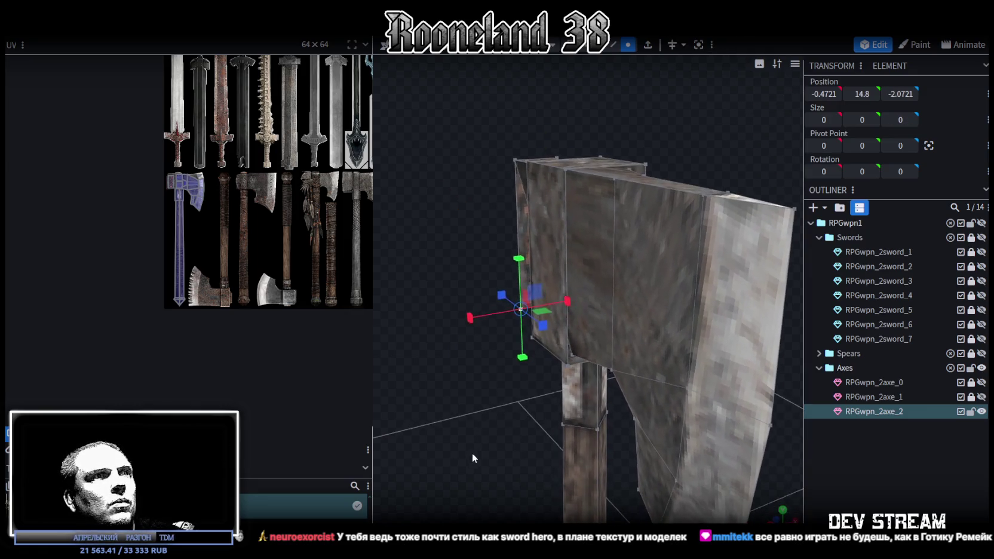
right_click(572, 357)
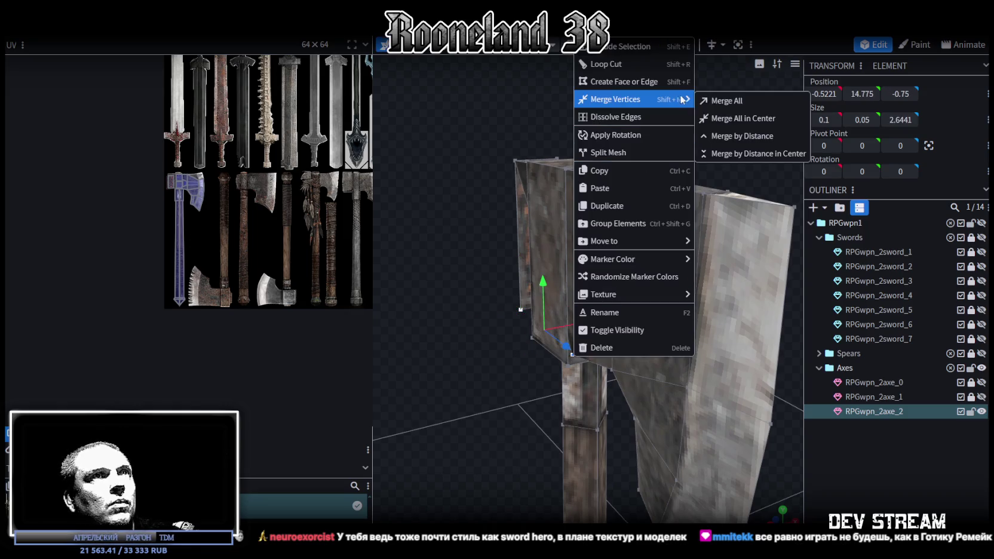
left_click(699, 126)
mouse_move(699, 126)
left_mouse_down()
mouse_move(611, 115)
mouse_move(559, 135)
mouse_move(631, 135)
mouse_move(688, 153)
left_mouse_up()
left_click(690, 151)
left_click_drag(746, 225, 637, 201)
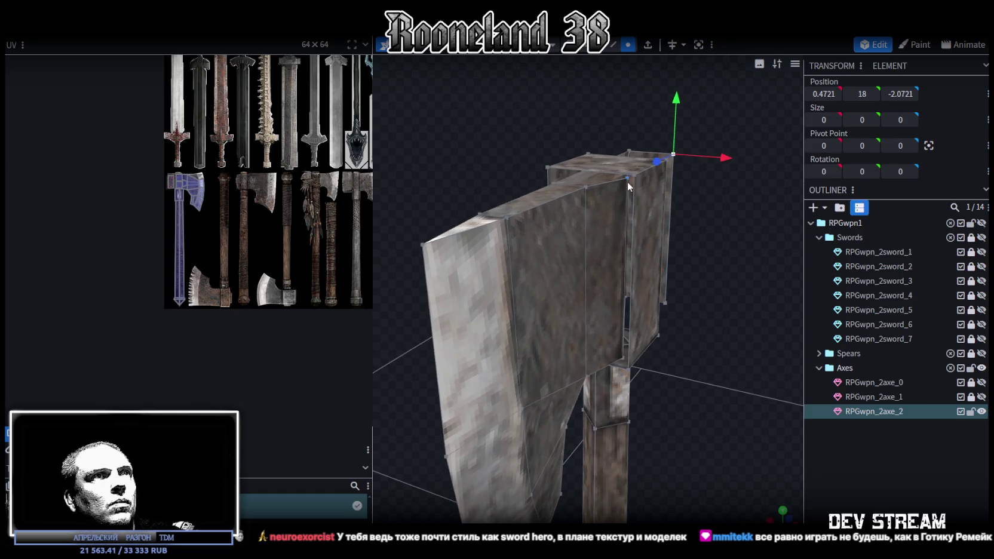
left_click(626, 179, "shift")
right_click(625, 178)
left_click(776, 244)
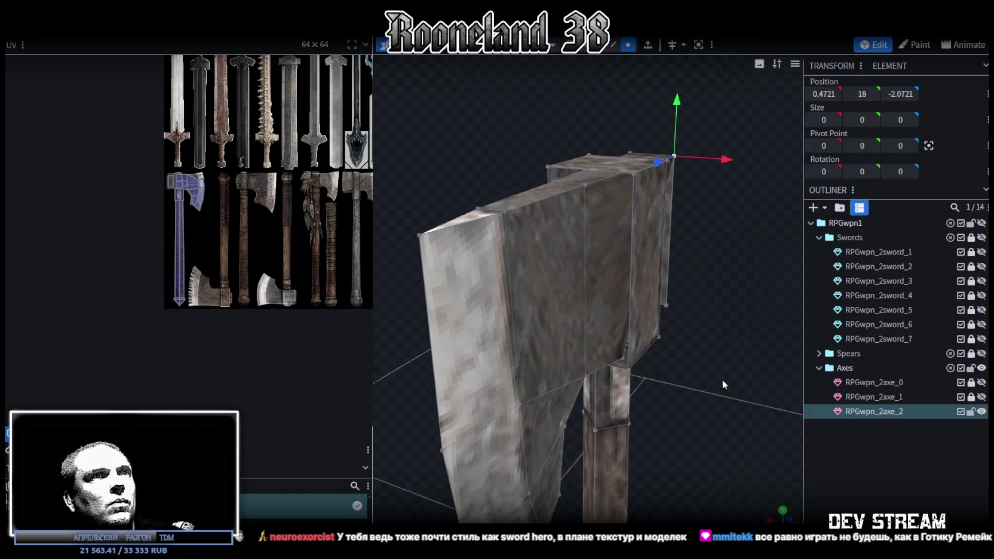
- Merge the two bottom corner vertices of the back block, then select its face
left_click_drag(722, 379, 694, 337)
left_click(688, 336)
left_click_drag(684, 387, 709, 375)
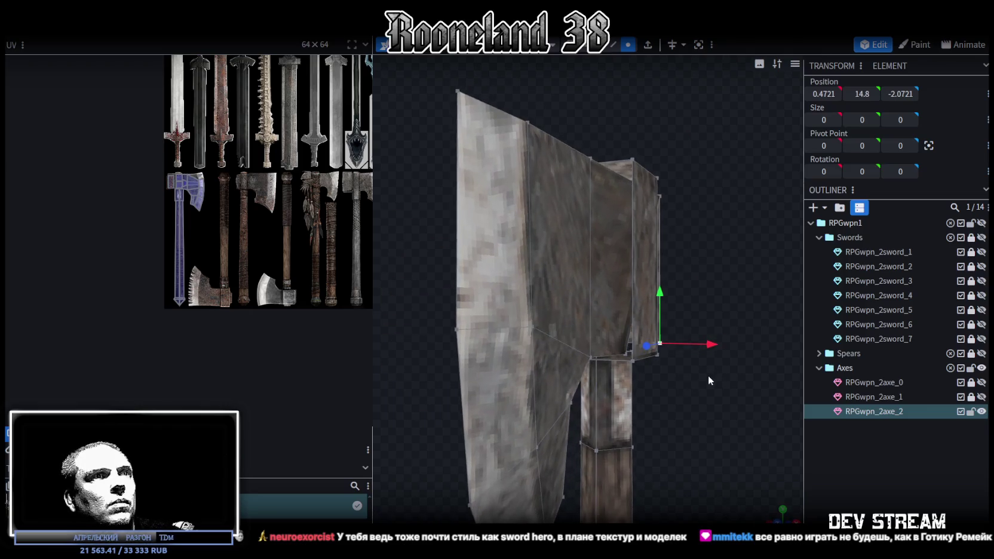
left_click(626, 357, "shift")
right_click(625, 356)
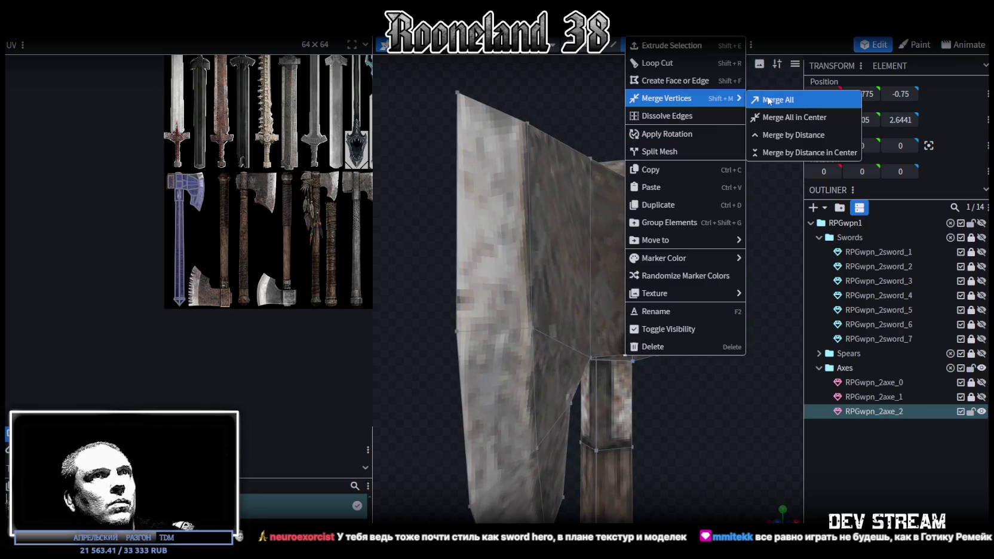
left_click(768, 100)
mouse_move(765, 213)
left_mouse_down()
mouse_move(707, 258)
mouse_move(614, 201)
left_mouse_up()
left_click(633, 297)
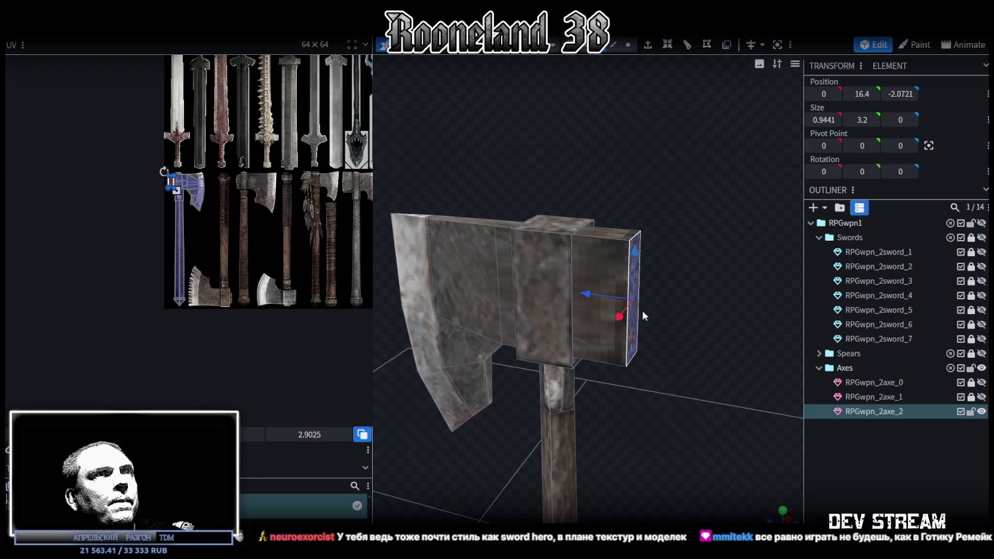
- Push the back block's face back 0.9 units, keeping its original 3.2 height
left_click_drag(636, 295, 703, 352)
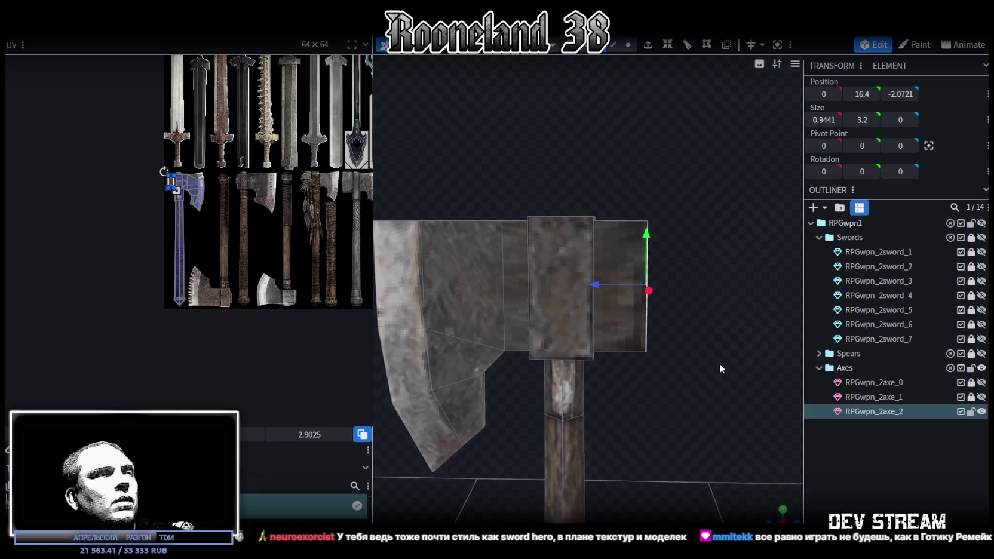
mouse_move(631, 298)
left_mouse_down()
mouse_move(559, 287)
mouse_move(621, 252)
mouse_move(590, 266)
mouse_move(600, 241)
mouse_move(581, 254)
left_mouse_up()
key("s")
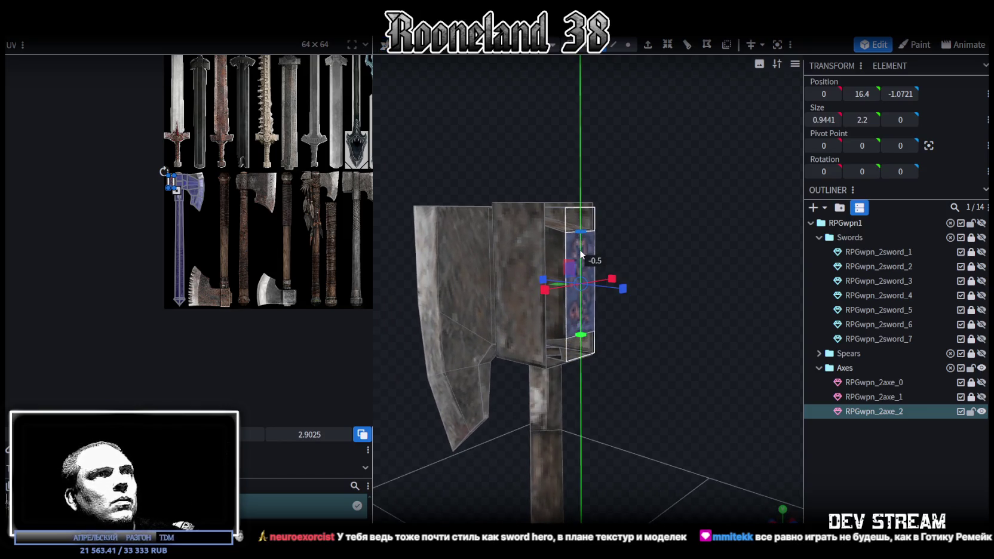
mouse_move(581, 254)
left_mouse_down()
mouse_move(660, 214)
mouse_move(715, 221)
mouse_move(706, 235)
mouse_move(661, 210)
left_mouse_up()
scroll(700, 212, "up", 3)
key("ctrl+z")
- Loop cut the back block, then shrink its side face to 1.8 high and nudge it 0.1 inward
left_click(613, 45)
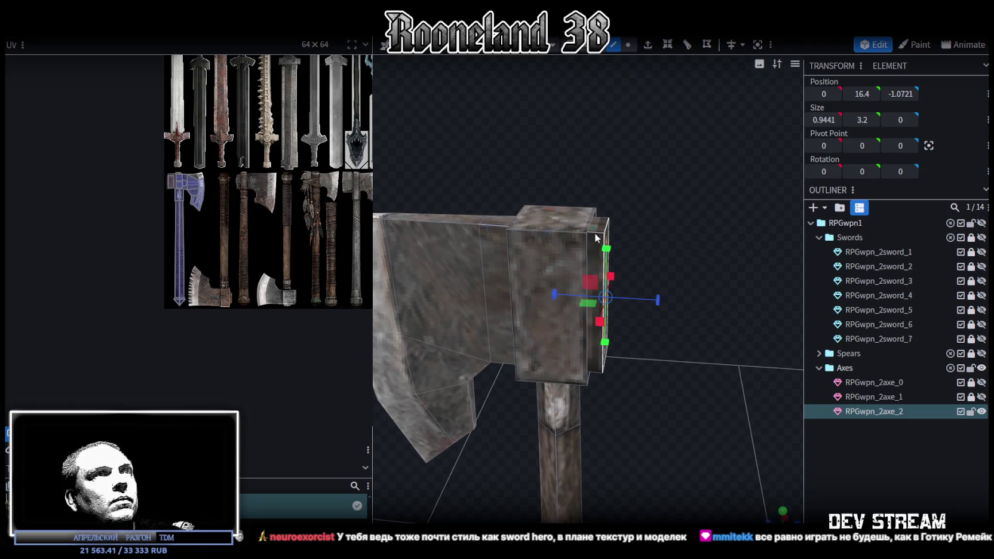
left_click(573, 212)
left_click_drag(646, 205, 664, 196)
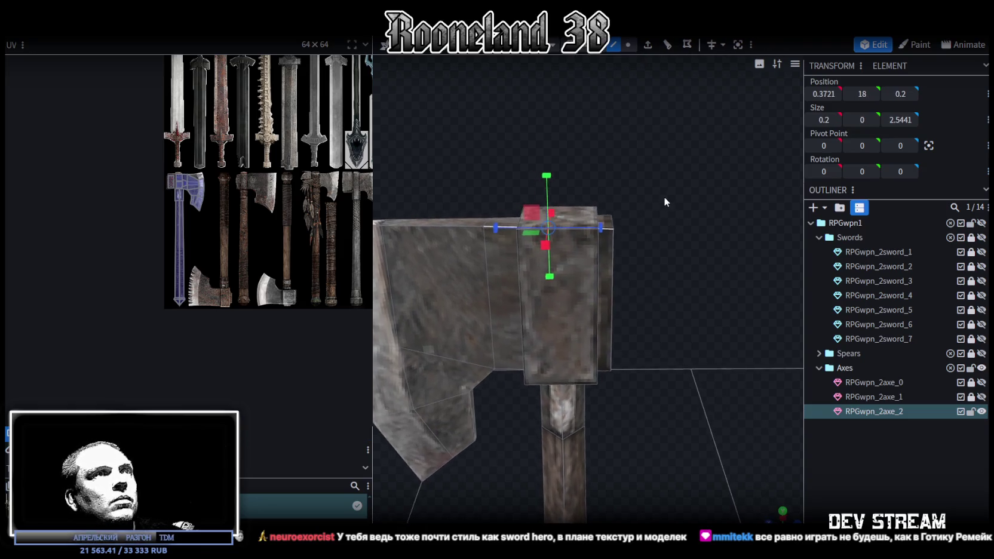
left_click(669, 47)
mouse_move(648, 213)
left_mouse_down()
mouse_move(621, 243)
mouse_move(635, 243)
mouse_move(596, 269)
left_mouse_up()
left_click(593, 258)
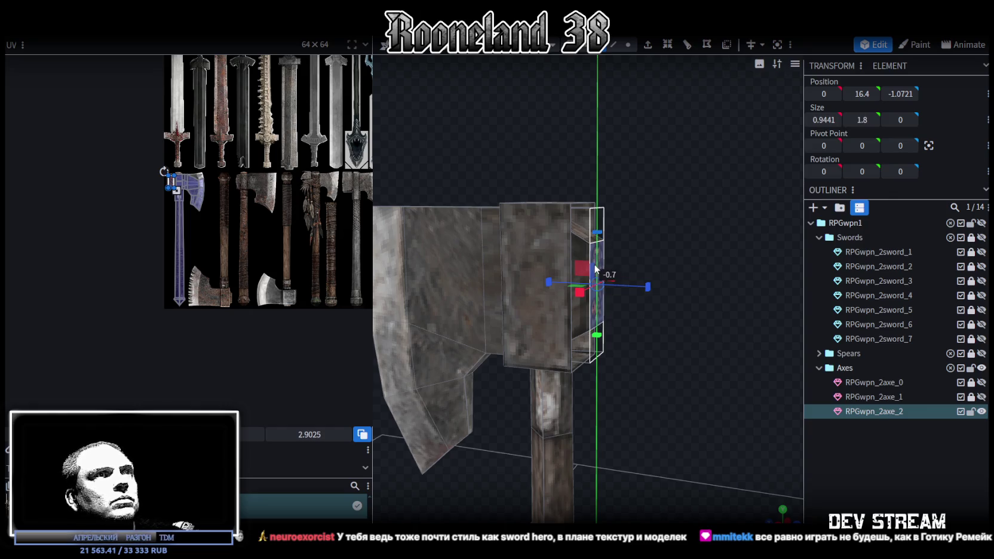
left_click_drag(669, 239, 697, 223)
left_click_drag(561, 285, 722, 240)
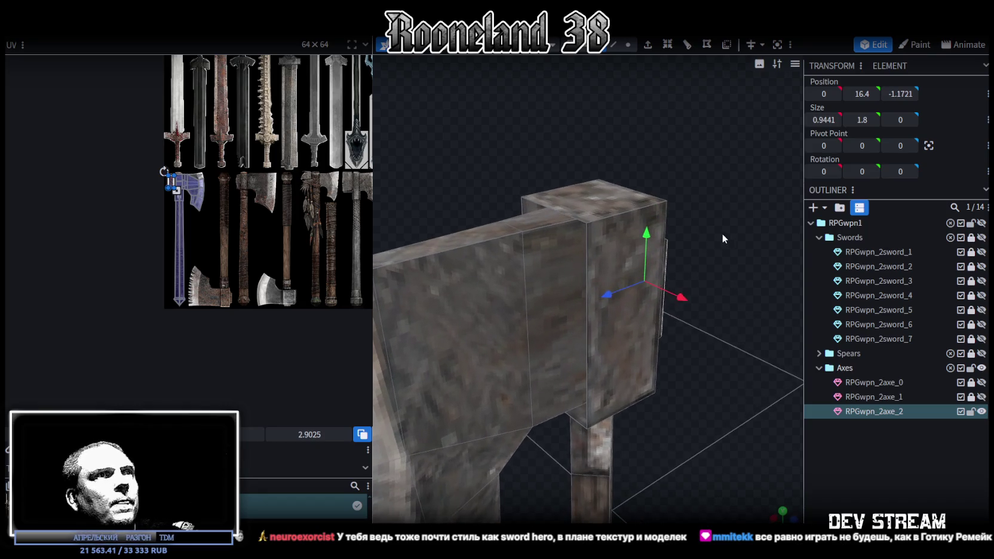
- Narrow the inner inset block on the back to 0.5441 wide
left_click(585, 257)
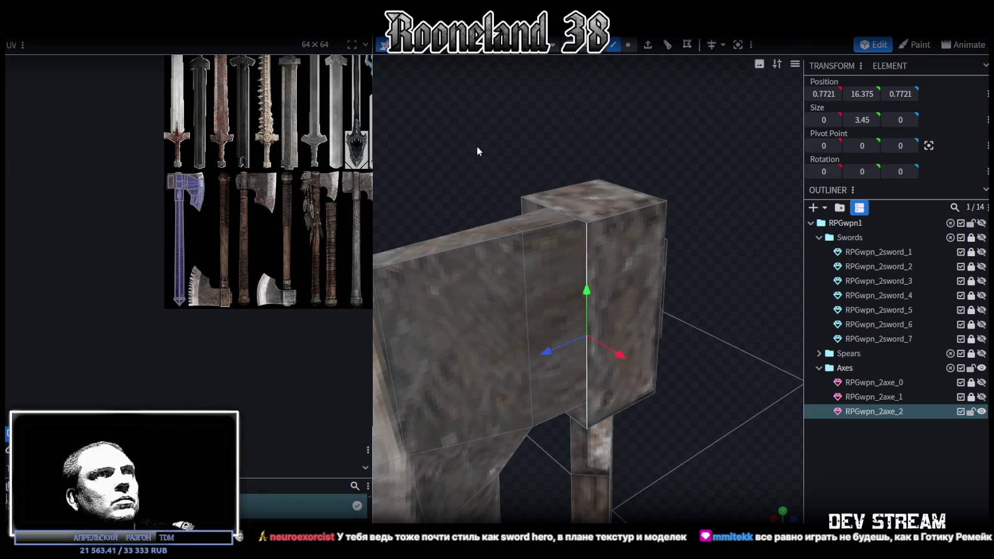
left_click_drag(474, 143, 611, 191)
left_click(619, 251)
mouse_move(744, 131)
left_mouse_down()
mouse_move(490, 136)
mouse_move(525, 173)
left_mouse_up()
left_click(594, 211)
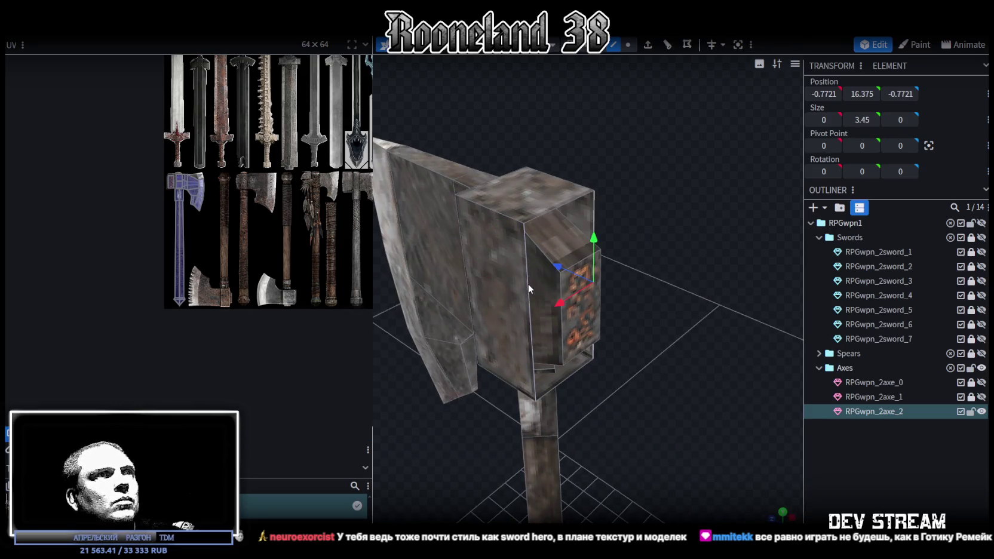
left_click(528, 286)
left_click_drag(615, 369, 568, 414)
left_click(556, 321)
left_click_drag(633, 260, 571, 279)
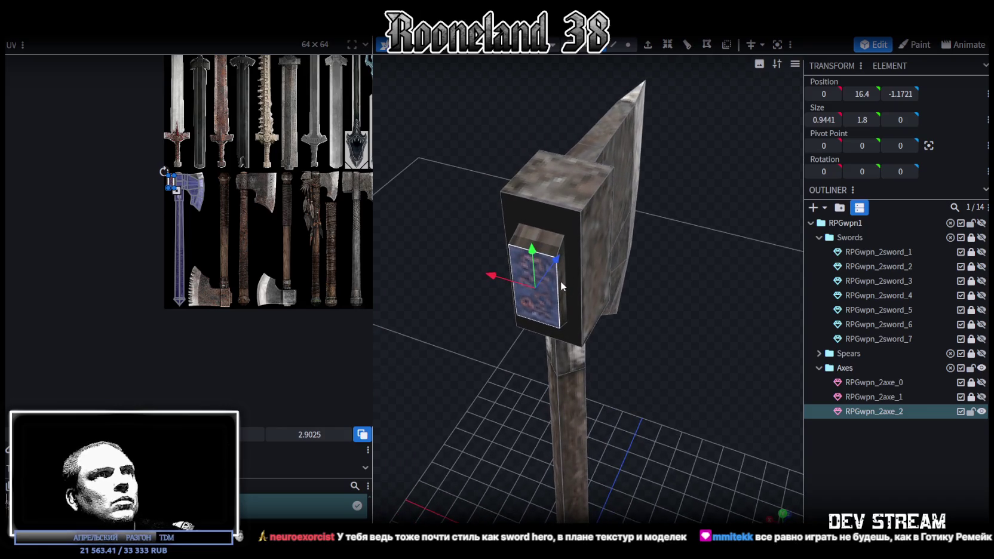
left_click_drag(680, 297, 687, 285)
key("s")
left_click_drag(589, 298, 685, 285)
- Set the neck block behind the blade back to 0.9441 wide
left_click(554, 274)
mouse_move(606, 262)
left_mouse_down()
mouse_move(562, 252)
mouse_move(604, 282)
mouse_move(690, 259)
mouse_move(504, 274)
mouse_move(450, 252)
mouse_move(703, 285)
mouse_move(690, 282)
left_mouse_up()
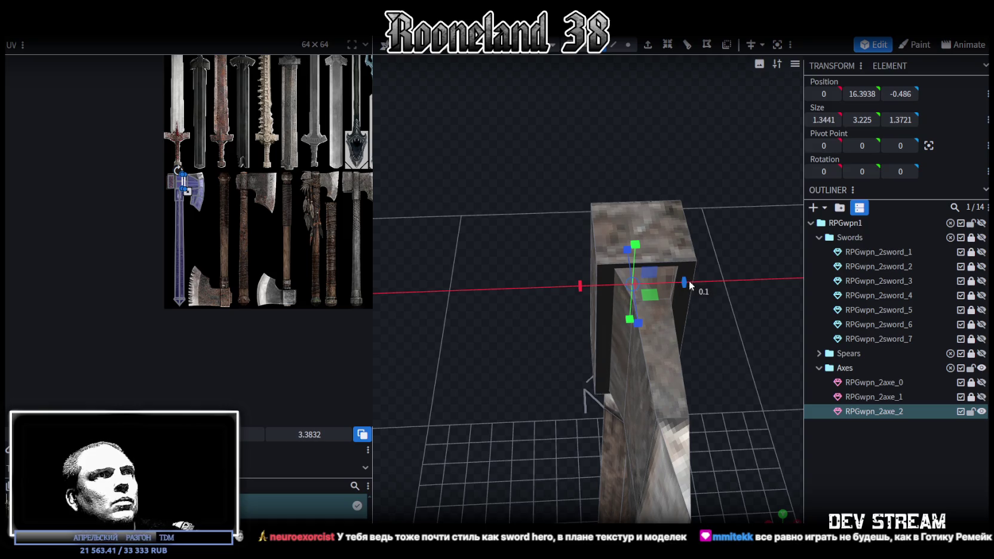
mouse_move(503, 272)
left_mouse_down()
mouse_move(693, 273)
mouse_move(752, 221)
mouse_move(637, 220)
mouse_move(637, 204)
mouse_move(618, 207)
mouse_move(651, 207)
mouse_move(535, 251)
mouse_move(571, 210)
mouse_move(682, 156)
mouse_move(672, 173)
mouse_move(650, 49)
left_mouse_up()
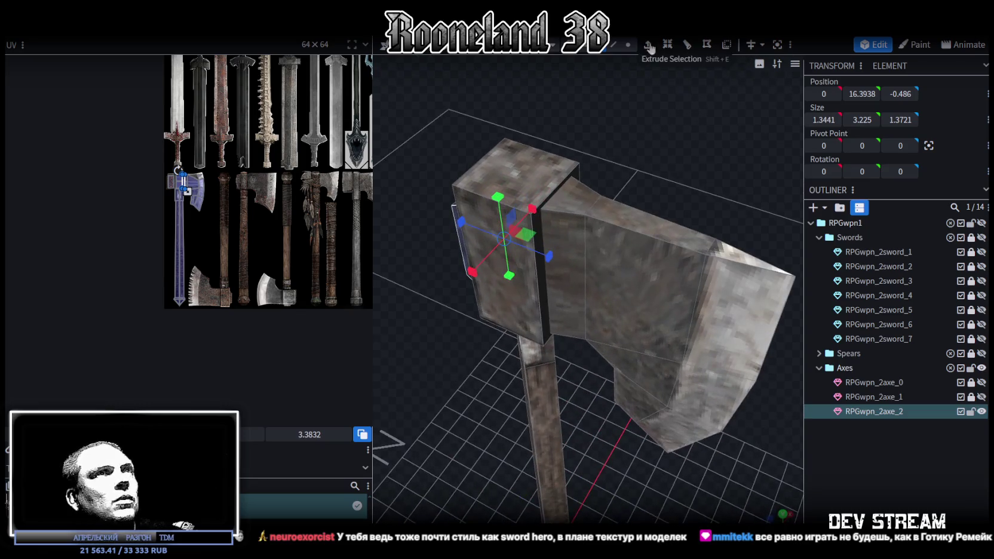
left_click(587, 278)
mouse_move(629, 160)
left_mouse_down()
mouse_move(605, 260)
mouse_move(647, 295)
left_mouse_up()
key("s")
mouse_move(683, 329)
left_mouse_down()
mouse_move(718, 404)
mouse_move(800, 276)
mouse_move(745, 385)
mouse_move(712, 252)
left_mouse_up()
- Box-select the blade's vertices and push them out along Z by 0.4, then 0.2 more
left_click(629, 45)
left_click_drag(699, 431, 561, 112)
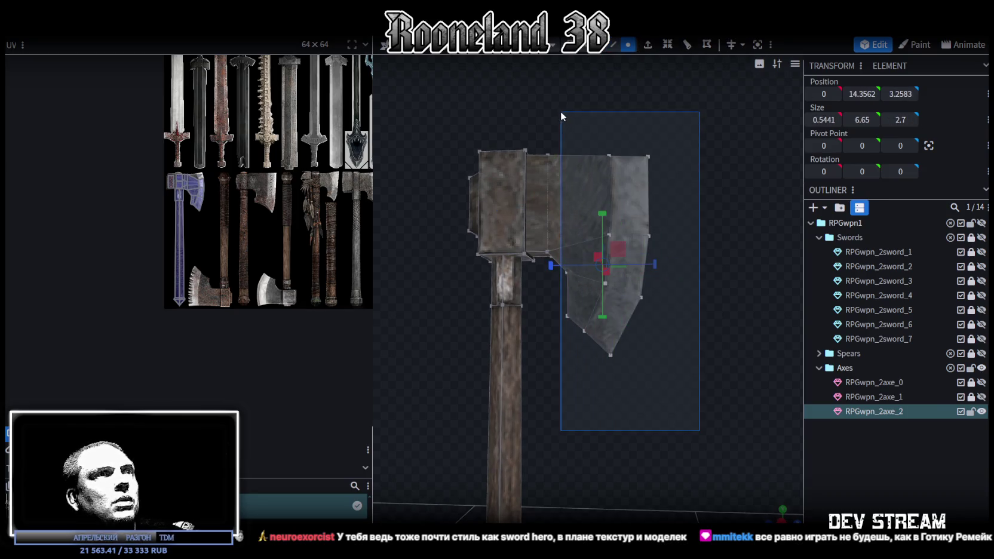
left_click_drag(664, 268, 667, 269)
scroll(690, 320, "down", 2)
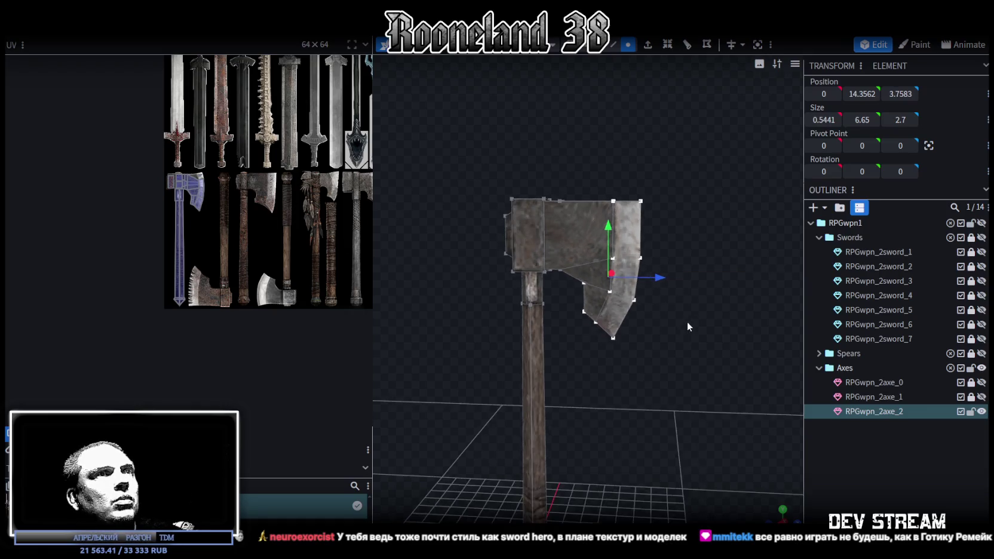
left_click_drag(690, 323, 677, 257)
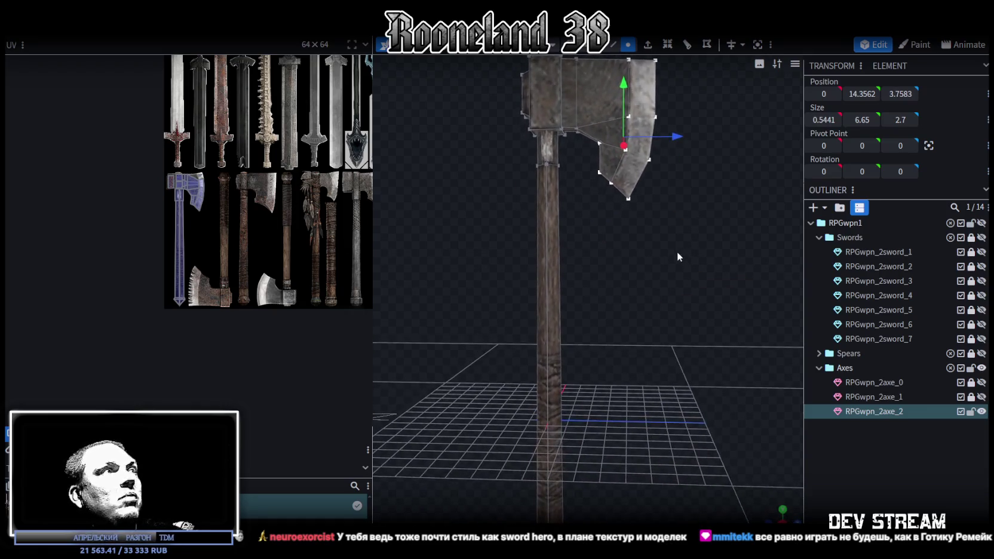
mouse_move(677, 230)
left_mouse_down()
mouse_move(667, 313)
mouse_move(680, 276)
left_mouse_up()
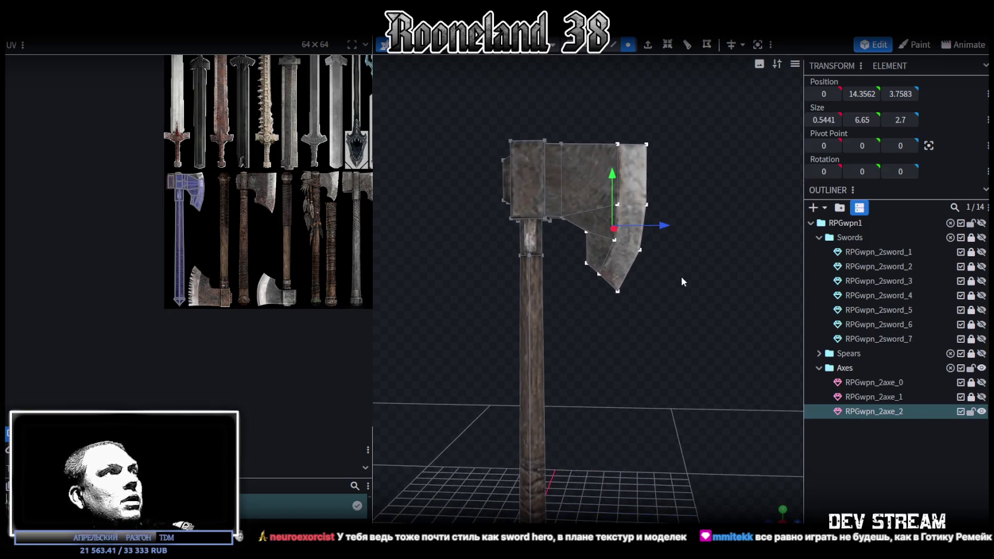
left_click_drag(664, 226, 668, 226)
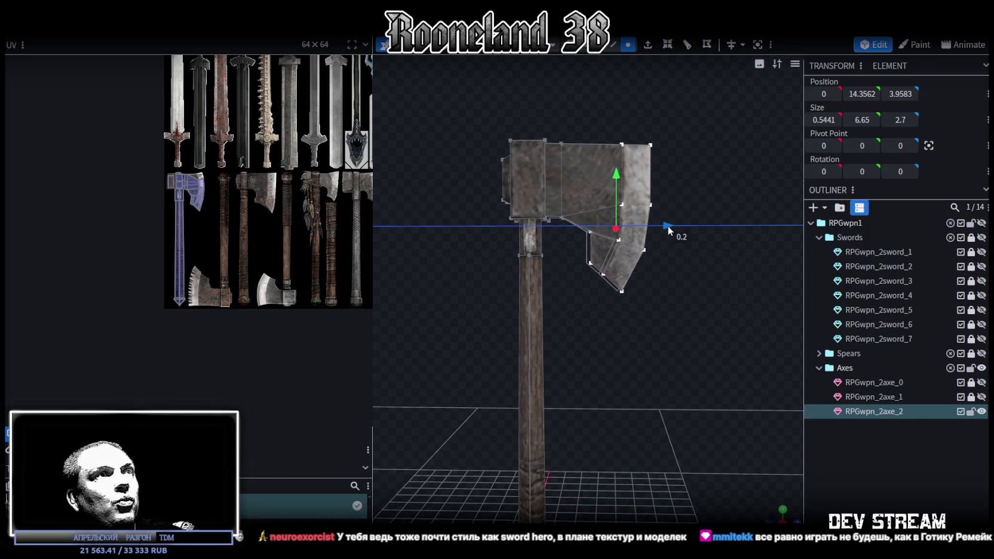
mouse_move(566, 200)
left_mouse_down()
mouse_move(617, 197)
mouse_move(596, 138)
left_mouse_up()
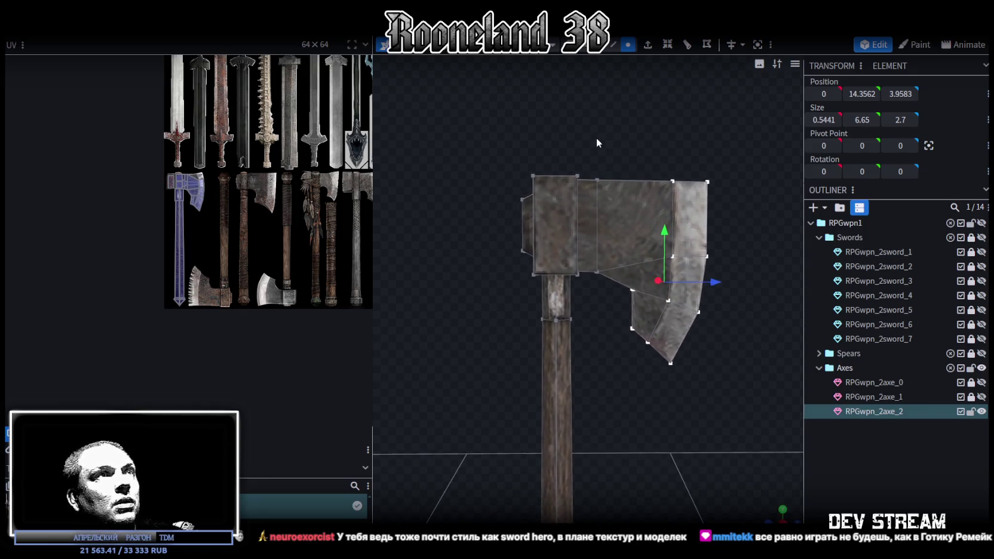
left_click(597, 239)
mouse_move(587, 303)
left_mouse_down()
mouse_move(658, 173)
mouse_move(656, 240)
mouse_move(665, 245)
mouse_move(735, 234)
mouse_move(726, 182)
mouse_move(607, 199)
mouse_move(736, 172)
mouse_move(732, 290)
mouse_move(704, 265)
left_mouse_up()
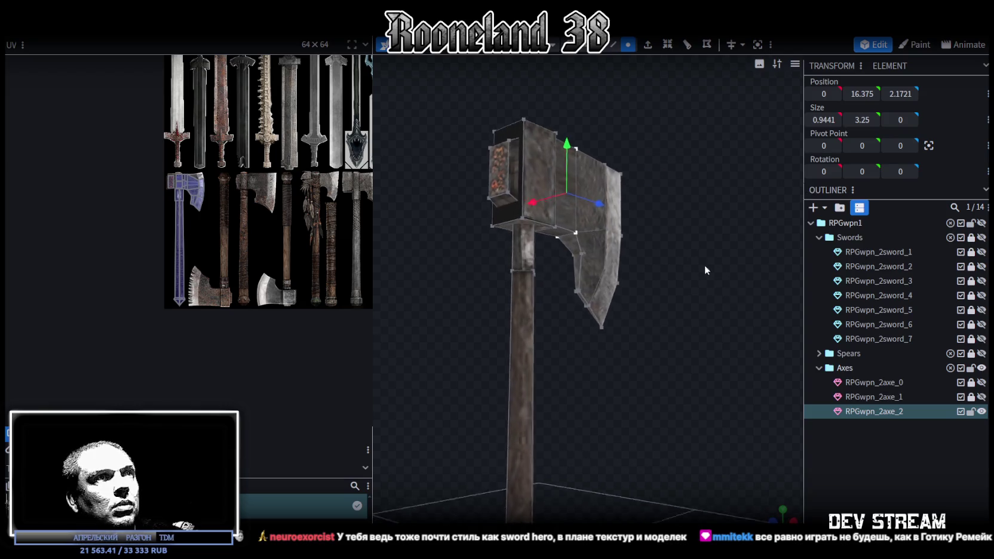
- Scale the blade vertices at the neck on X from 0.3979 to 0.5979
scroll(725, 268, "up", 4)
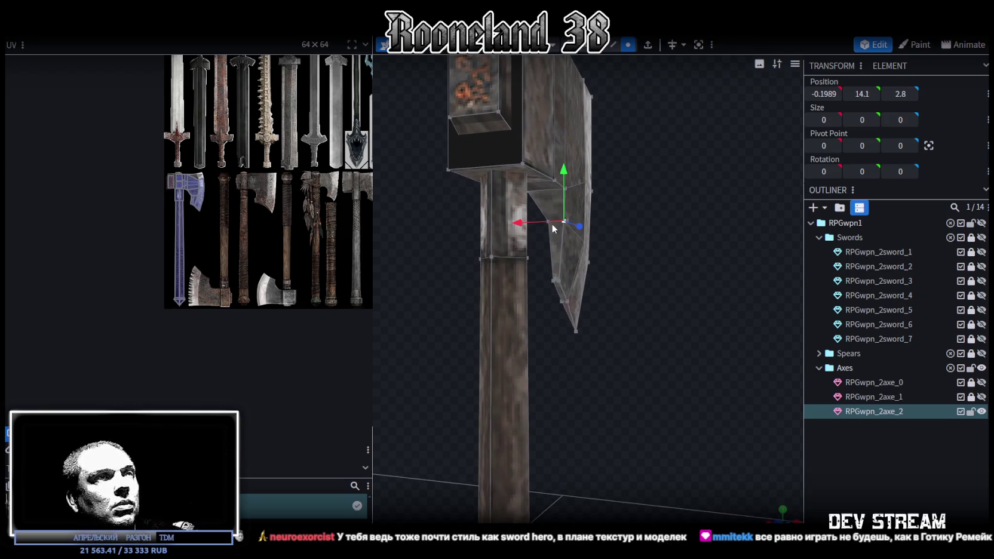
scroll(553, 228, "up", 3)
scroll(441, 252, "up", 3)
mouse_move(570, 186)
left_mouse_down()
mouse_move(621, 162)
mouse_move(588, 203)
mouse_move(597, 206)
left_mouse_up()
key("s")
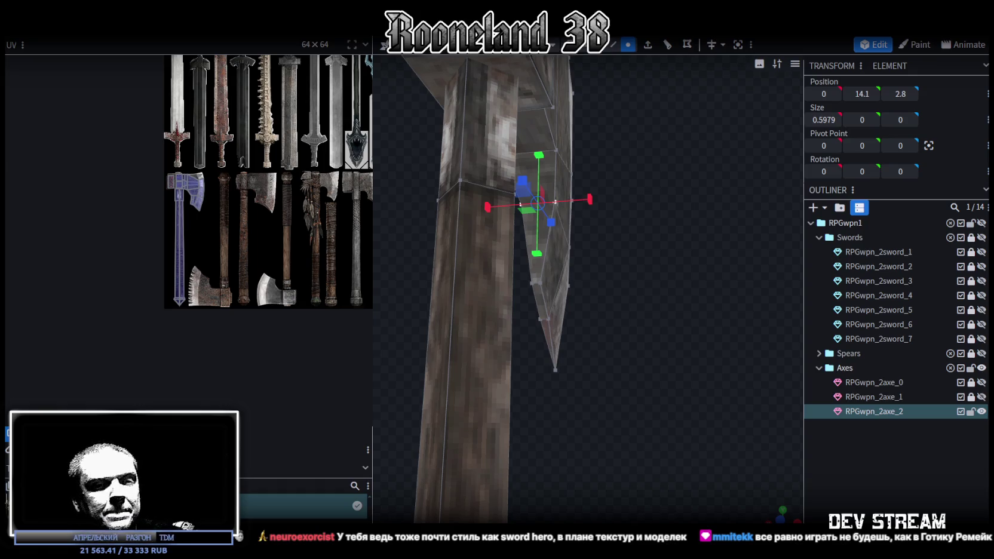
left_click_drag(687, 290, 511, 242)
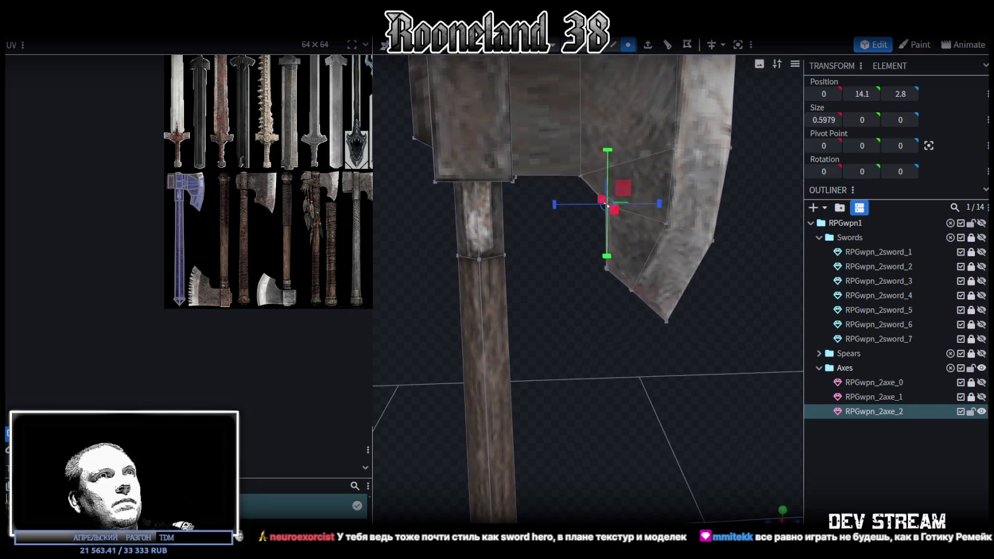
- Select a pair of blade vertices, then the entire axe mesh
left_click(675, 148)
left_click(606, 205)
mouse_move(590, 316)
left_mouse_down()
mouse_move(718, 281)
mouse_move(414, 282)
mouse_move(426, 297)
left_mouse_up()
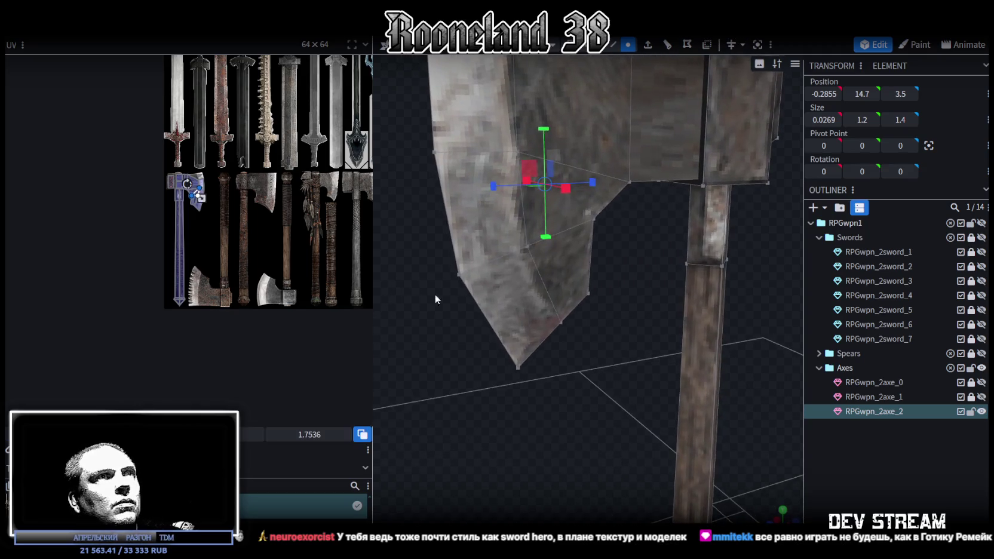
left_click(591, 221)
left_click(515, 150, "shift")
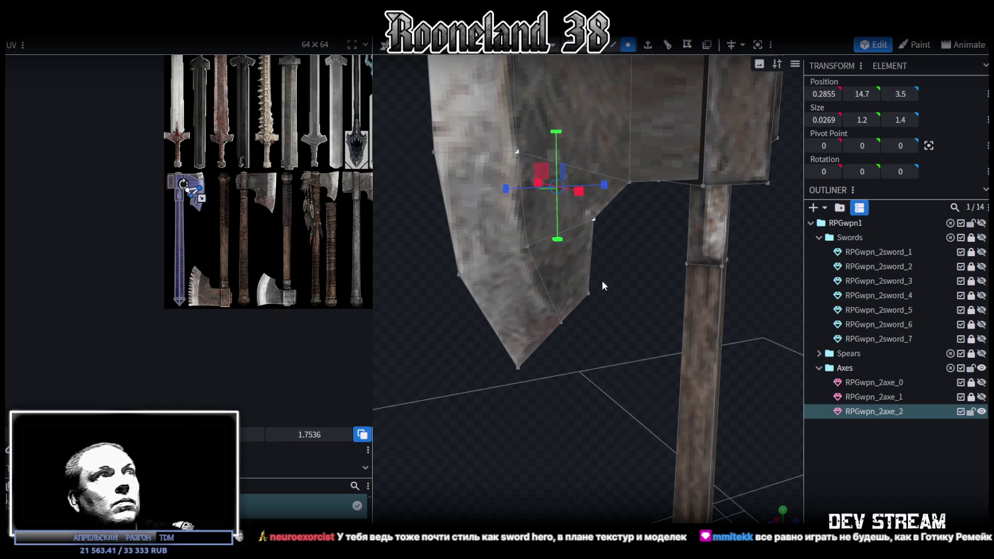
scroll(600, 278, "down", 3)
mouse_move(593, 296)
left_mouse_down()
mouse_move(537, 287)
mouse_move(721, 283)
mouse_move(667, 255)
mouse_move(727, 306)
mouse_move(604, 354)
mouse_move(474, 295)
mouse_move(774, 267)
mouse_move(680, 216)
mouse_move(612, 62)
left_mouse_up()
key("z")
key("z")
key("z")
key("z")
key("z")
key("z")
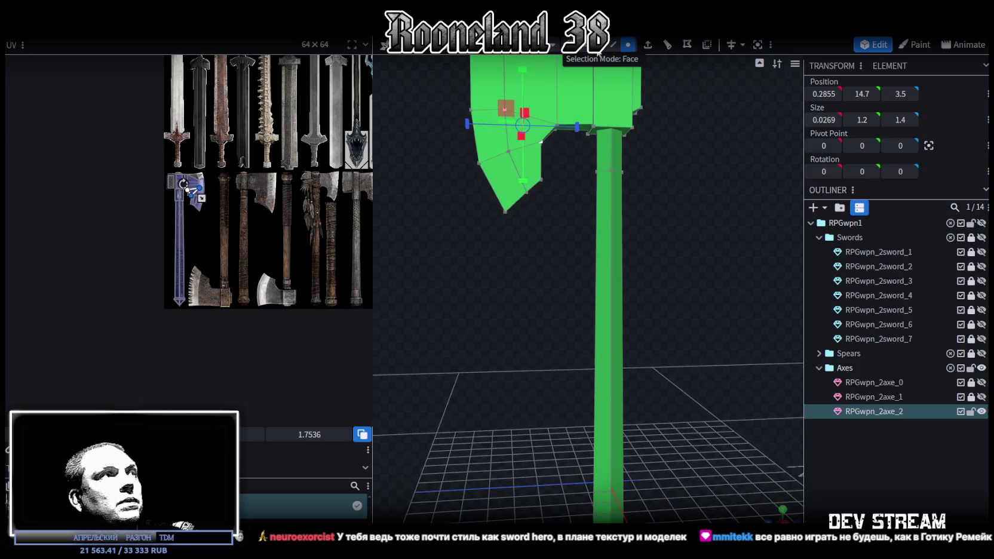
- Add a loop cut near the handle's pointed end, undoing a trial enlargement of its bottom face
scroll(232, 177, "up", 5)
mouse_move(524, 372)
left_mouse_down()
mouse_move(632, 482)
mouse_move(604, 365)
mouse_move(586, 352)
mouse_move(630, 354)
mouse_move(614, 56)
left_mouse_up()
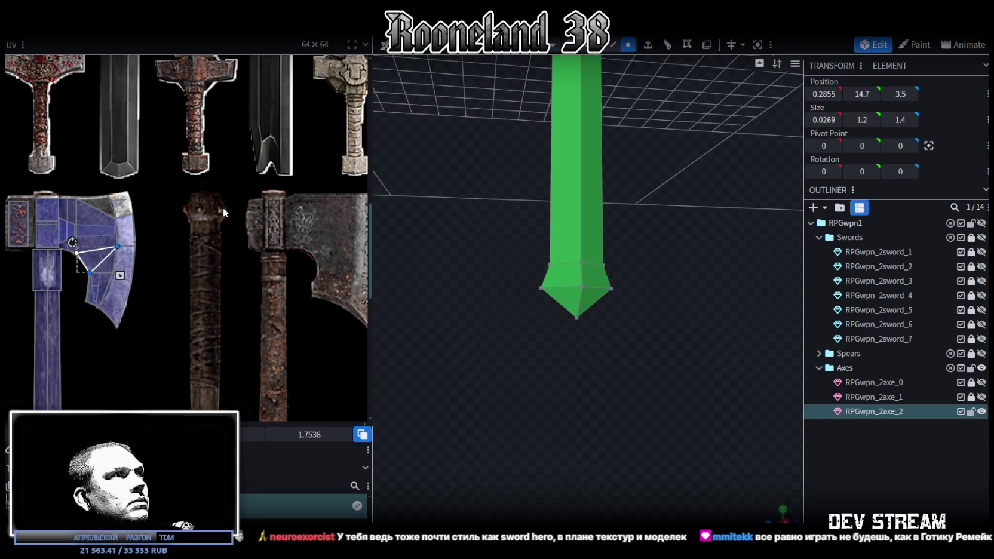
left_click_drag(664, 279, 650, 263)
left_click(579, 305)
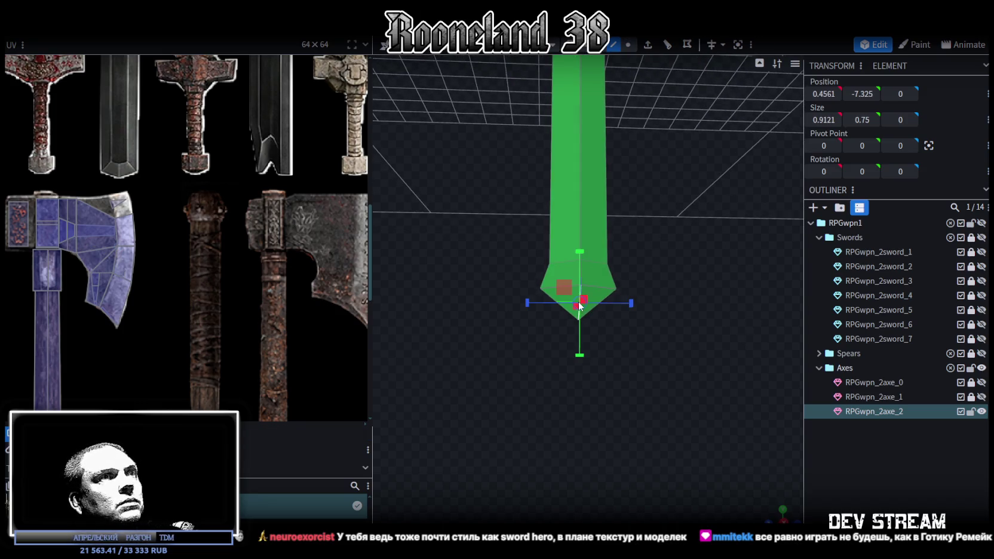
left_click(668, 46)
mouse_move(671, 377)
left_mouse_down()
mouse_move(640, 328)
mouse_move(573, 331)
mouse_move(569, 352)
mouse_move(487, 345)
mouse_move(599, 374)
mouse_move(763, 189)
left_mouse_up()
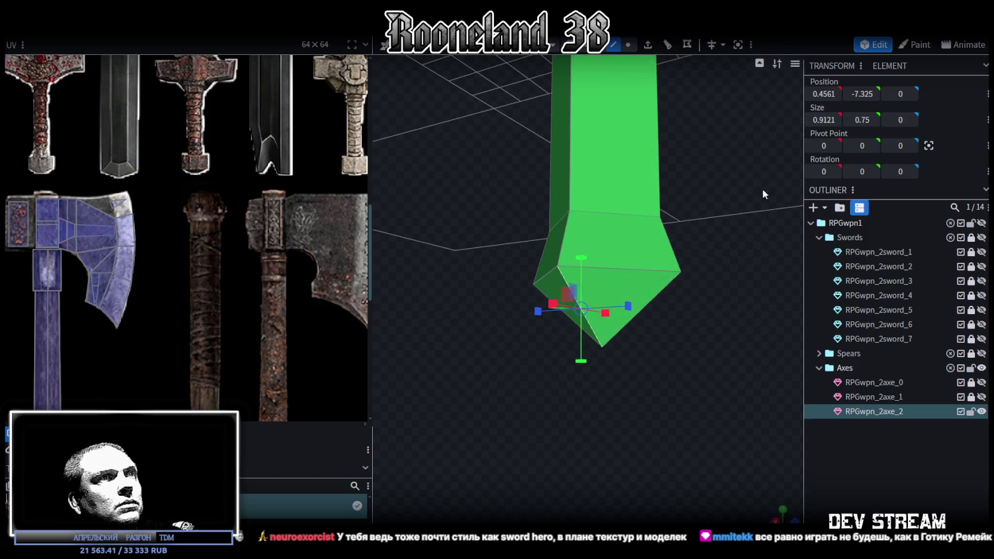
left_click(644, 296)
mouse_move(644, 296)
left_mouse_down()
mouse_move(759, 280)
mouse_move(687, 243)
left_mouse_up()
left_click_drag(577, 342, 698, 285)
left_click_drag(624, 370, 703, 262)
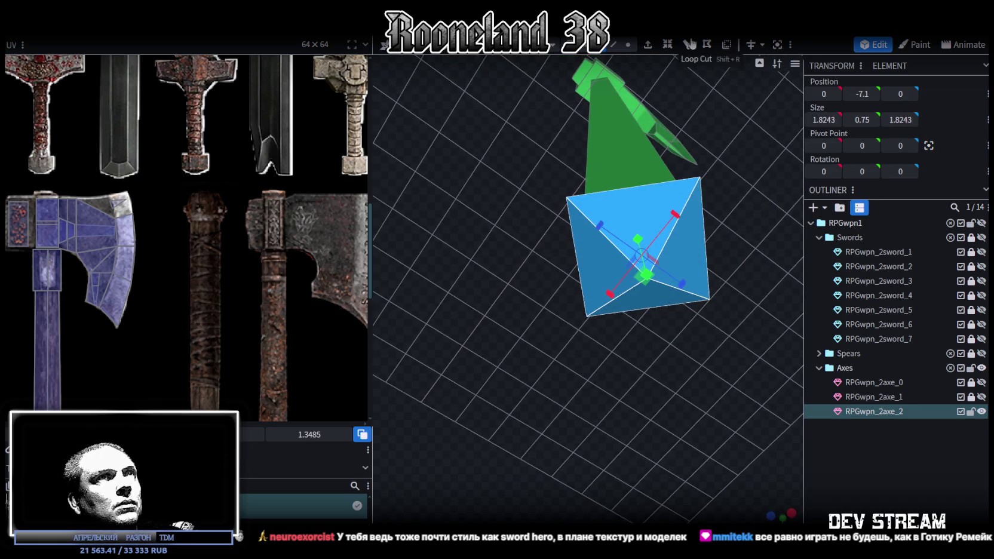
key("ctrl+z")
- Shorten the handle's pointed tip and select its larger lower face
mouse_move(624, 98)
left_mouse_down()
mouse_move(511, 250)
mouse_move(565, 301)
mouse_move(622, 289)
left_mouse_up()
left_click_drag(629, 247, 629, 266)
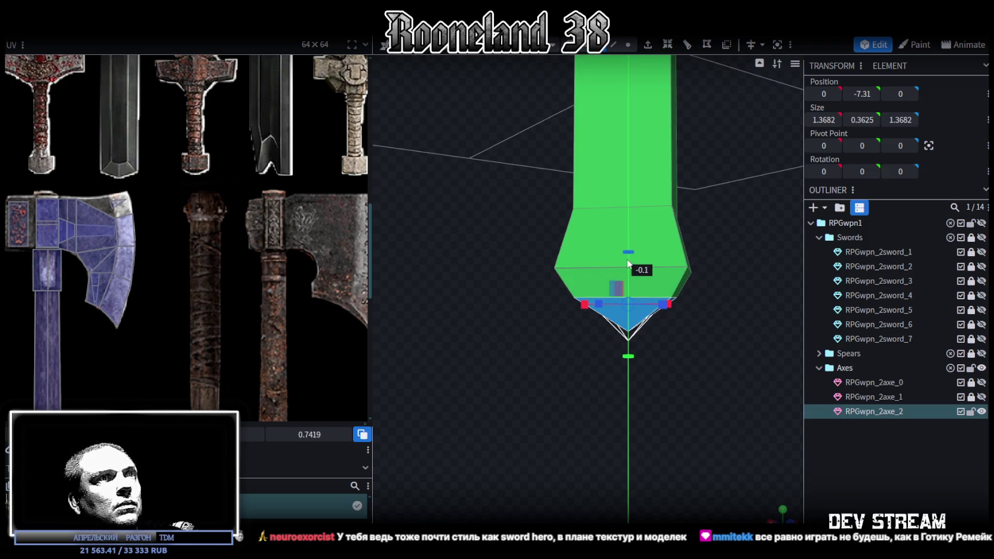
mouse_move(686, 301)
left_mouse_down()
mouse_move(719, 316)
mouse_move(722, 333)
mouse_move(727, 318)
mouse_move(691, 234)
left_mouse_up()
left_click(633, 289)
- Raise the flared base vertices 0.1 and widen the base to 2.0243 on X/Z
left_click(626, 45)
mouse_move(690, 270)
left_mouse_down()
mouse_move(641, 295)
mouse_move(683, 293)
mouse_move(546, 243)
mouse_move(776, 282)
mouse_move(561, 337)
mouse_move(646, 322)
mouse_move(660, 223)
left_mouse_up()
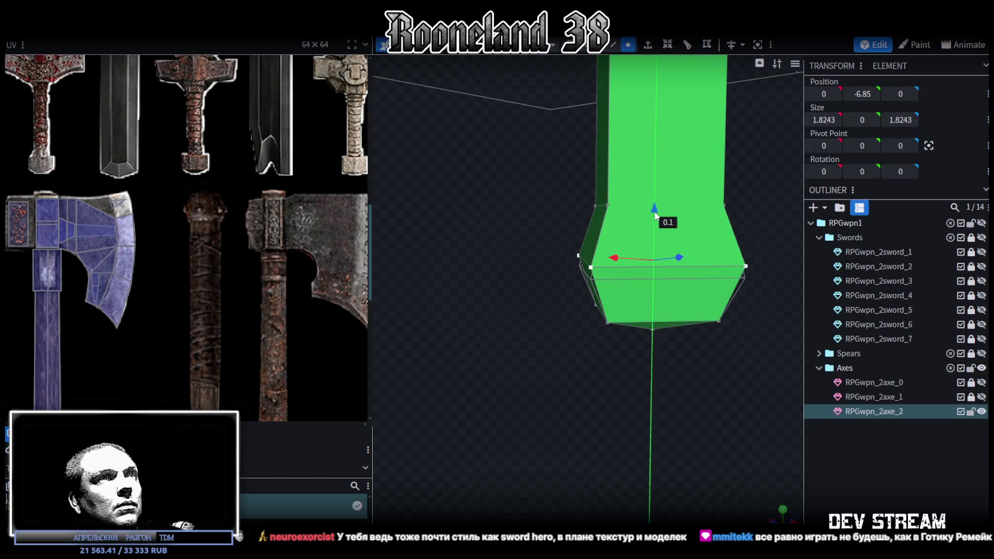
mouse_move(527, 280)
left_mouse_down()
mouse_move(593, 381)
mouse_move(643, 267)
mouse_move(600, 328)
mouse_move(543, 312)
left_mouse_up()
key("s")
mouse_move(537, 258)
left_mouse_down()
mouse_move(590, 311)
mouse_move(607, 293)
mouse_move(744, 276)
mouse_move(673, 336)
left_mouse_up()
scroll(168, 345, "down", 3)
scroll(168, 346, "down", 2)
scroll(168, 345, "up", 3)
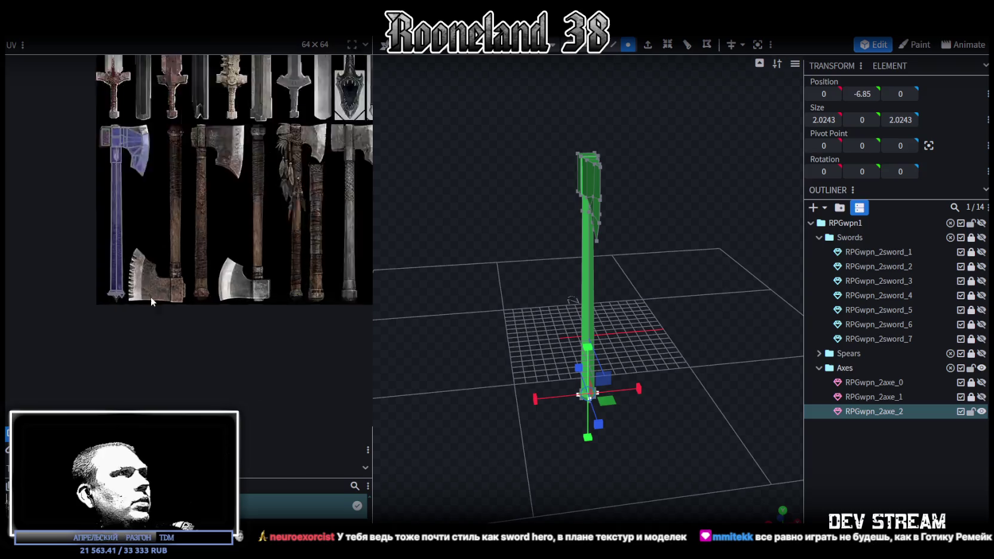
- Raise the shaft-top vertices 0.2 and push them further up into the head
scroll(150, 297, "up", 2)
scroll(601, 208, "up", 2)
mouse_move(512, 259)
left_mouse_down()
mouse_move(631, 251)
mouse_move(596, 289)
mouse_move(687, 288)
mouse_move(744, 246)
mouse_move(720, 210)
mouse_move(715, 240)
mouse_move(652, 314)
left_mouse_up()
scroll(594, 206, "up", 3)
left_click(594, 211)
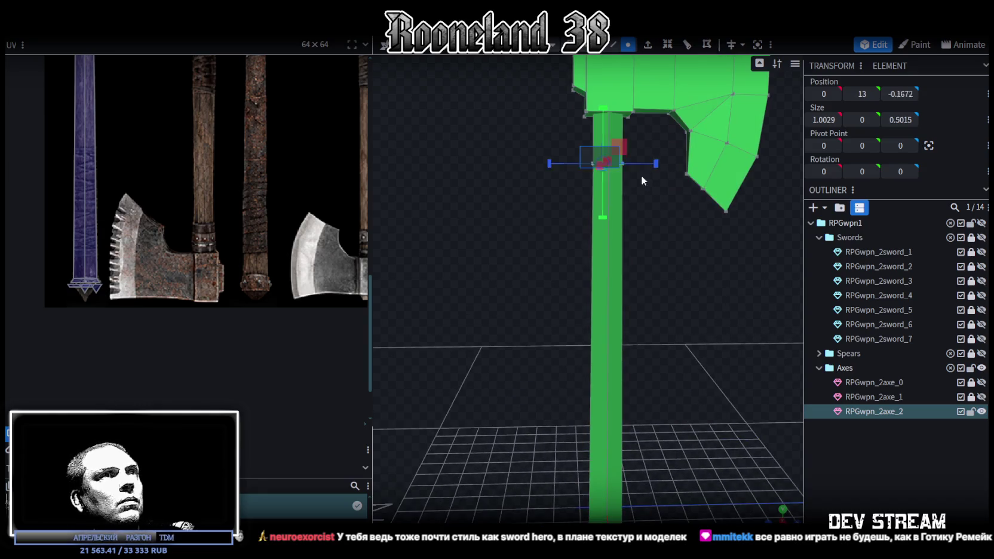
left_click_drag(608, 111, 608, 107)
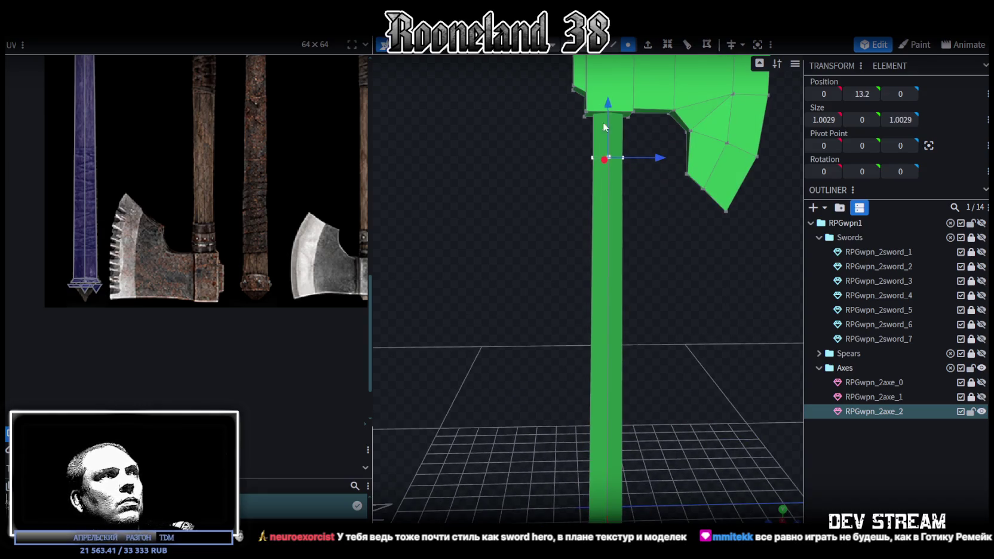
right_click_drag(605, 114, 564, 297)
left_click_drag(595, 187, 595, 181)
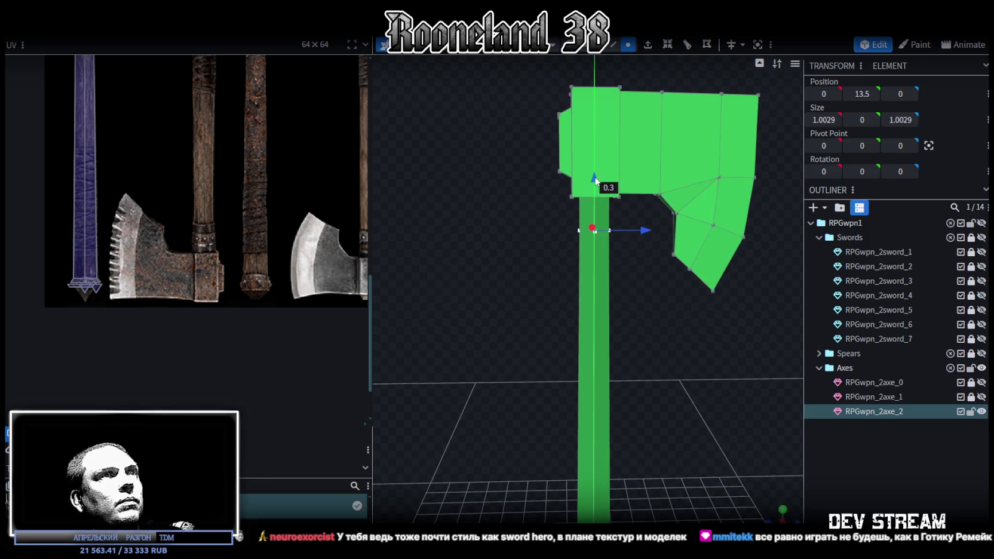
- Map the collar's UV box onto the rusty axe's studded handle band, shortened from below
left_click(594, 215)
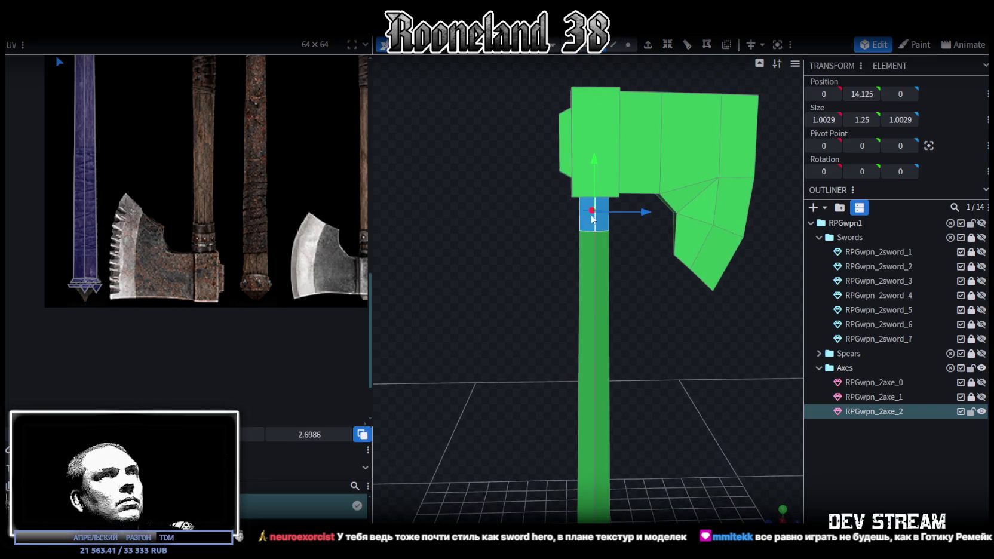
scroll(226, 163, "down", 3)
scroll(219, 190, "up", 2)
scroll(183, 154, "up", 2)
left_click_drag(183, 155, 271, 324)
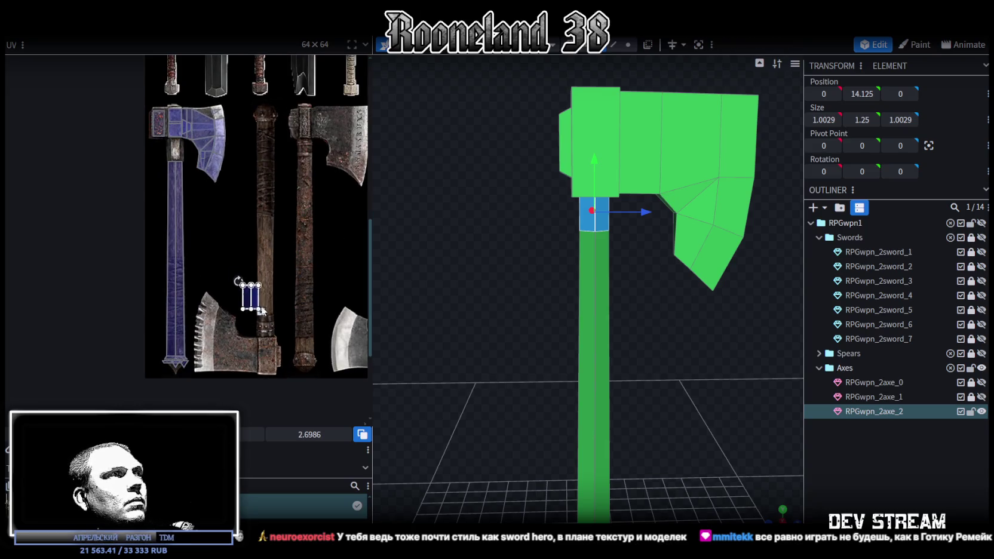
scroll(257, 322, "up", 2)
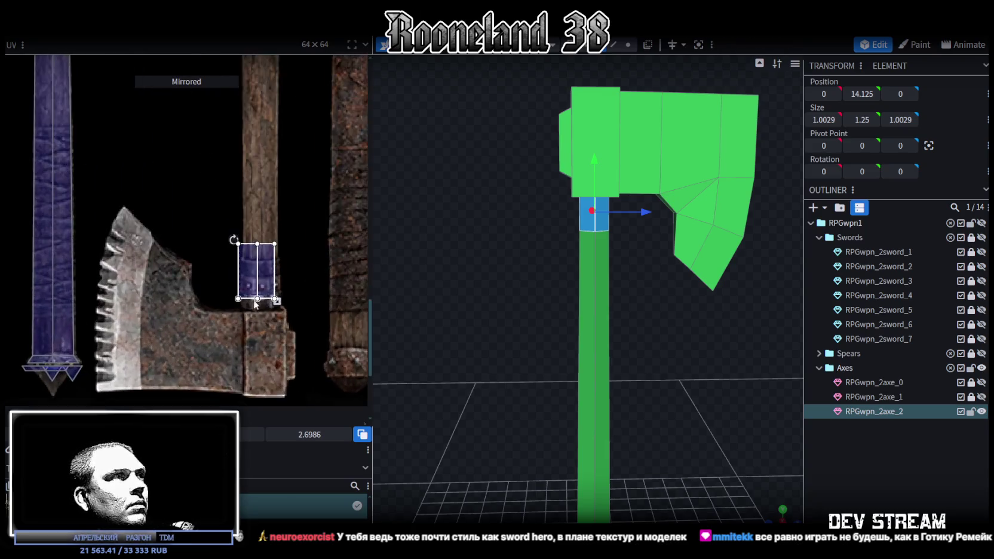
scroll(253, 302, "up", 2)
left_click_drag(233, 230, 233, 236)
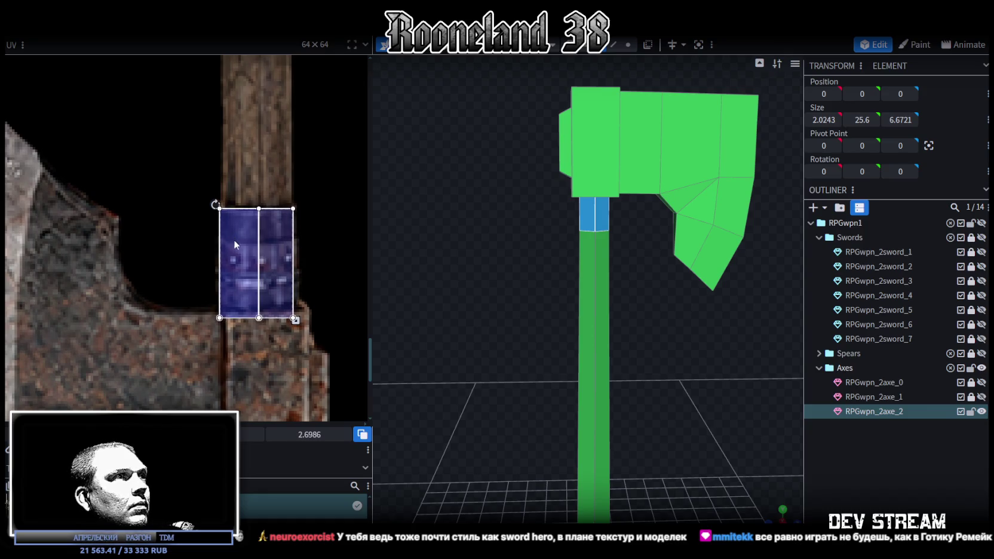
left_click_drag(295, 318, 298, 311)
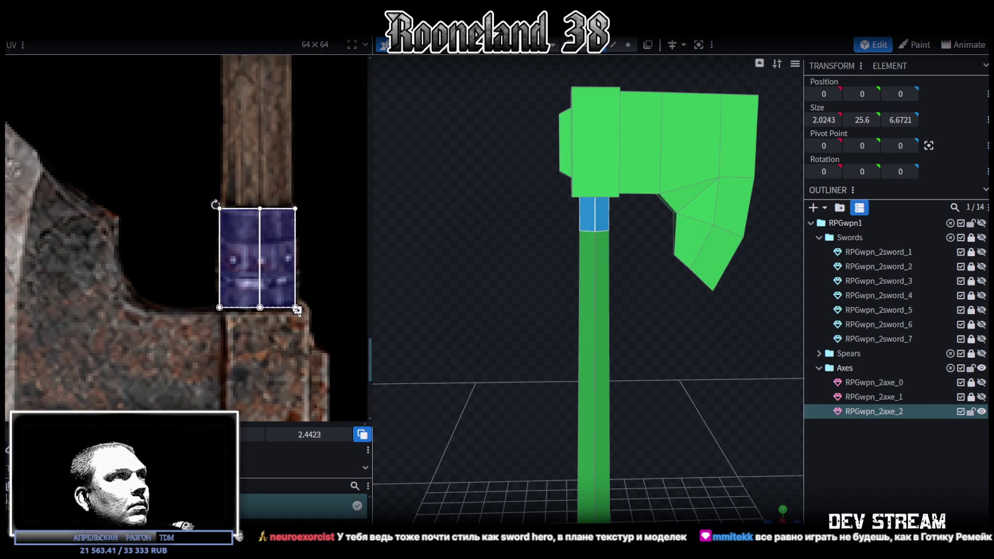
left_click(714, 357)
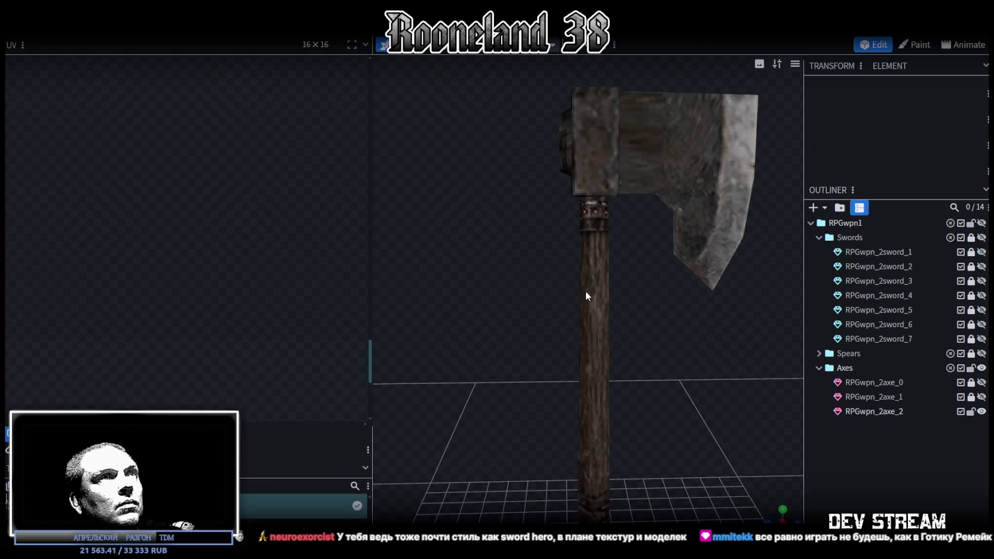
left_click(588, 290)
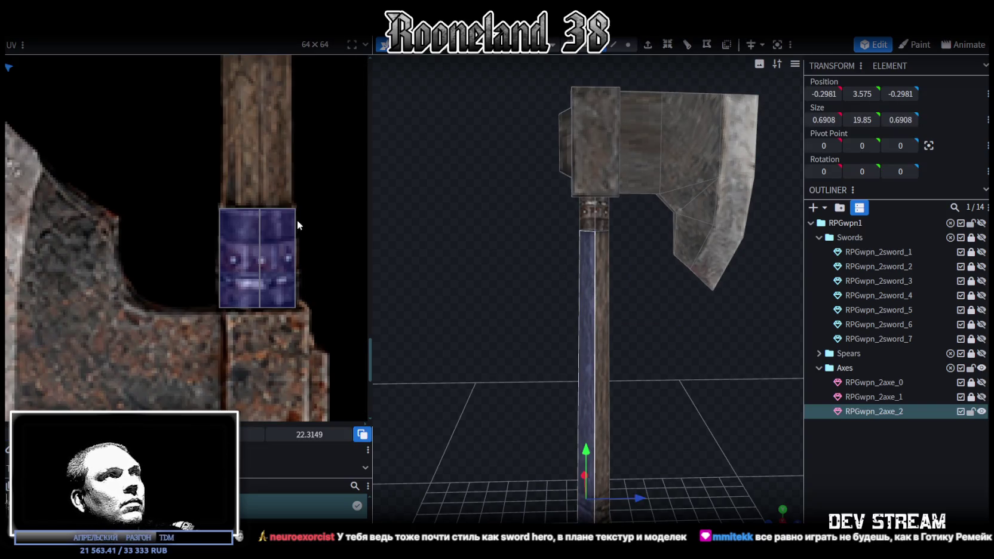
- Widen the handle's UV box, mirror it, and place it on the rusty axe handle strip
scroll(209, 180, "down", 3)
scroll(221, 169, "down", 2)
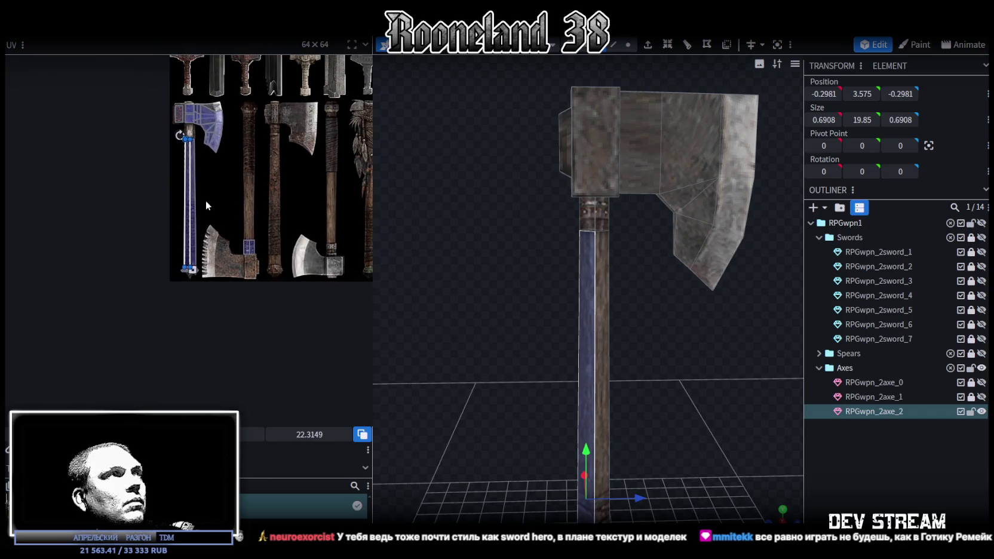
left_click_drag(192, 270, 204, 285)
scroll(198, 232, "up", 2)
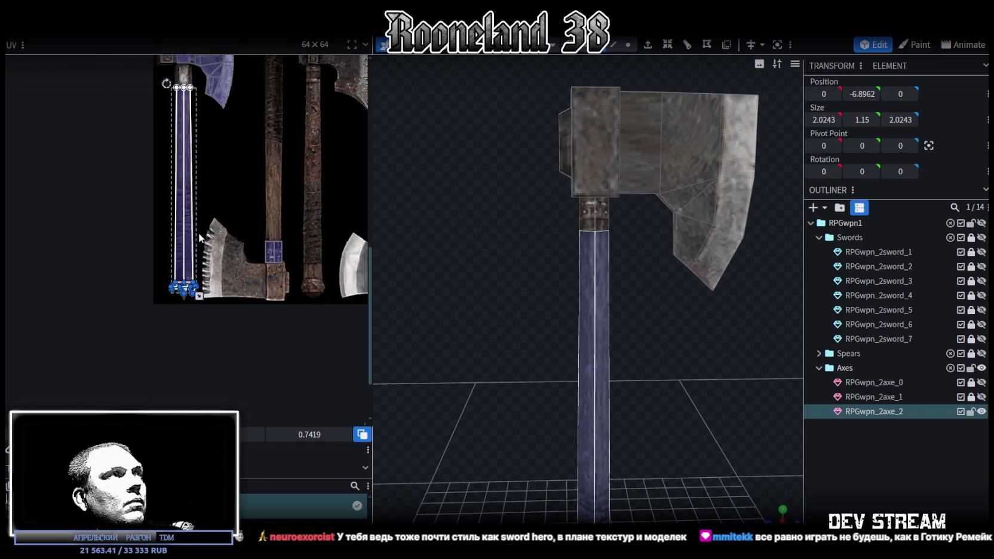
scroll(208, 244, "up", 2)
scroll(208, 243, "up", 1)
left_click(97, 363)
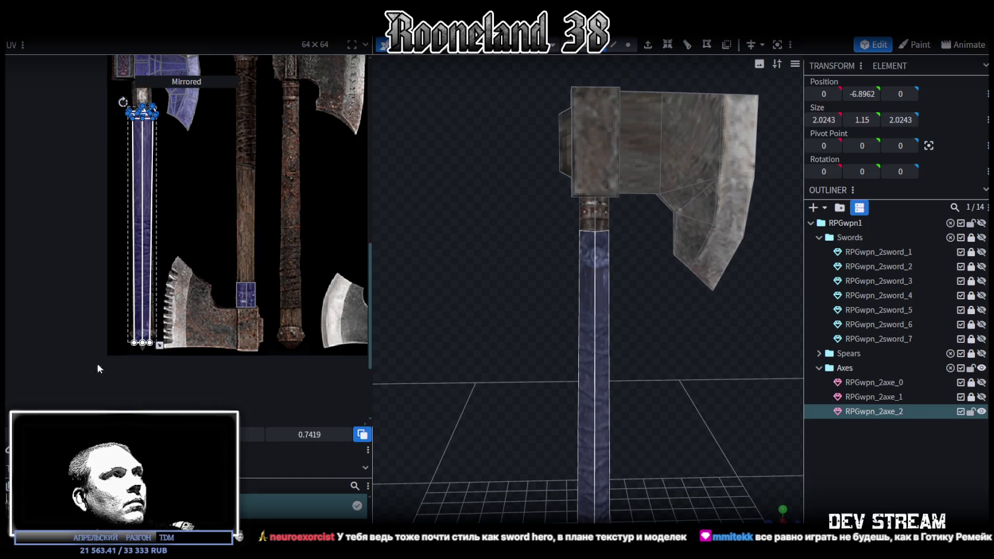
left_click_drag(142, 208, 247, 179)
mouse_move(266, 187)
middle_mouse_down()
mouse_move(284, 287)
mouse_move(249, 239)
middle_mouse_up()
mouse_move(249, 239)
left_mouse_down()
mouse_move(264, 248)
mouse_move(300, 220)
mouse_move(250, 241)
left_mouse_up()
- Trim the bottom edge of the handle's UV box to fit
scroll(223, 163, "up", 5)
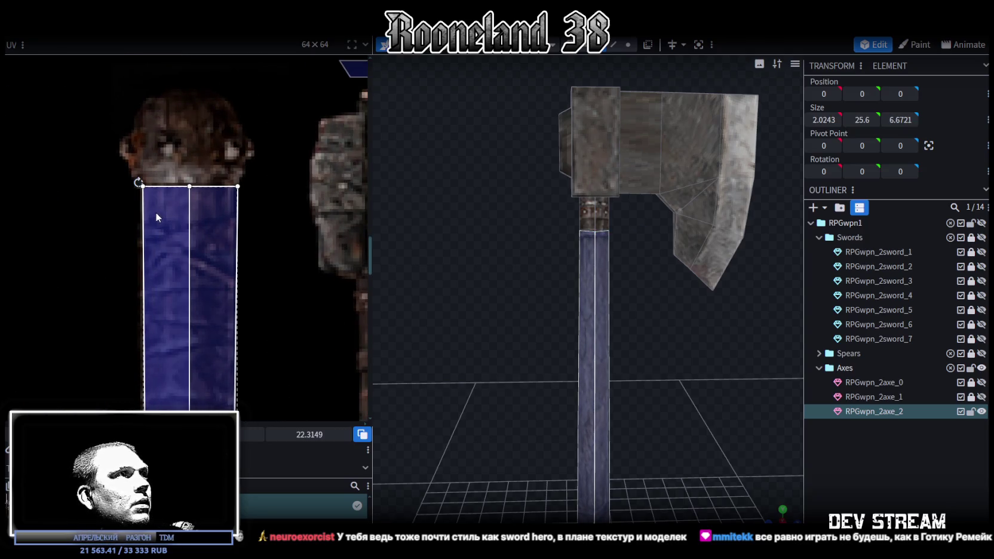
scroll(155, 212, "down", 3)
scroll(193, 404, "up", 2)
scroll(237, 313, "down", 3)
scroll(251, 297, "up", 2)
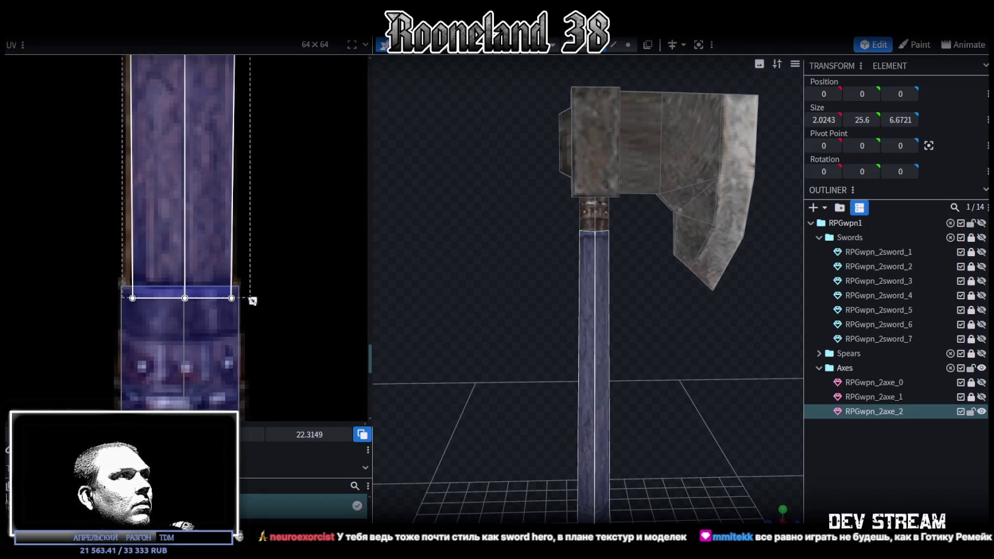
left_click_drag(252, 301, 249, 288)
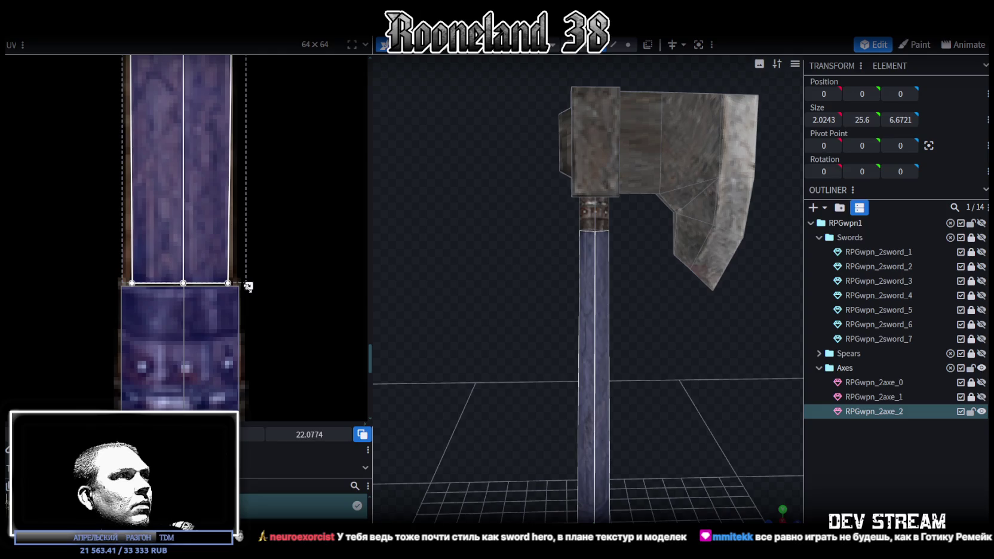
left_click_drag(249, 288, 250, 290)
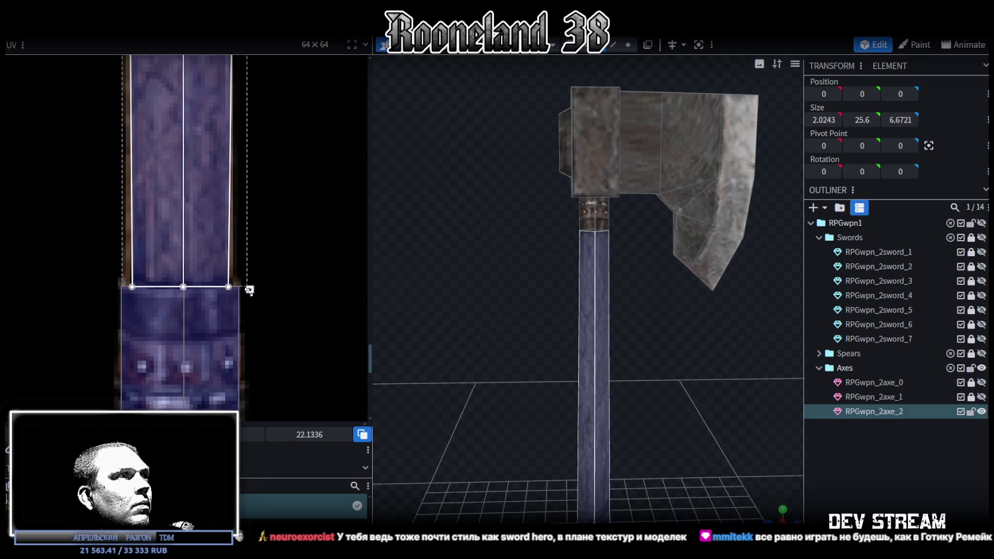
- Select the pommel's larger piece and center a straight front view on it
left_click_drag(666, 414, 604, 191)
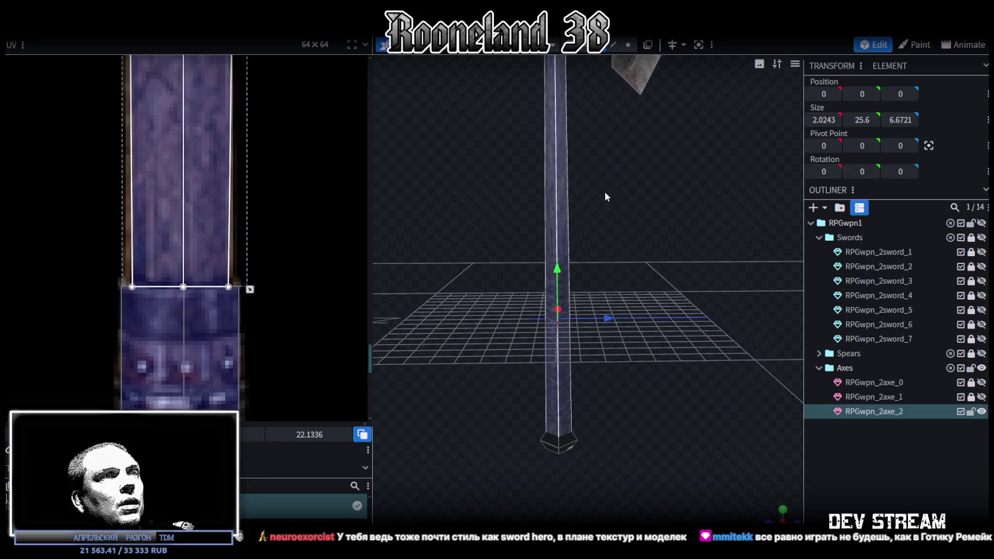
left_click(562, 445)
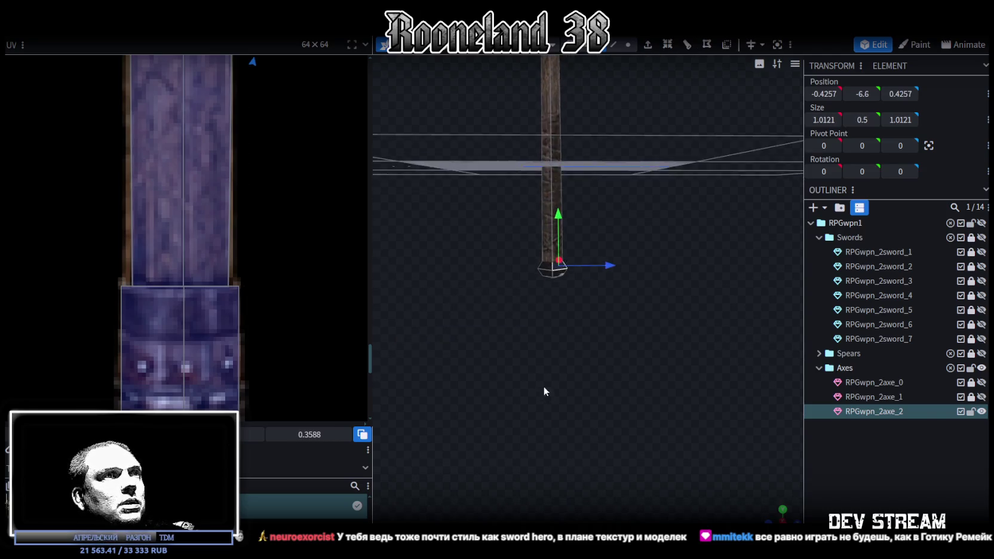
left_click(567, 211)
mouse_move(571, 215)
left_mouse_down()
mouse_move(653, 216)
mouse_move(652, 389)
left_mouse_up()
scroll(655, 390, "down", 5)
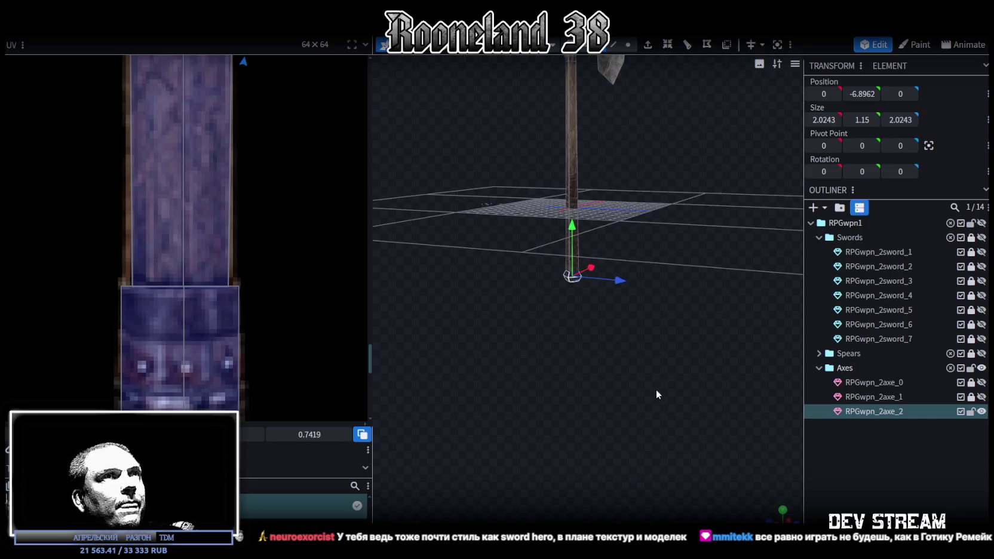
key("KP_1")
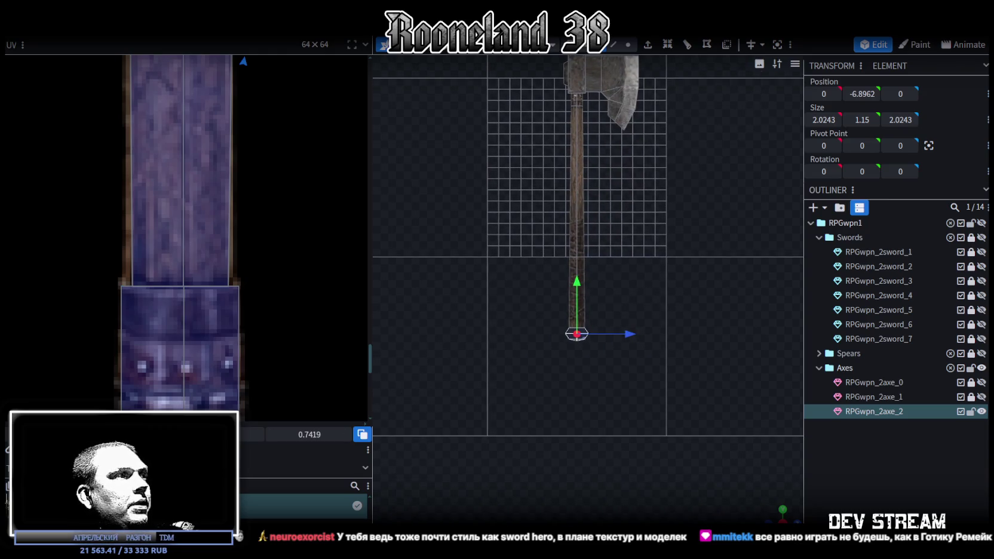
scroll(211, 344, "down", 2)
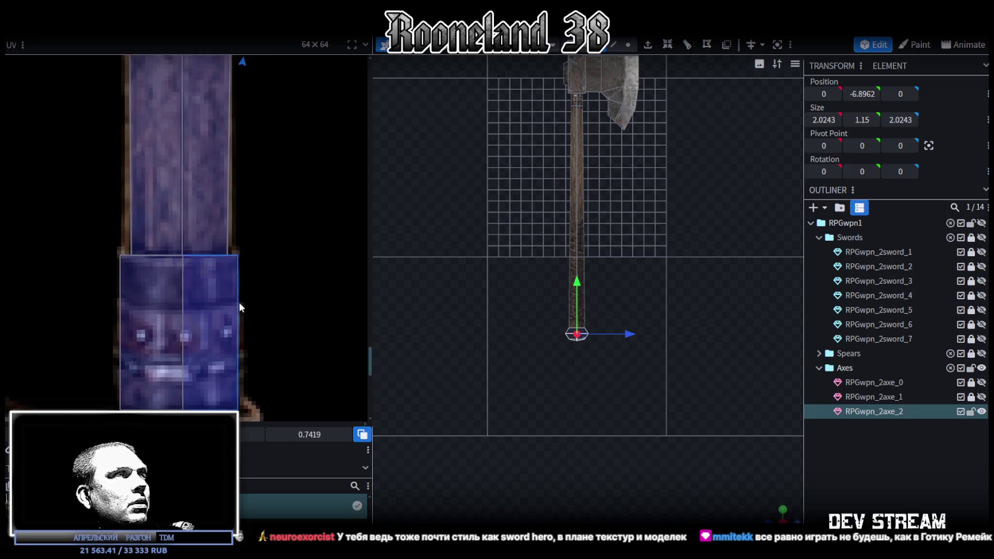
scroll(239, 302, "down", 3)
scroll(292, 176, "up", 2)
scroll(264, 139, "up", 3)
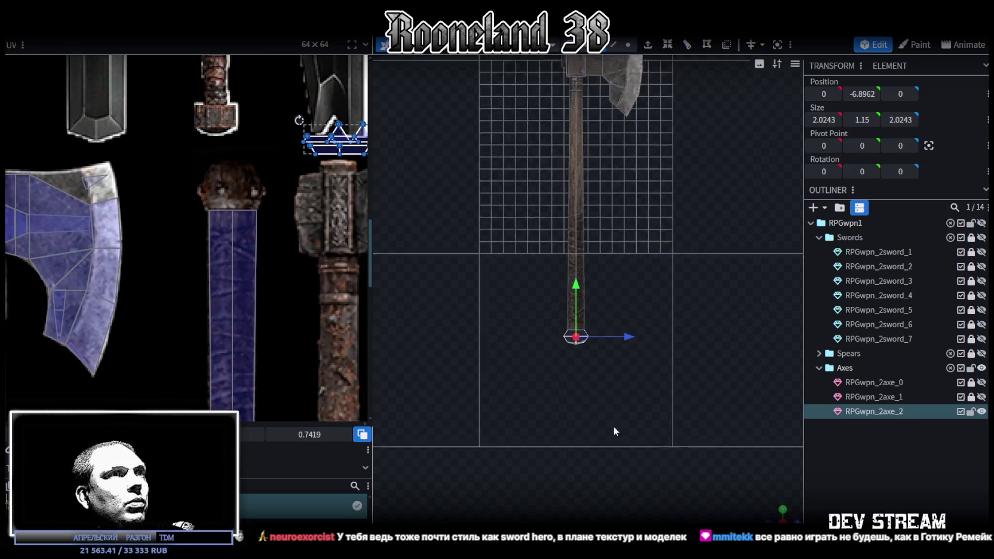
scroll(615, 454, "up", 3)
right_click_drag(616, 482, 657, 407)
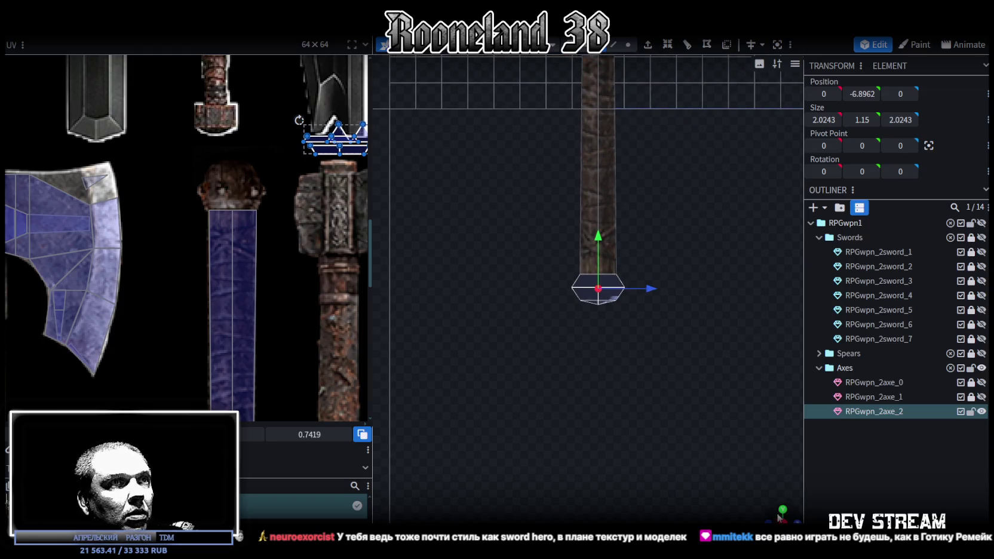
- Stretch the pommel taller to 1.75 and view it flat from below
mouse_move(657, 407)
left_mouse_down()
mouse_move(614, 248)
mouse_move(594, 225)
left_mouse_up()
key("s")
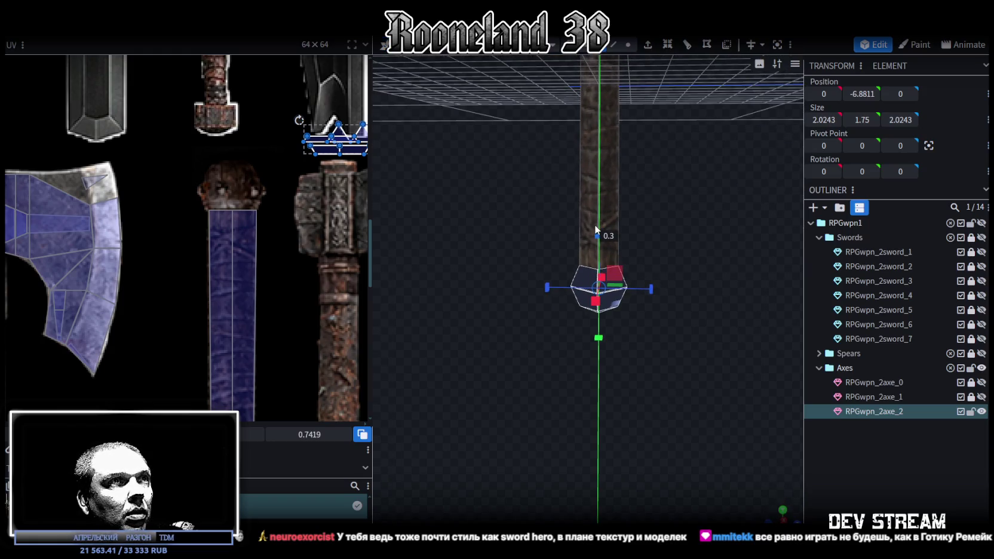
left_click_drag(621, 440, 644, 402)
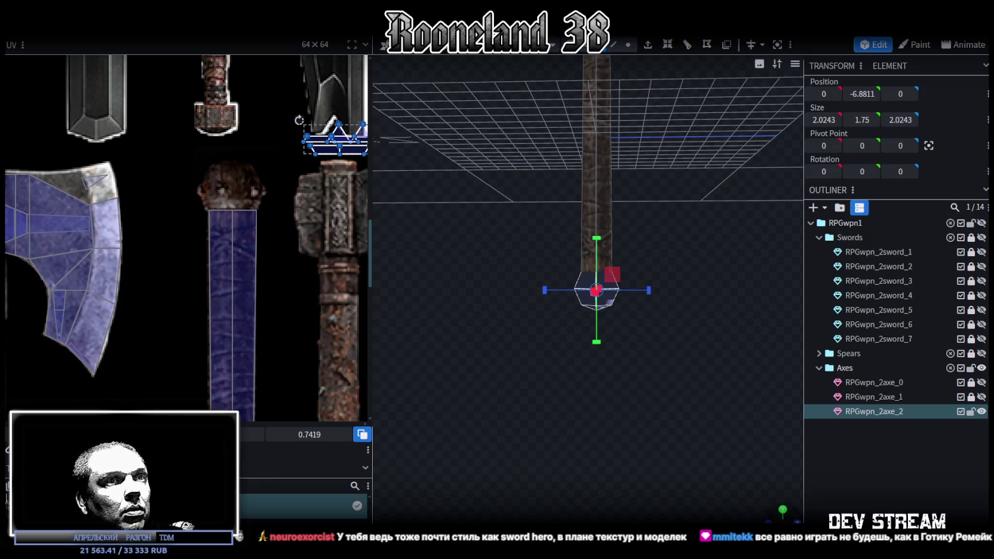
key("KP_5")
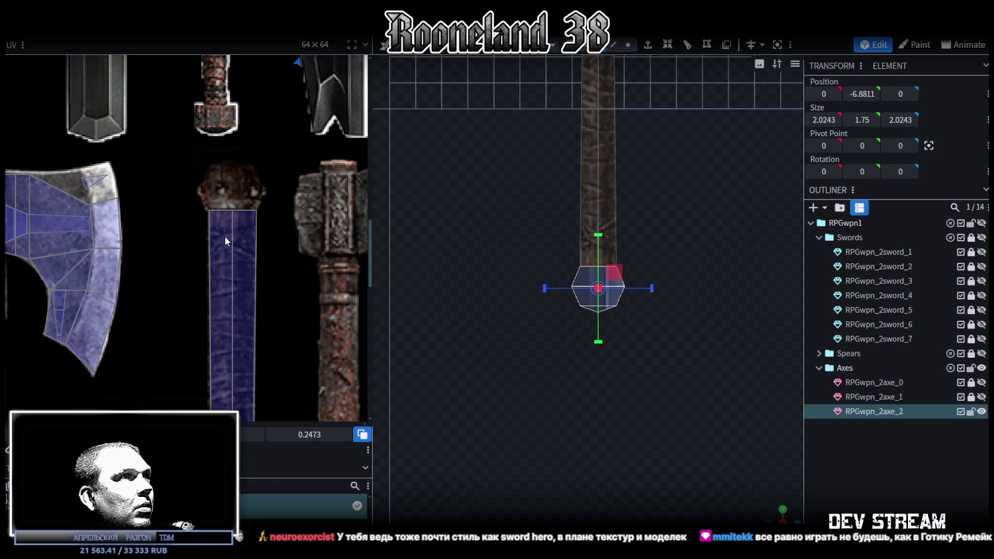
scroll(210, 262, "down", 3)
scroll(250, 228, "down", 2)
scroll(280, 170, "up", 2)
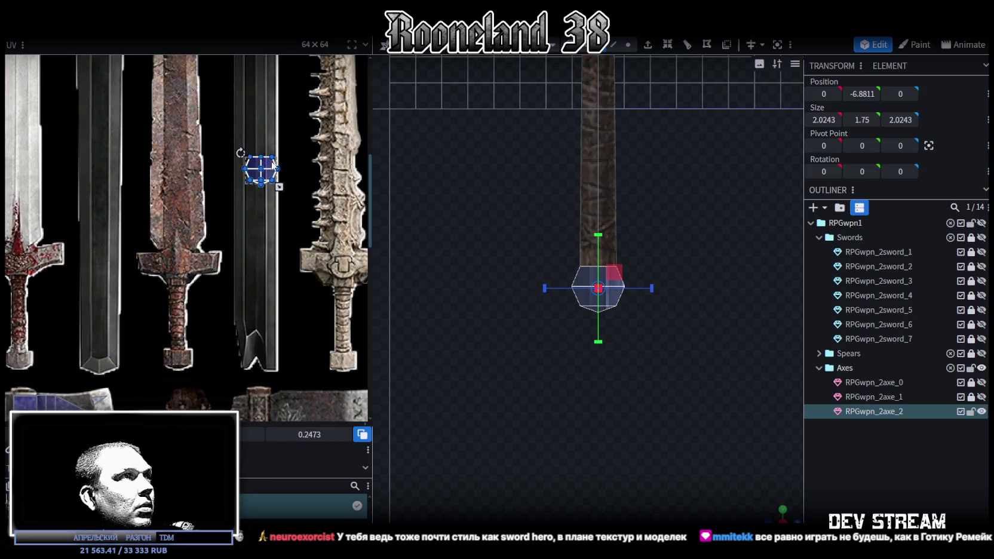
- Move the hexagon UV island onto the handle's pommel texture and scale it up to fit
left_click_drag(280, 170, 218, 387)
middle_click_drag(218, 386, 215, 293)
scroll(184, 363, "up", 2)
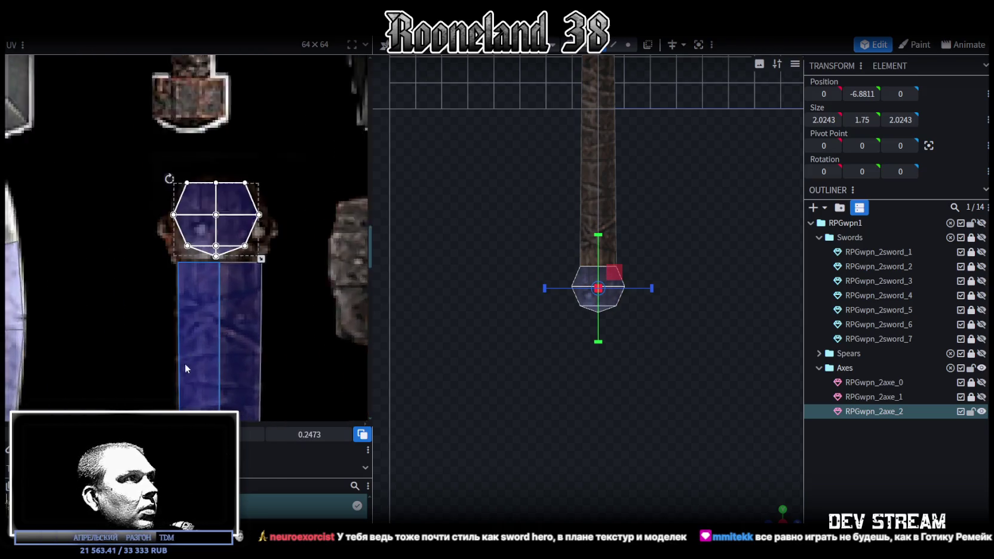
scroll(184, 363, "up", 1)
left_click(203, 196)
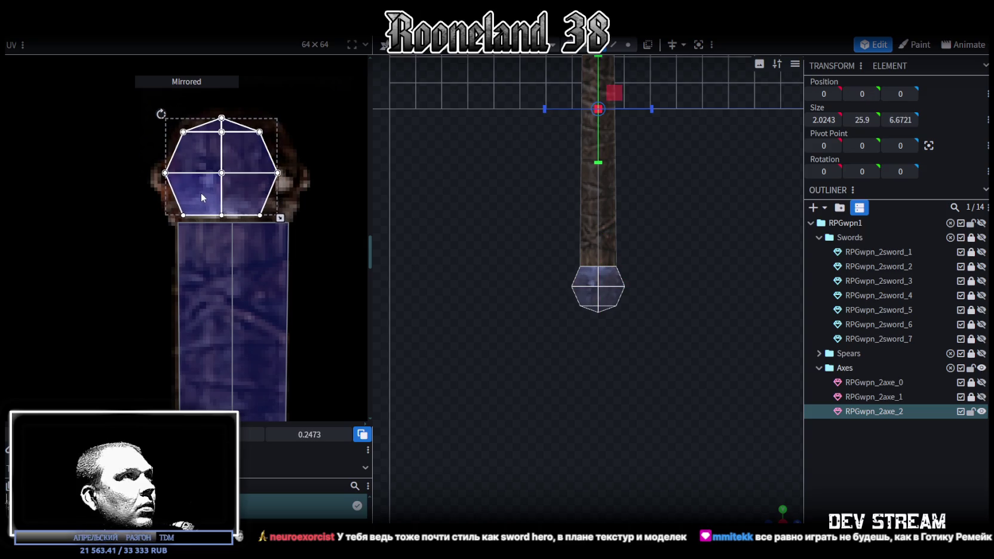
mouse_move(286, 218)
left_mouse_down()
mouse_move(302, 232)
mouse_move(266, 199)
left_mouse_up()
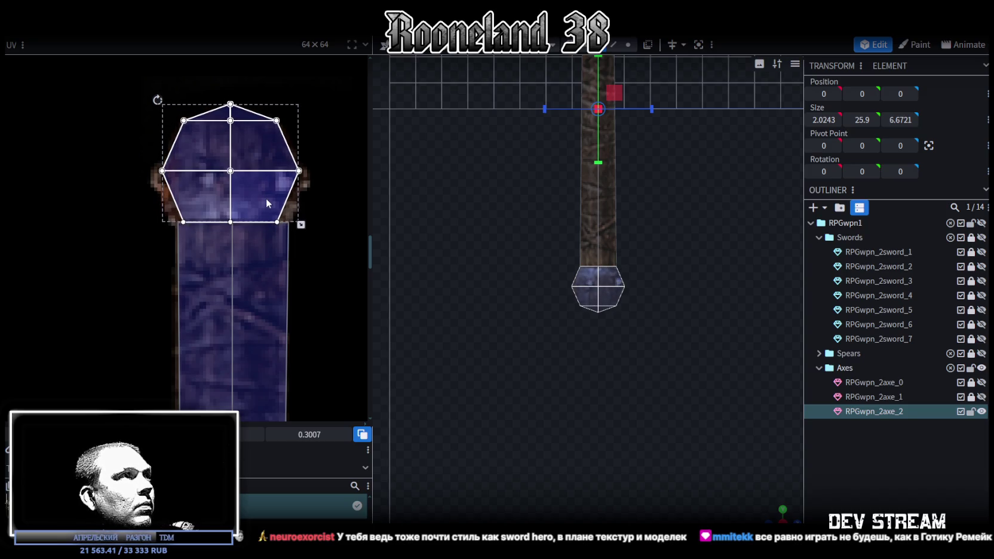
- Reselect the hexagon island, nudge it slightly down, and check the textured axe
left_click(206, 137)
left_click_drag(117, 74, 328, 236)
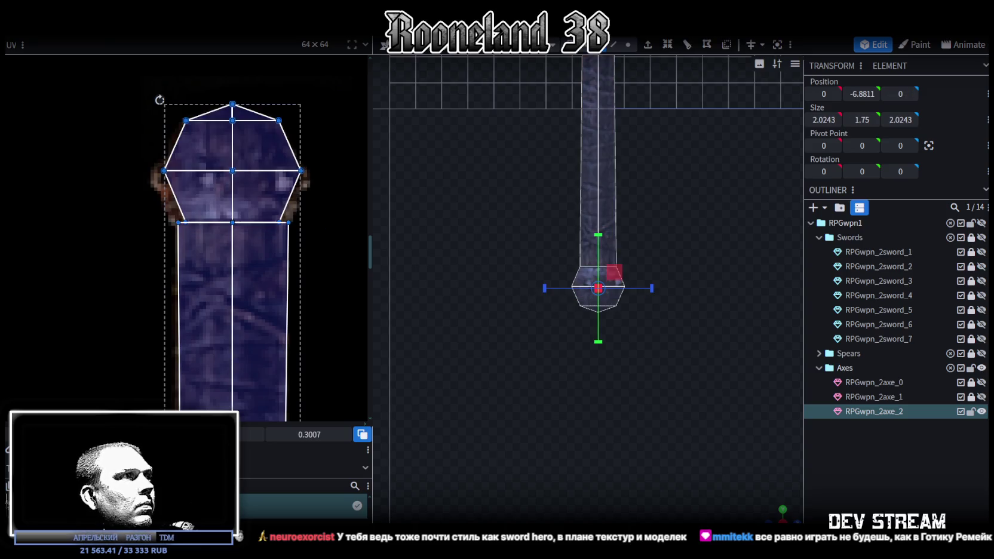
left_click_drag(267, 197, 266, 204)
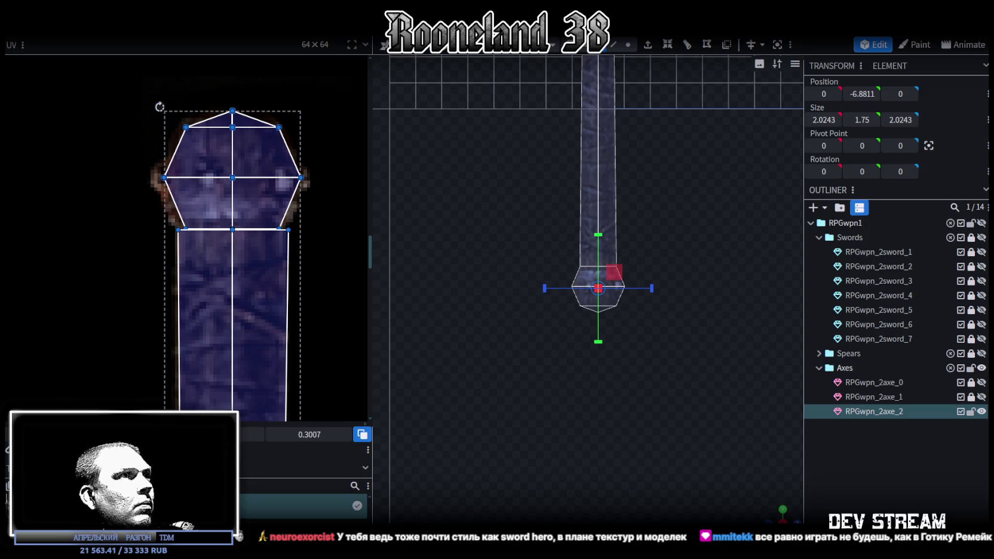
left_click(899, 490)
left_click_drag(779, 508, 637, 386)
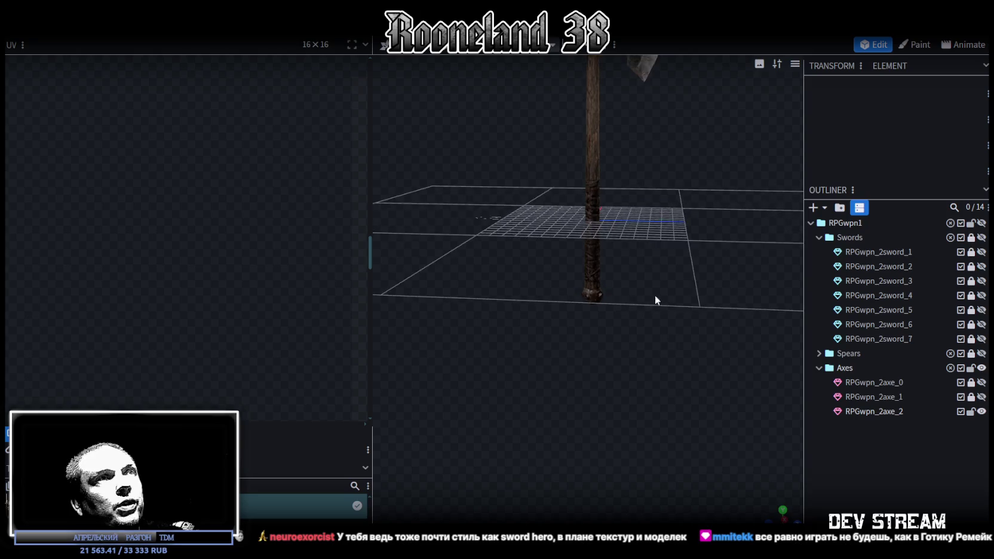
- Select the axe head faces of RPGwpn_2axe_2 and their whole UV island
scroll(597, 335, "up", 2)
left_click(565, 286)
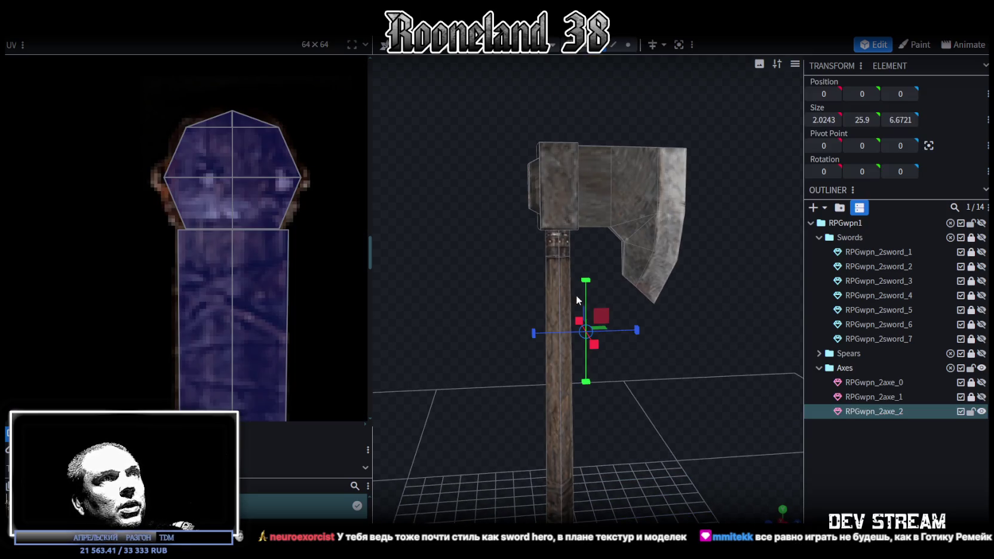
scroll(289, 268, "down", 3)
left_click(613, 196)
scroll(212, 267, "down", 2)
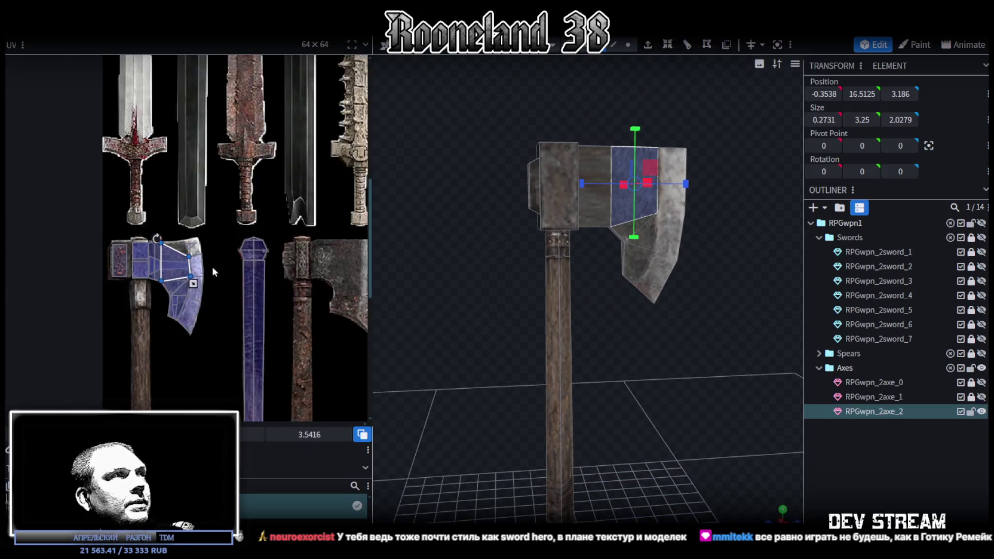
scroll(178, 278, "up", 3)
left_click(201, 237, "shift")
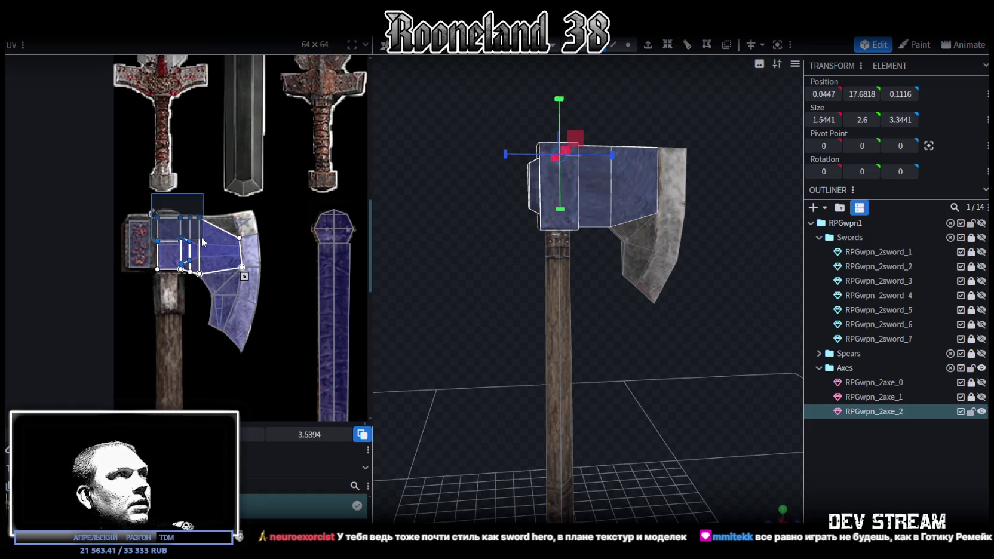
left_click_drag(122, 198, 287, 369)
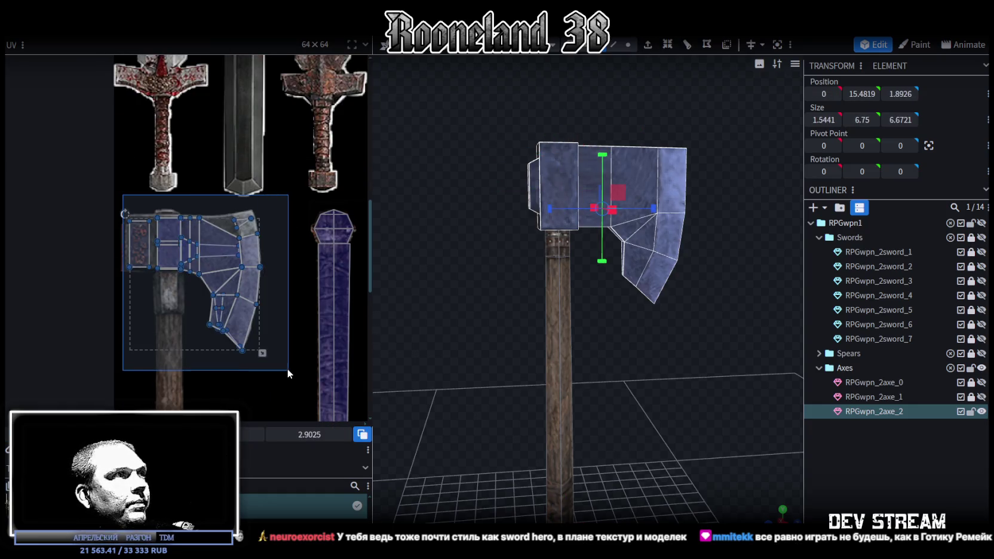
- In the flat front view, mirror the axe head UV island horizontally
mouse_move(611, 356)
left_mouse_down()
mouse_move(684, 380)
mouse_move(684, 364)
left_mouse_up()
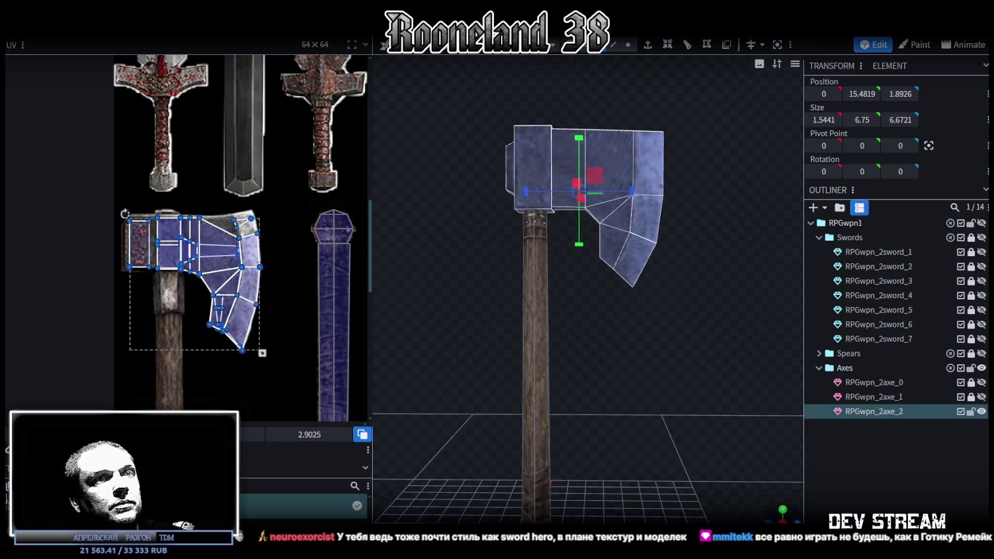
key("KP_1")
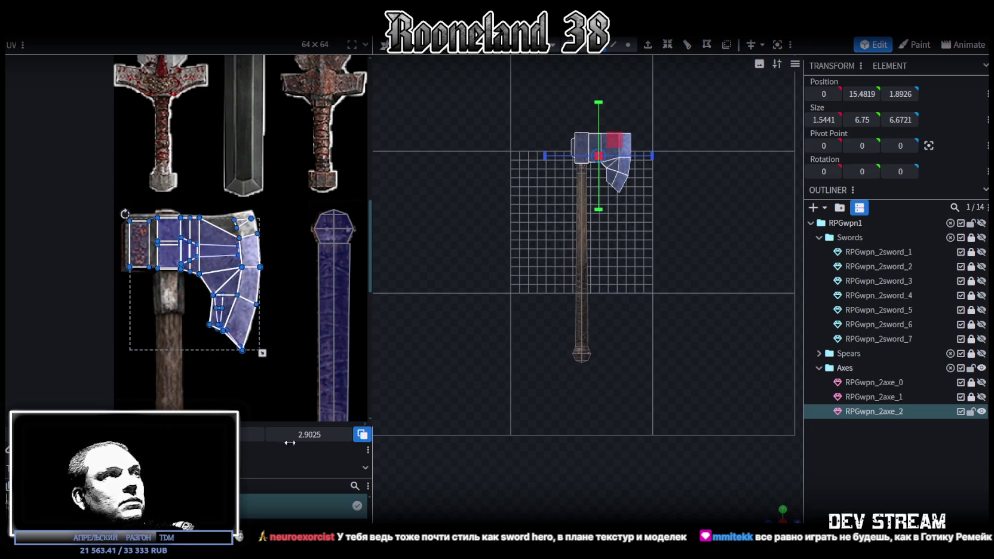
scroll(274, 300, "down", 2)
scroll(277, 300, "down", 2)
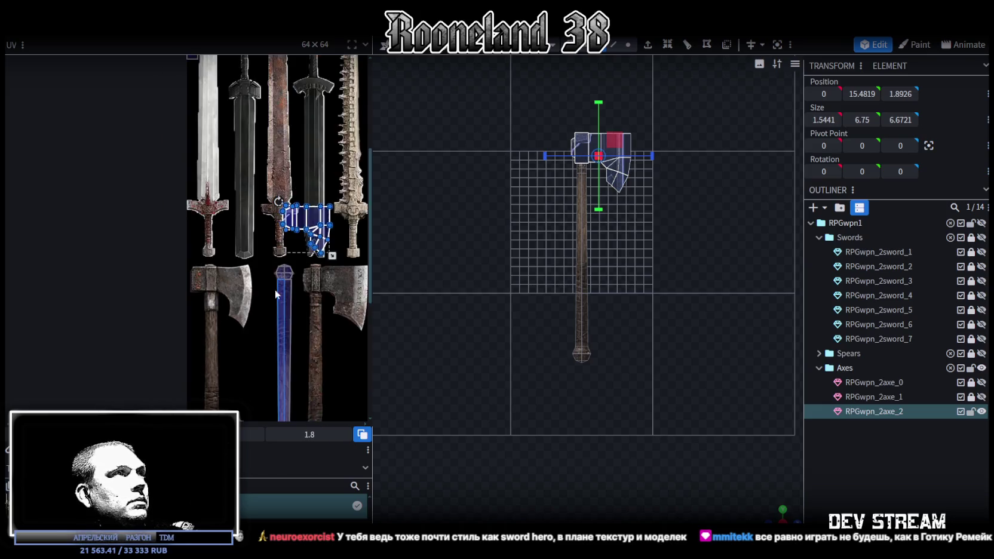
scroll(257, 359, "down", 1)
key("m")
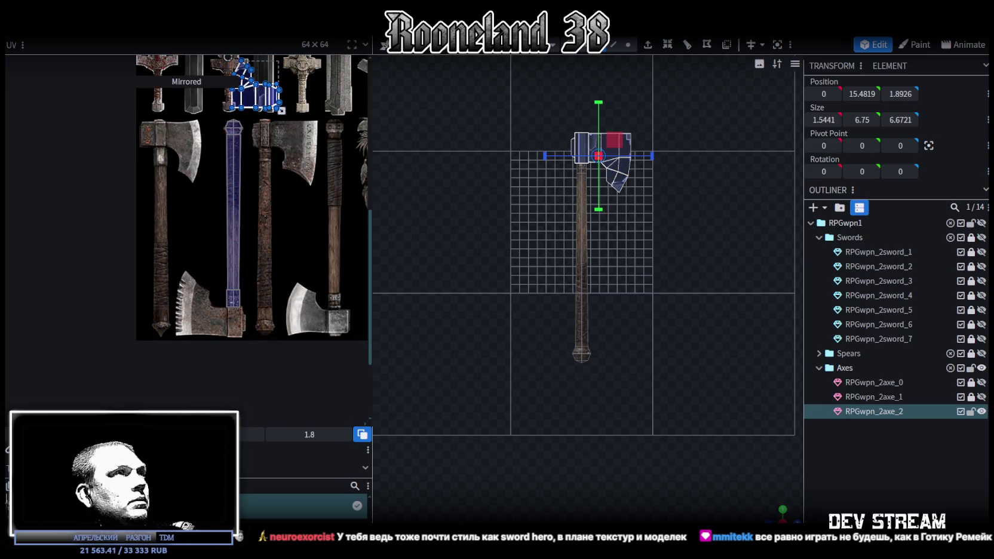
- Move the island onto the serrated axe blade texture and enlarge it to cover the blade
mouse_move(252, 98)
left_mouse_down()
mouse_move(293, 179)
mouse_move(274, 292)
mouse_move(197, 314)
mouse_move(157, 268)
left_mouse_up()
scroll(187, 304, "up", 5)
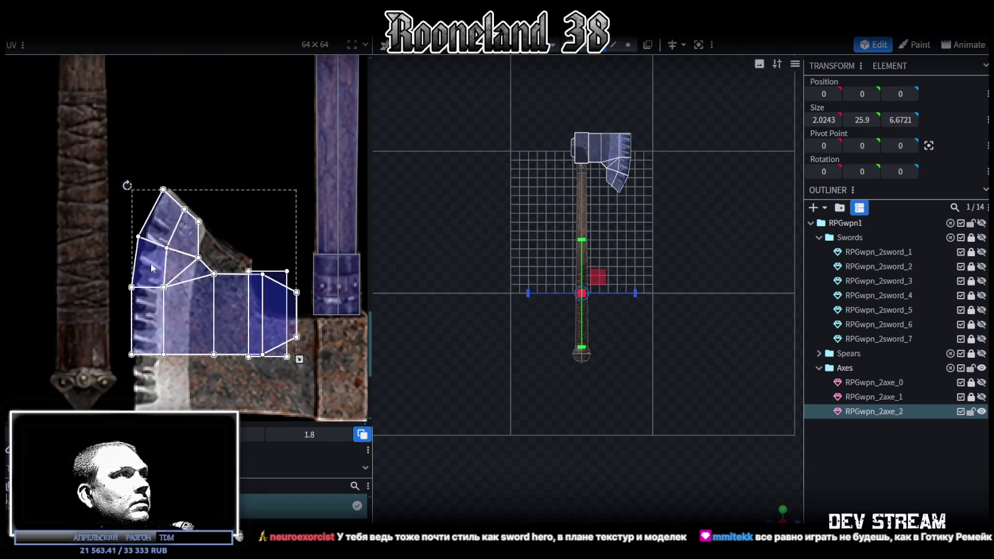
middle_click_drag(158, 268, 104, 194)
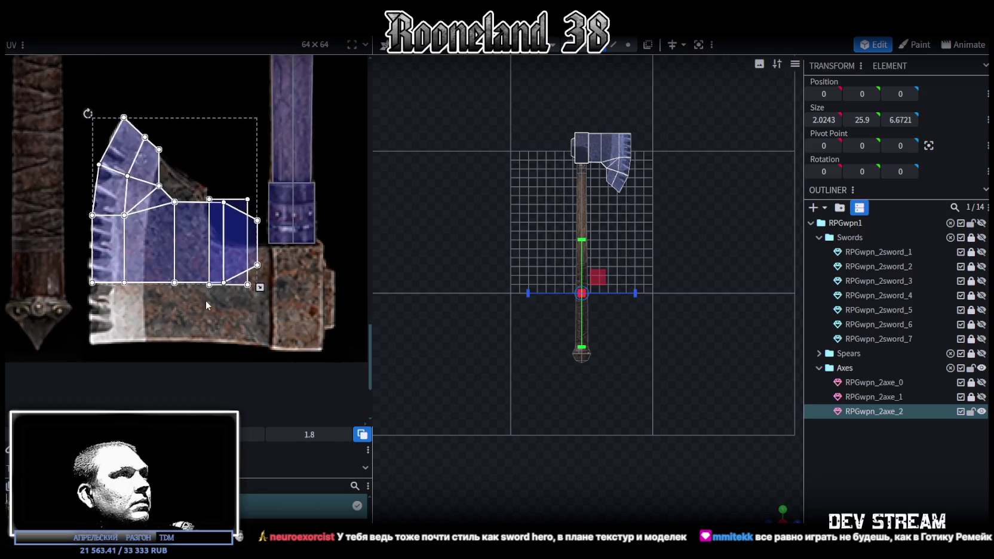
mouse_move(313, 335)
left_mouse_down()
mouse_move(339, 349)
mouse_move(314, 330)
left_mouse_up()
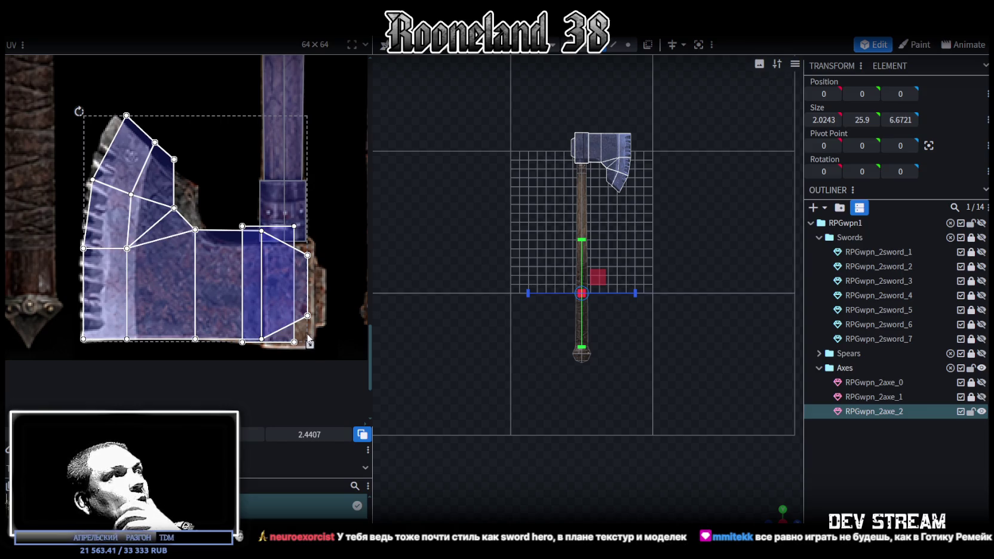
scroll(675, 420, "up", 2)
scroll(675, 420, "up", 2)
scroll(675, 420, "up", 1)
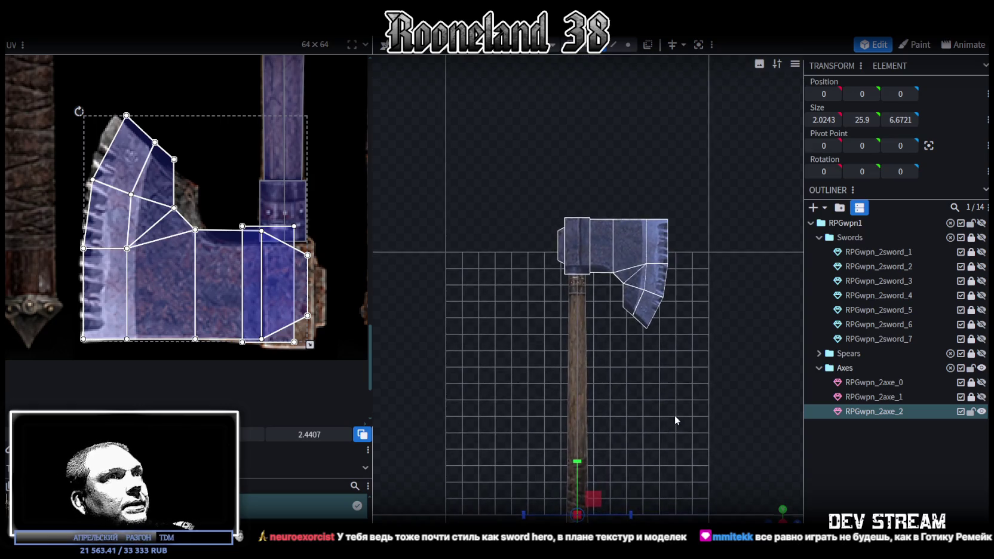
middle_click_drag(332, 318, 319, 307)
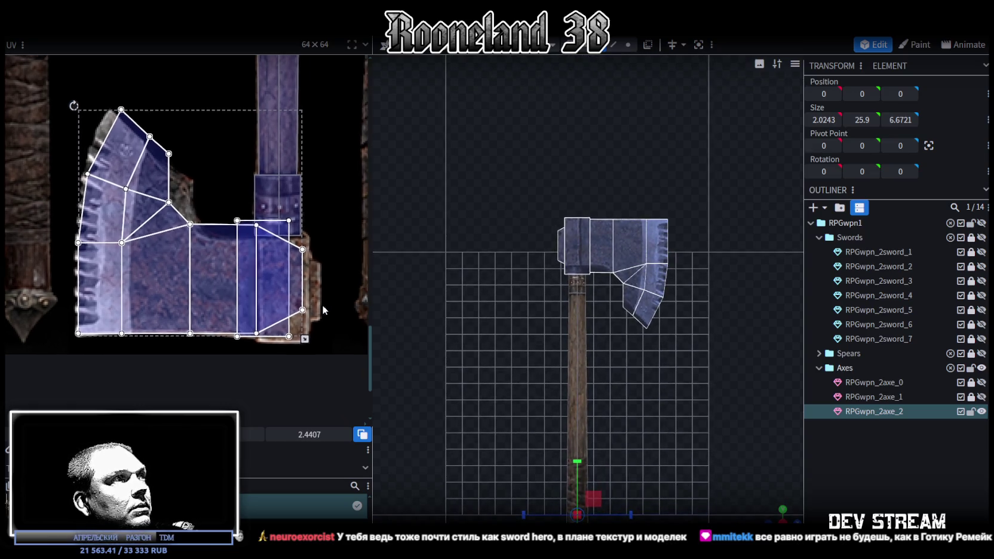
scroll(508, 247, "up", 2)
scroll(318, 258, "down", 1)
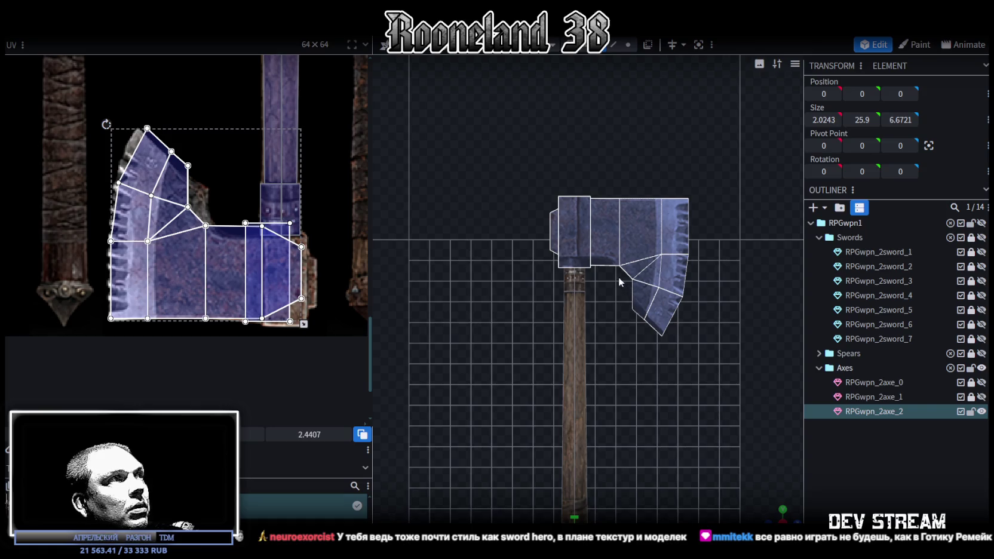
scroll(651, 338, "up", 3)
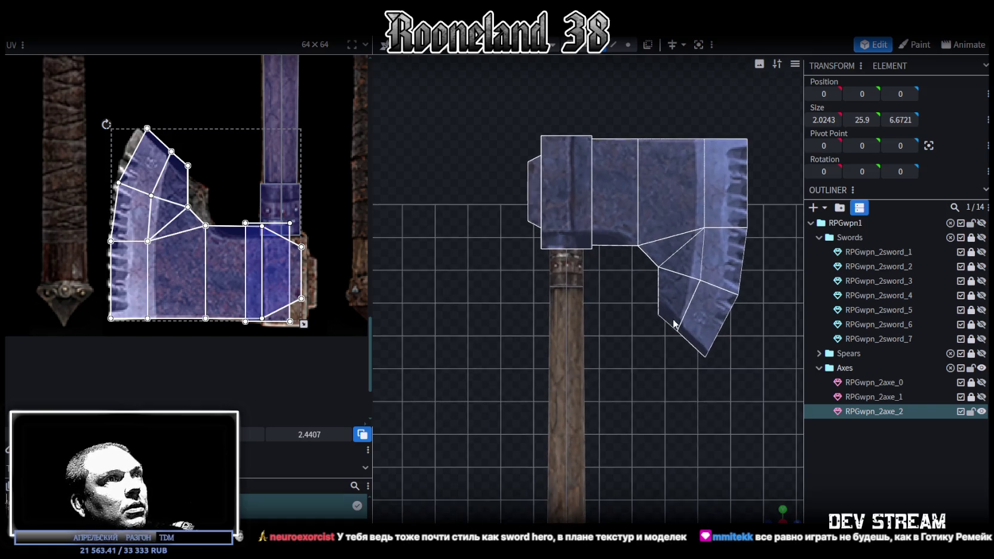
right_click_drag(651, 338, 626, 340)
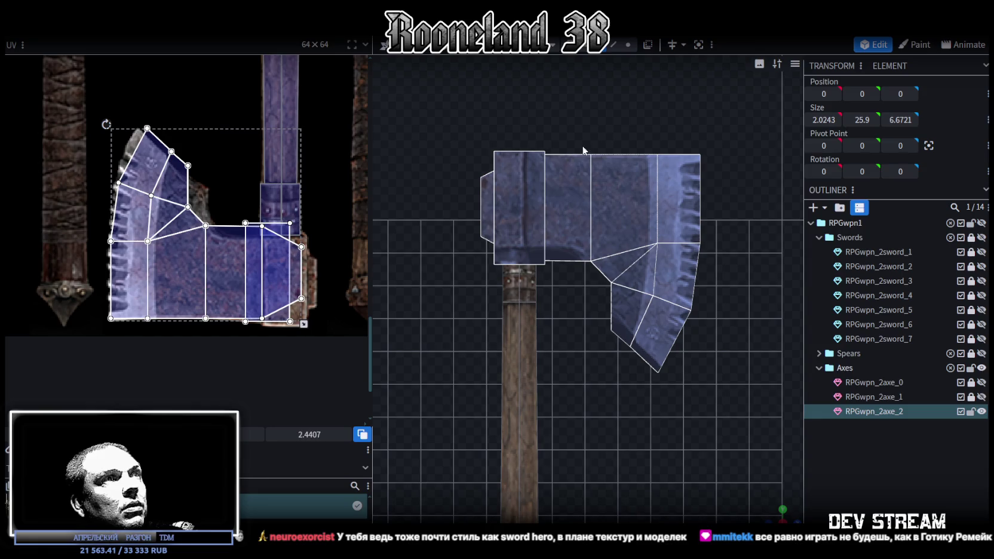
- In vertex mode, select the lower blade vertices and raise them by 0.5
left_click(628, 45)
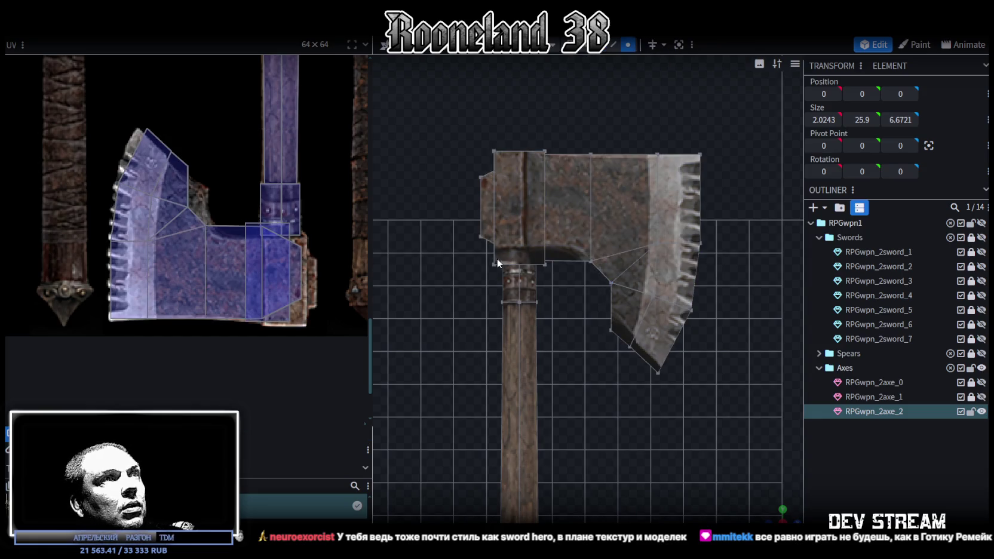
left_click_drag(468, 250, 733, 288)
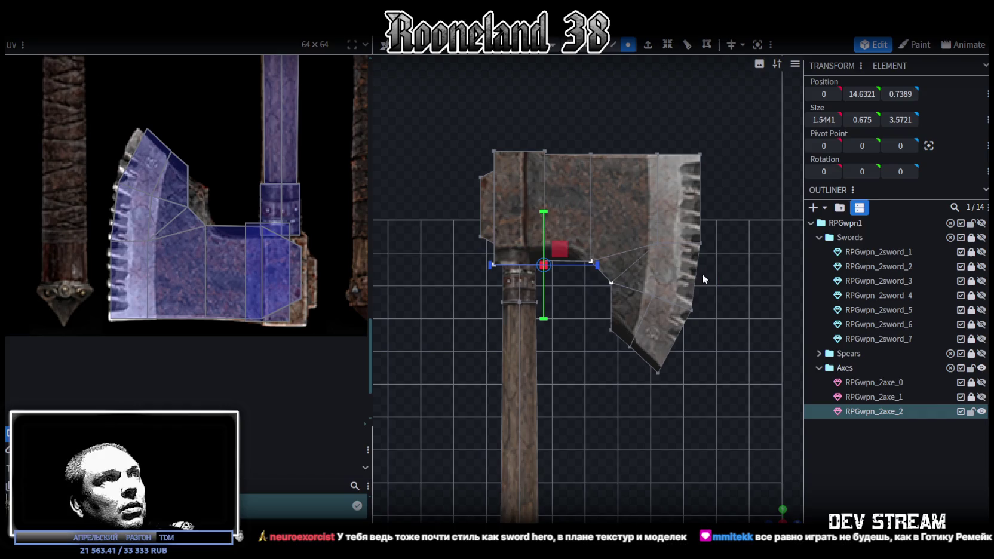
left_click_drag(447, 214, 742, 292)
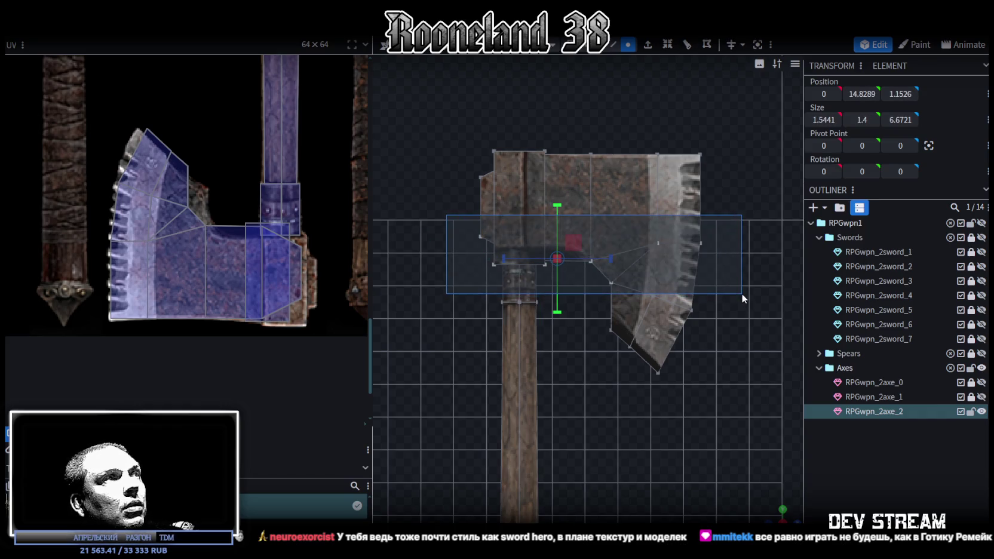
left_click_drag(742, 292, 745, 297)
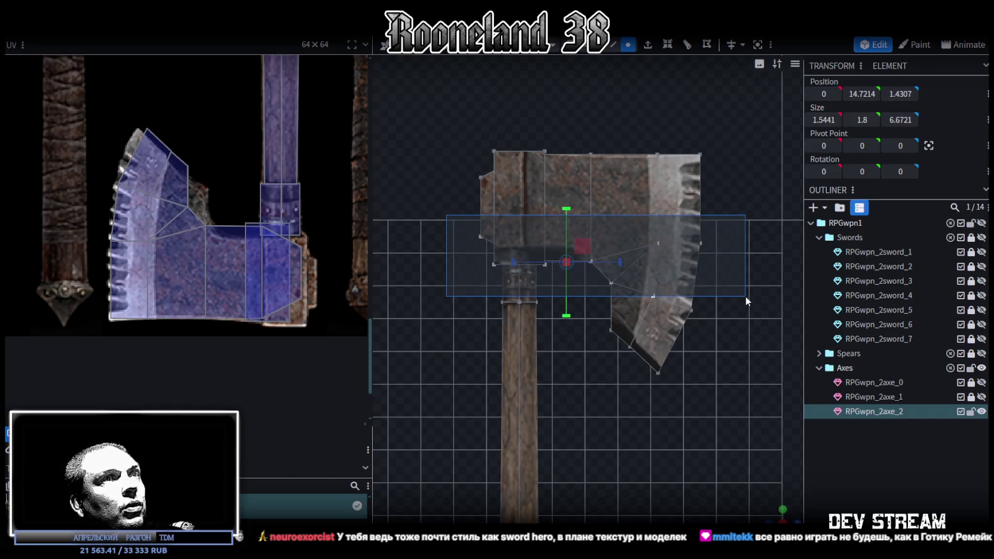
left_click(691, 311, "shift")
left_click(658, 370, "shift")
left_click(612, 331, "shift")
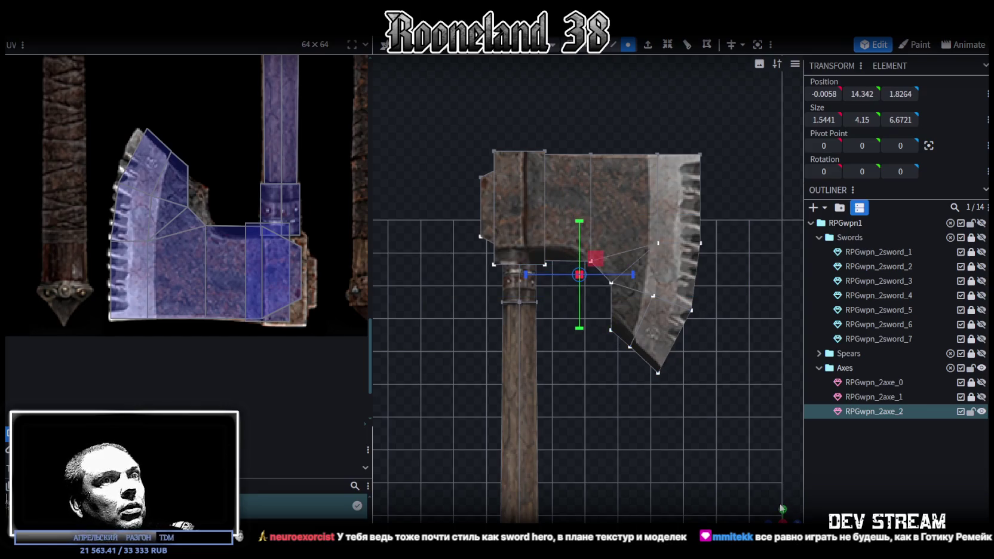
left_click_drag(781, 507, 611, 402)
left_click(605, 339, "shift")
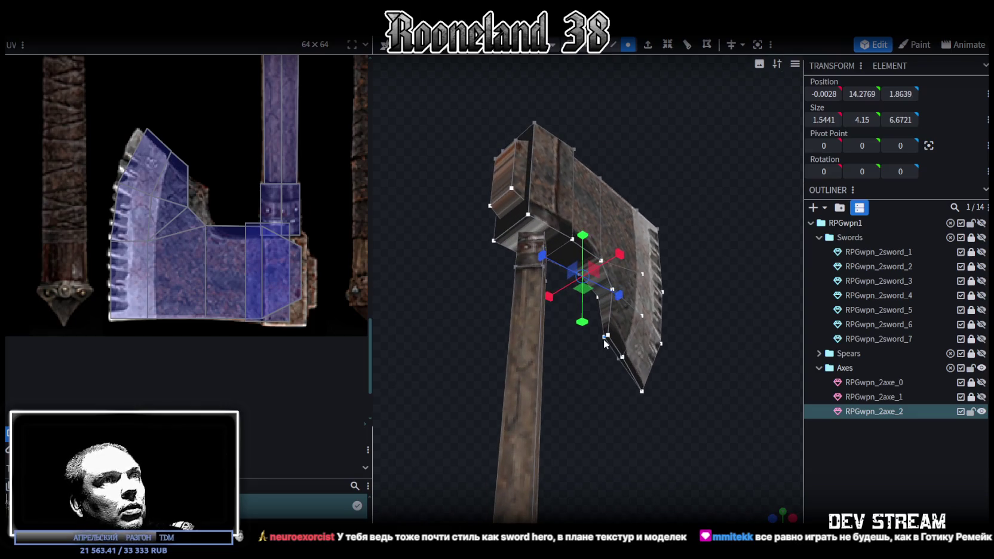
left_click(617, 357, "shift")
key("KP_3")
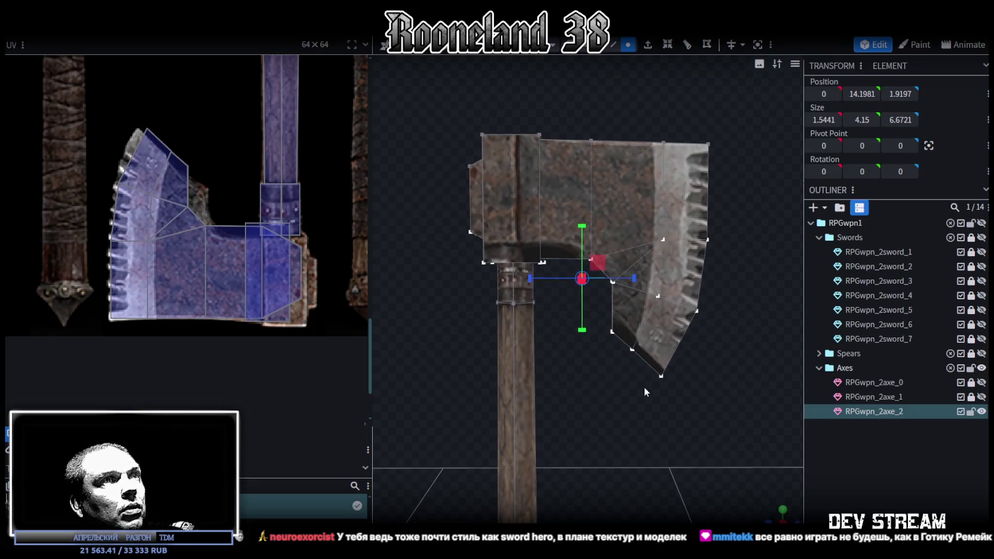
scroll(579, 377, "up", 2)
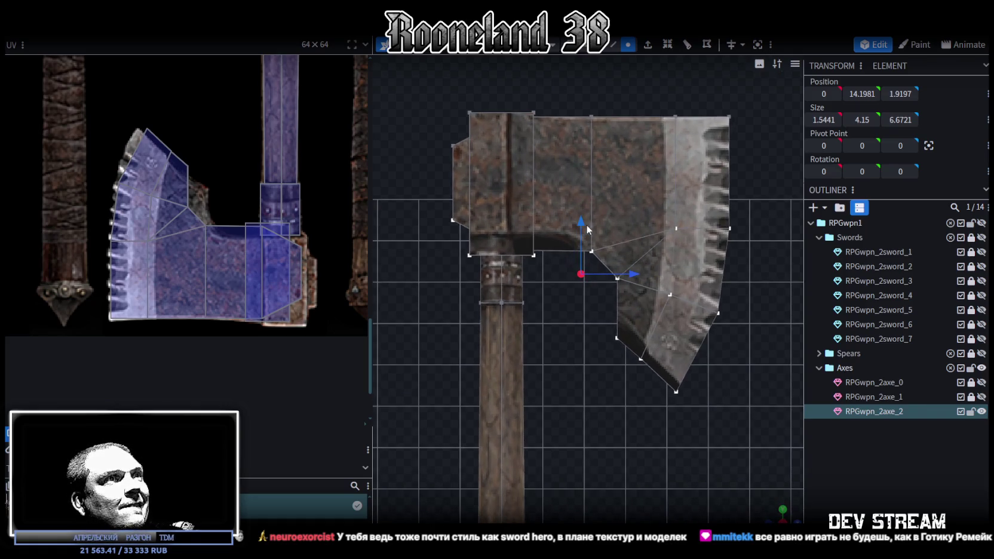
left_click_drag(580, 223, 581, 199)
scroll(608, 413, "down", 2)
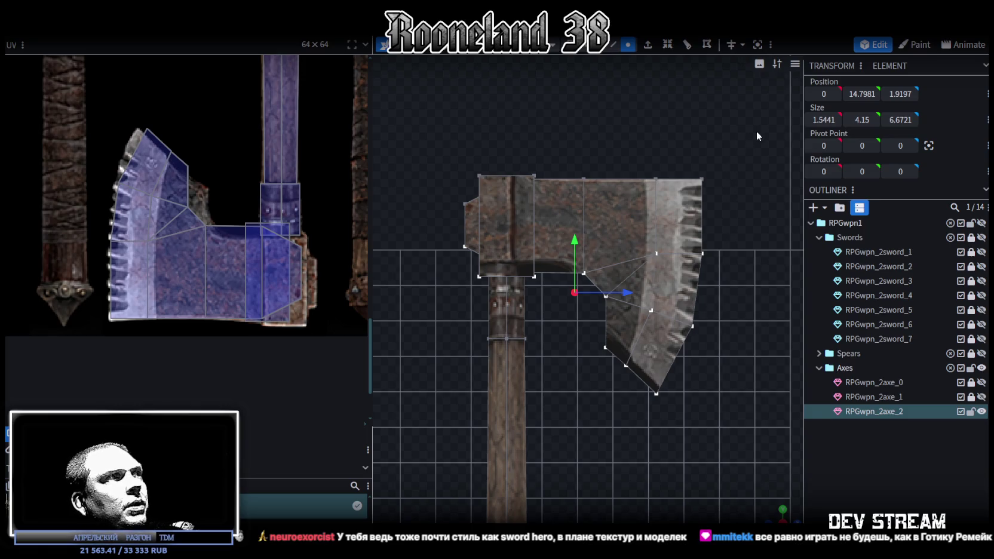
- Push the lower blade's inner edge vertices toward the handle
left_click_drag(742, 151, 573, 424)
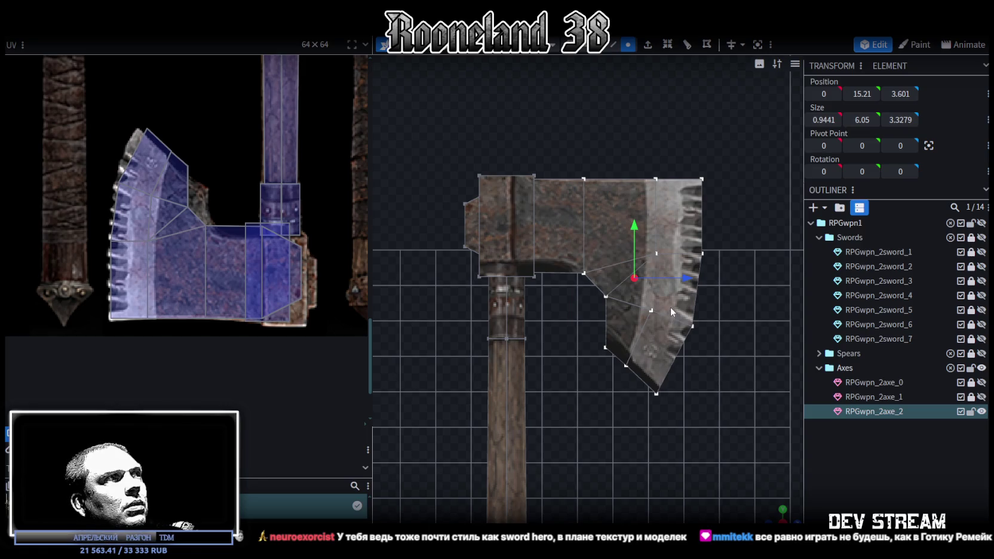
left_click_drag(688, 282, 688, 282)
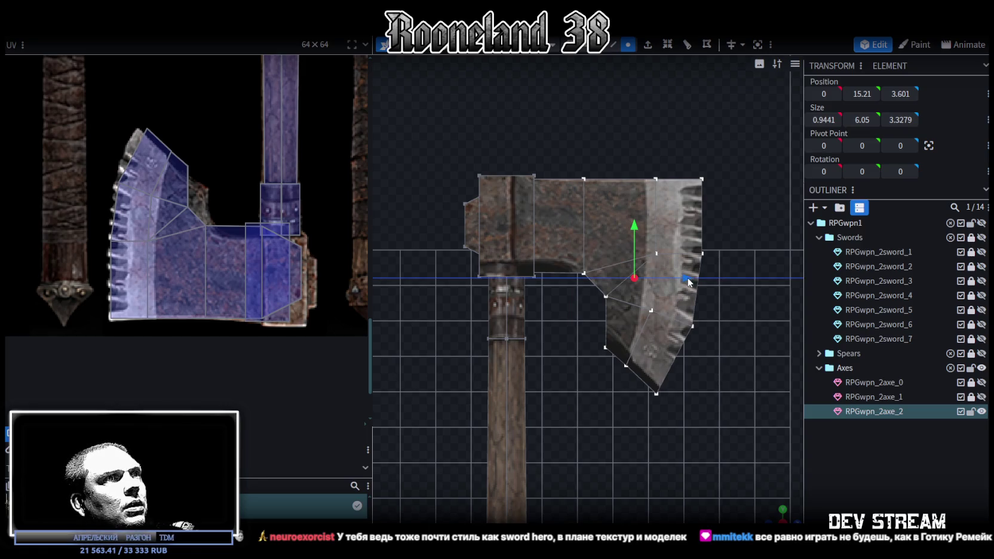
left_click_drag(686, 277, 686, 276)
left_click_drag(563, 149, 597, 292)
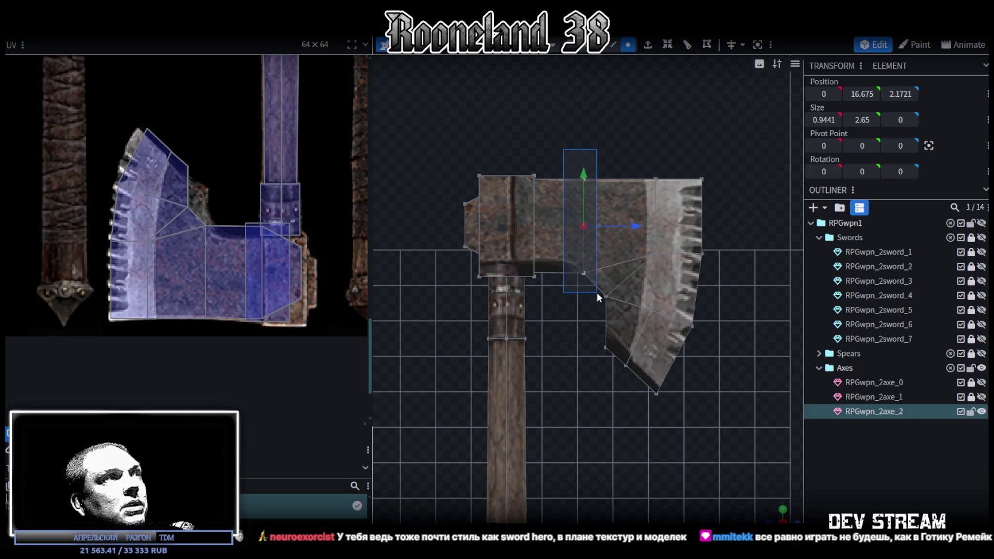
left_click_drag(597, 292, 600, 285)
left_click_drag(562, 152, 619, 367)
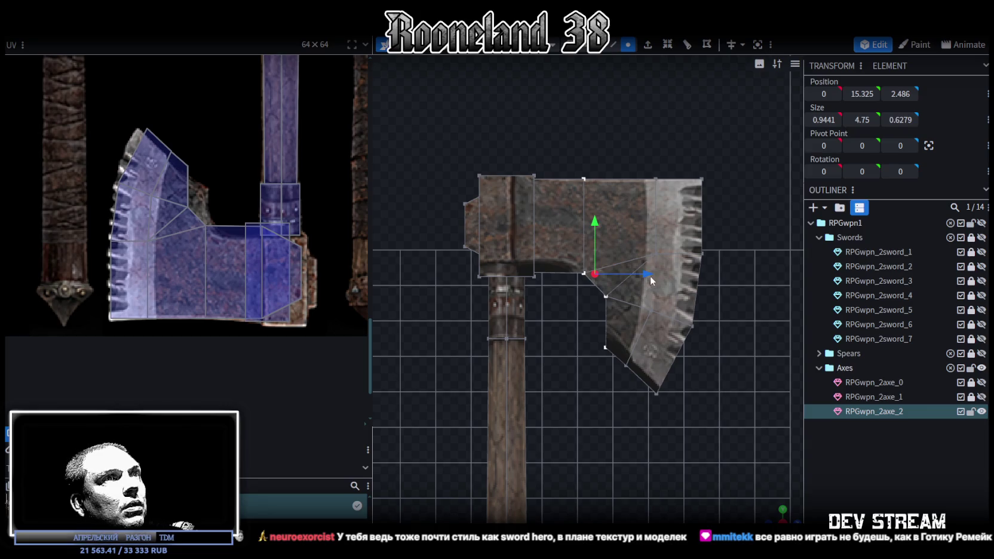
left_click_drag(650, 276, 629, 279)
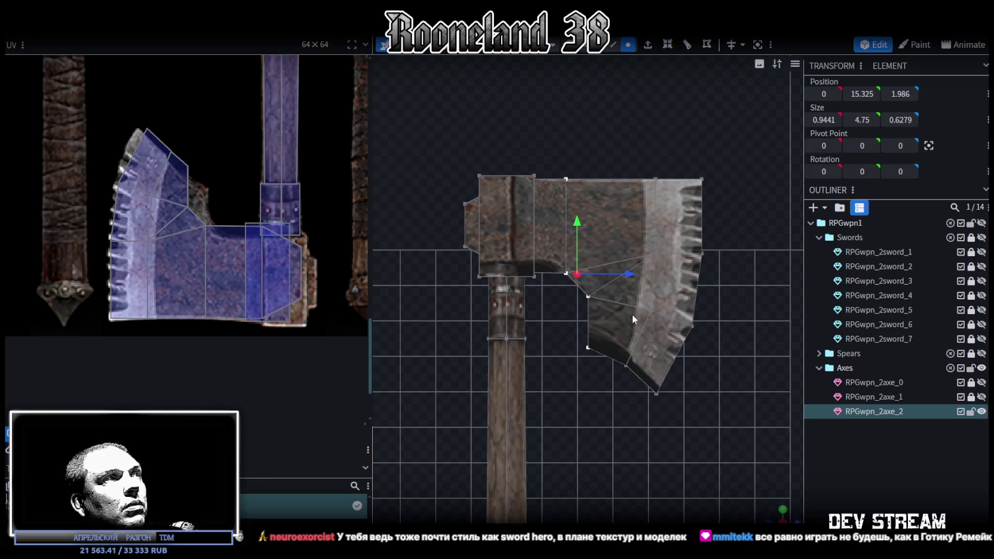
- Raise the vertices across the lower blade slightly
left_click_drag(633, 405, 693, 379)
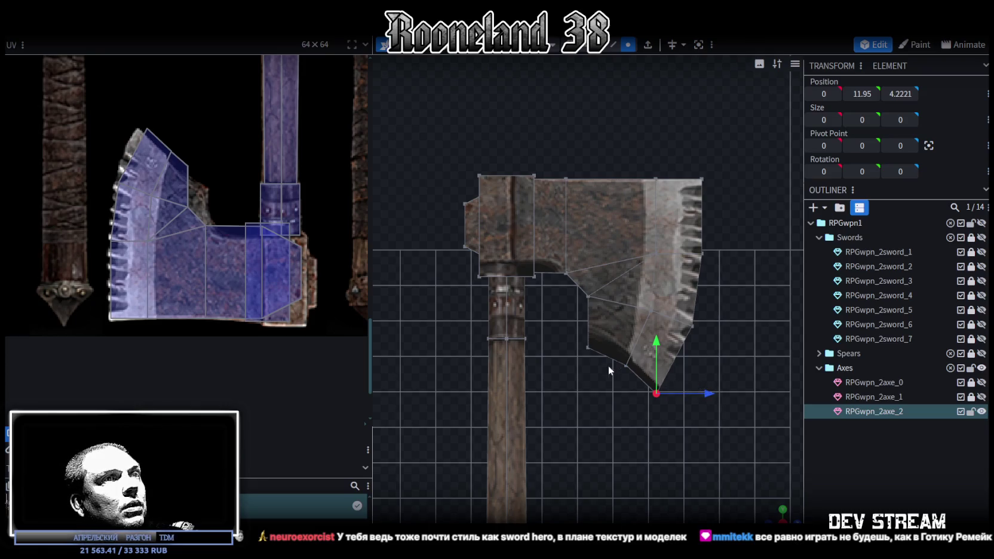
left_click(626, 365)
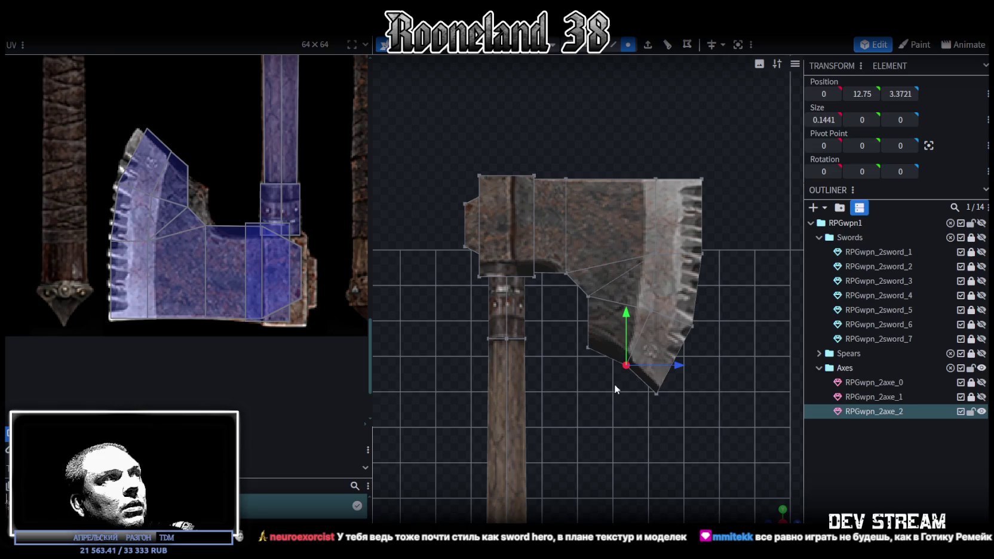
mouse_move(574, 359)
left_mouse_down()
mouse_move(663, 386)
mouse_move(680, 427)
left_mouse_up()
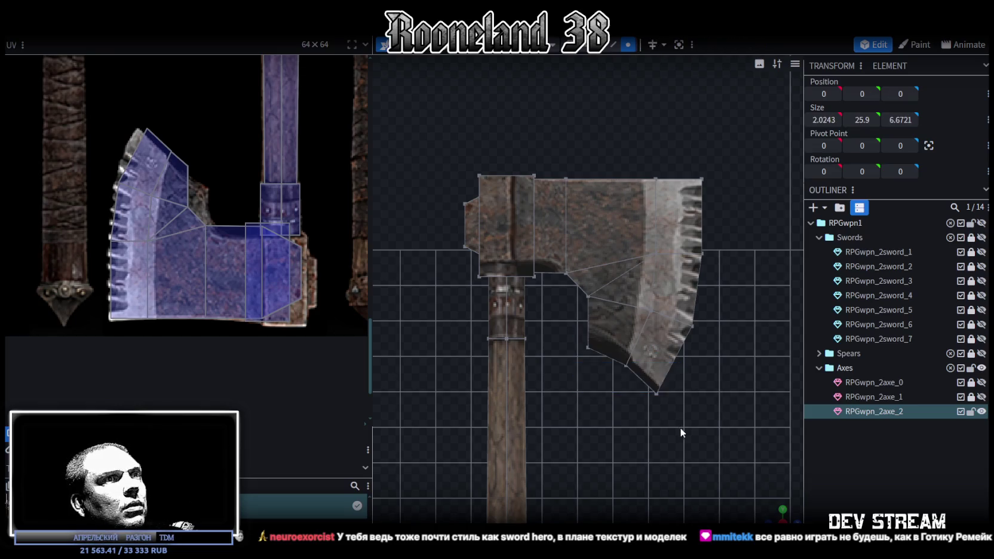
left_click_drag(617, 312, 617, 305)
- Move the blade's bottom tip vertex 0.3 outward
left_click(658, 389)
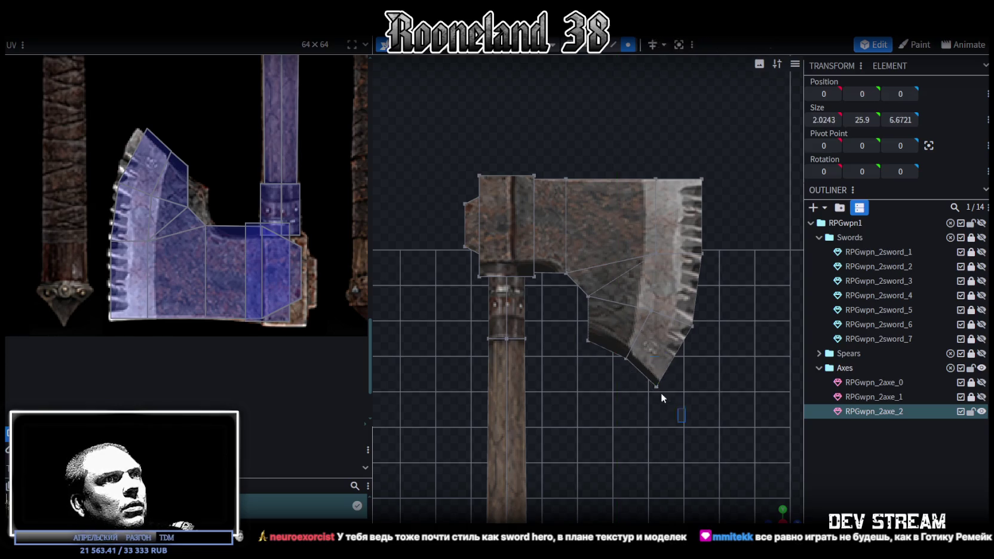
left_click_drag(707, 389, 718, 390)
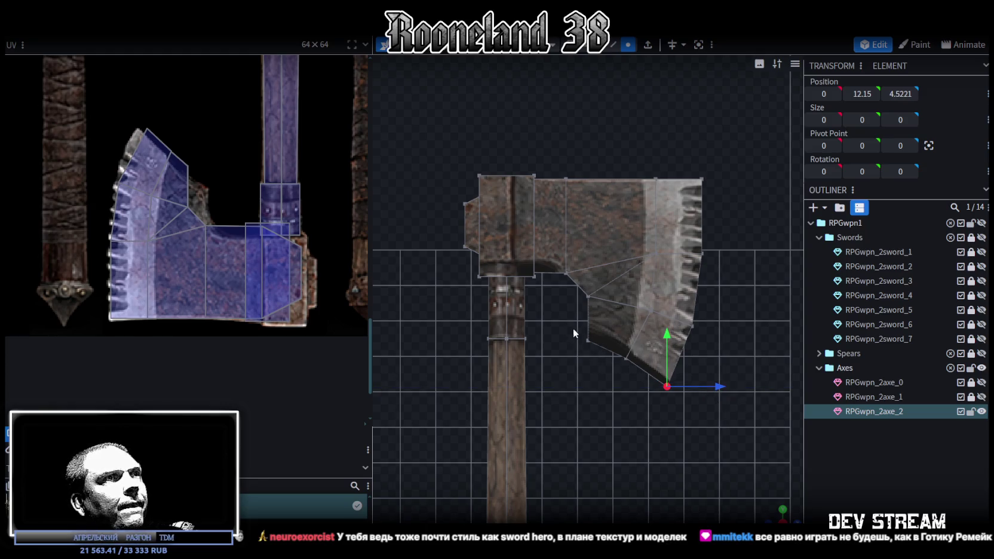
scroll(254, 225, "down", 2)
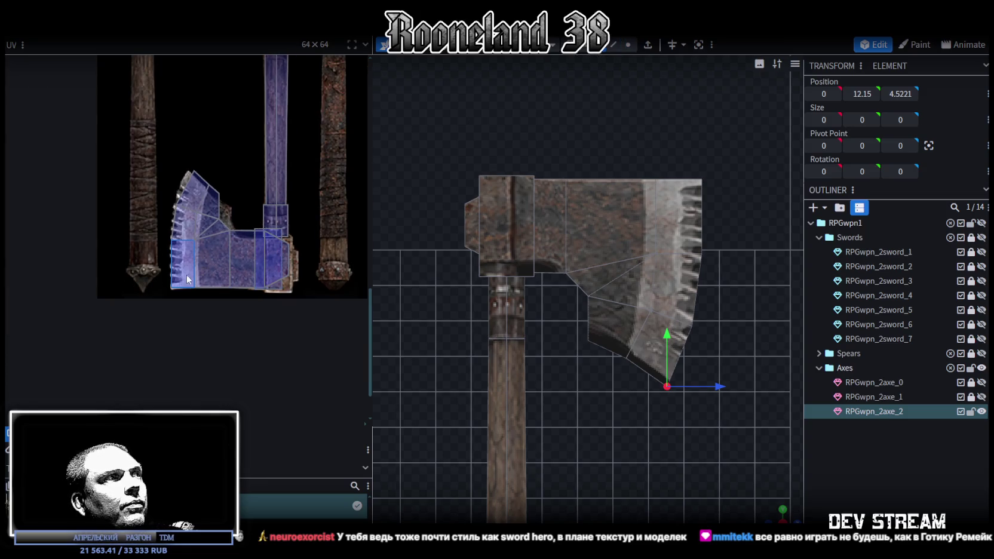
key("ctrl+a")
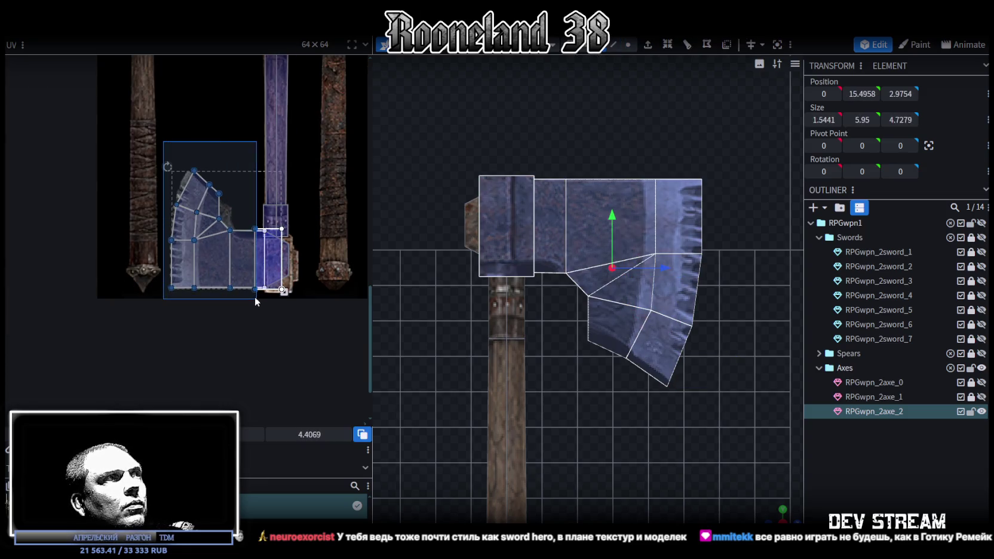
- Inspect the reshaped axe from several angles, then return to the flat side view
left_click_drag(506, 284, 518, 278)
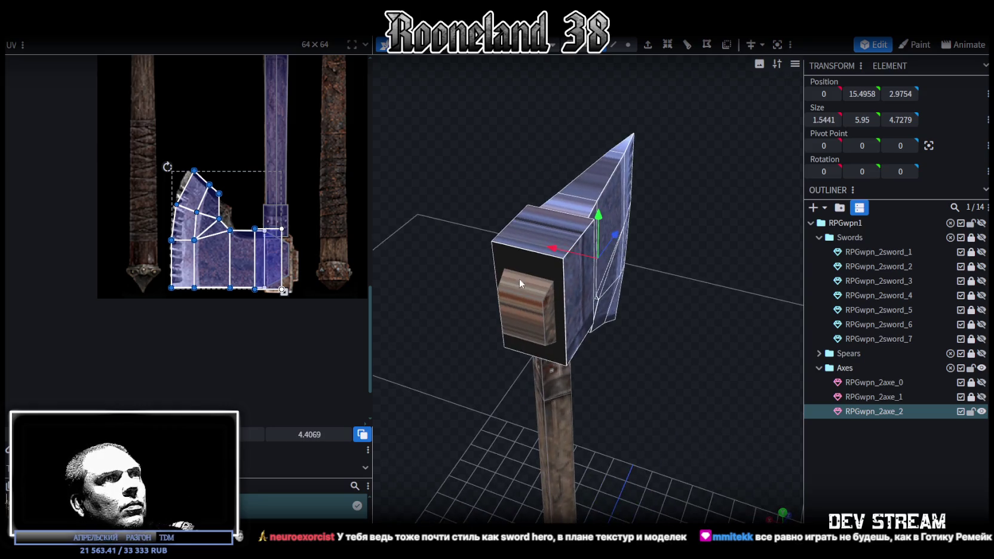
mouse_move(626, 351)
left_mouse_down()
mouse_move(617, 279)
mouse_move(692, 333)
mouse_move(623, 362)
mouse_move(661, 383)
mouse_move(479, 217)
left_mouse_up()
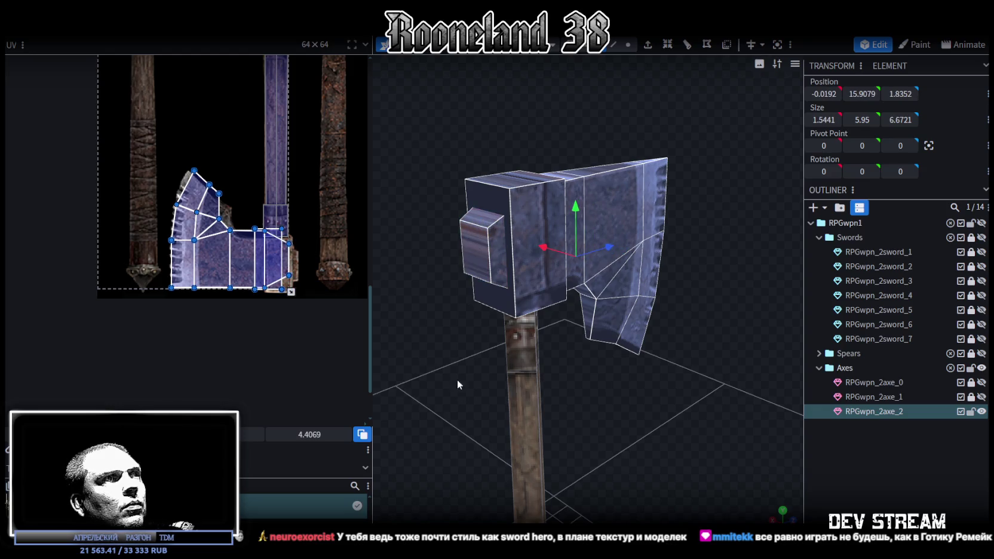
left_click_drag(456, 378, 593, 369)
left_click_drag(659, 245, 557, 342)
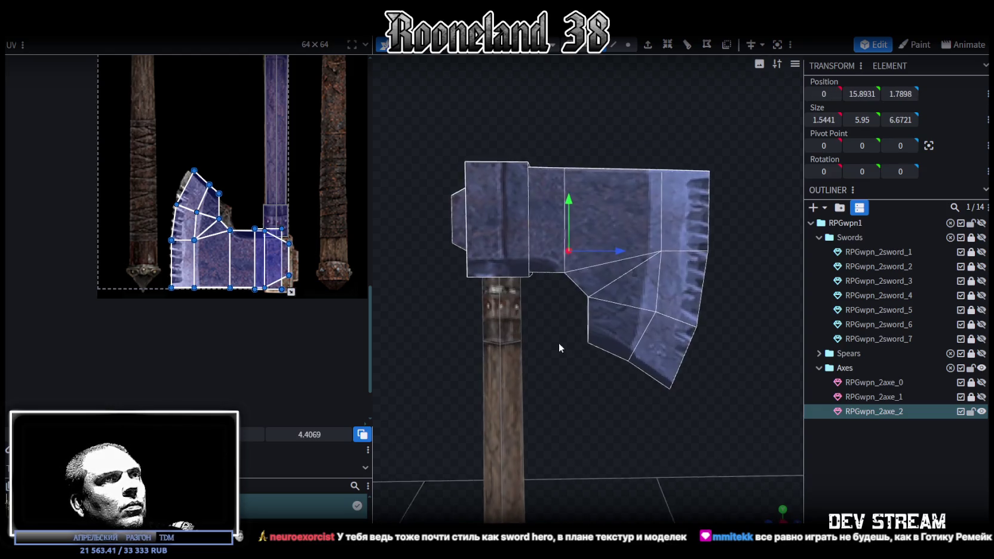
left_click(783, 511)
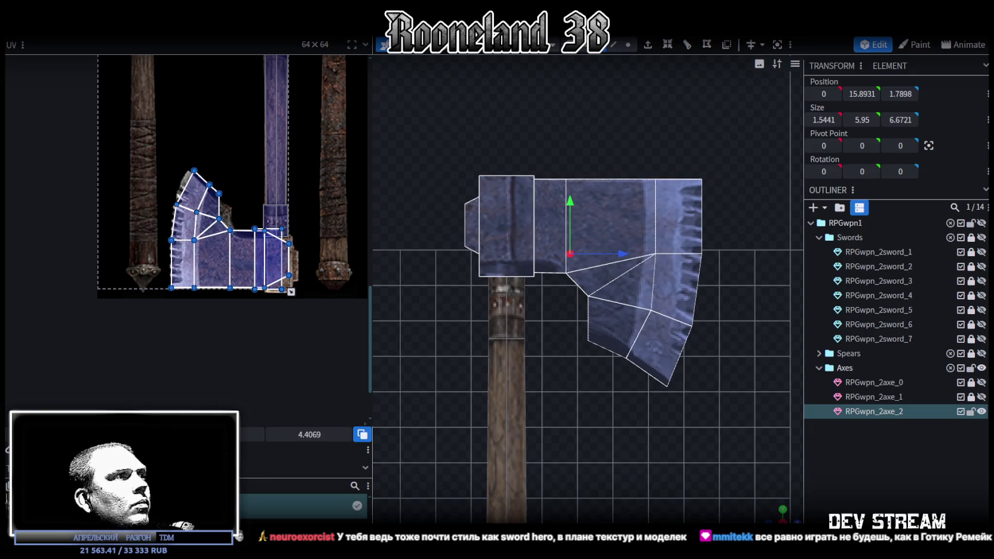
left_click(90, 410)
scroll(195, 278, "down", 3)
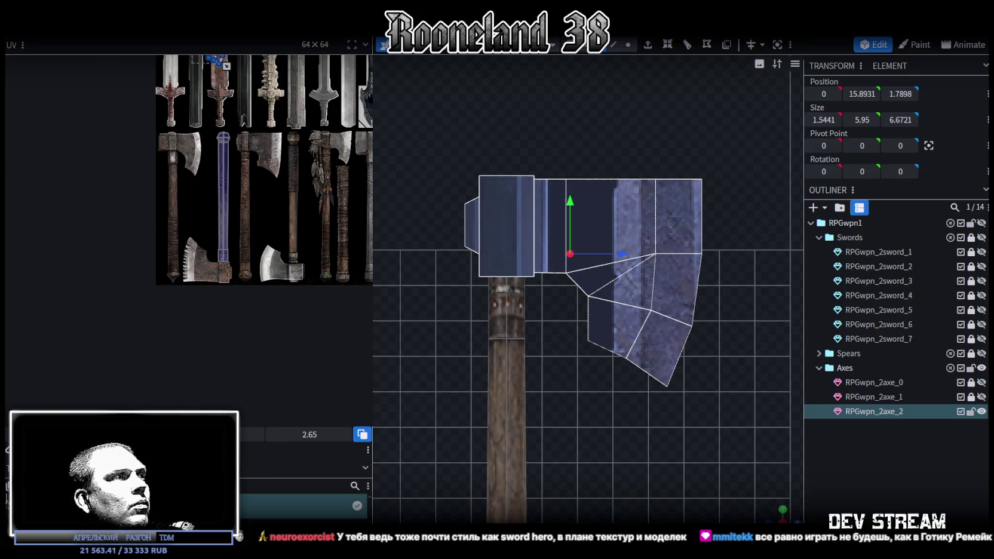
scroll(196, 295, "up", 2)
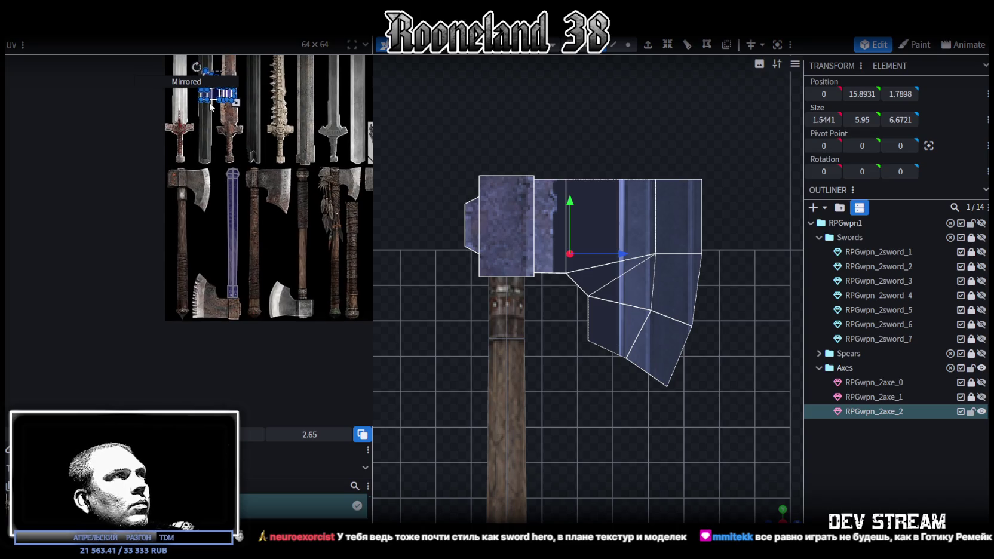
- Move the axe head UV island onto the serrated blade texture and enlarge it to cover it
left_click_drag(211, 106, 224, 317)
scroll(227, 316, "up", 2)
scroll(179, 305, "up", 2)
left_click_drag(161, 297, 157, 283)
left_click_drag(278, 308, 351, 374)
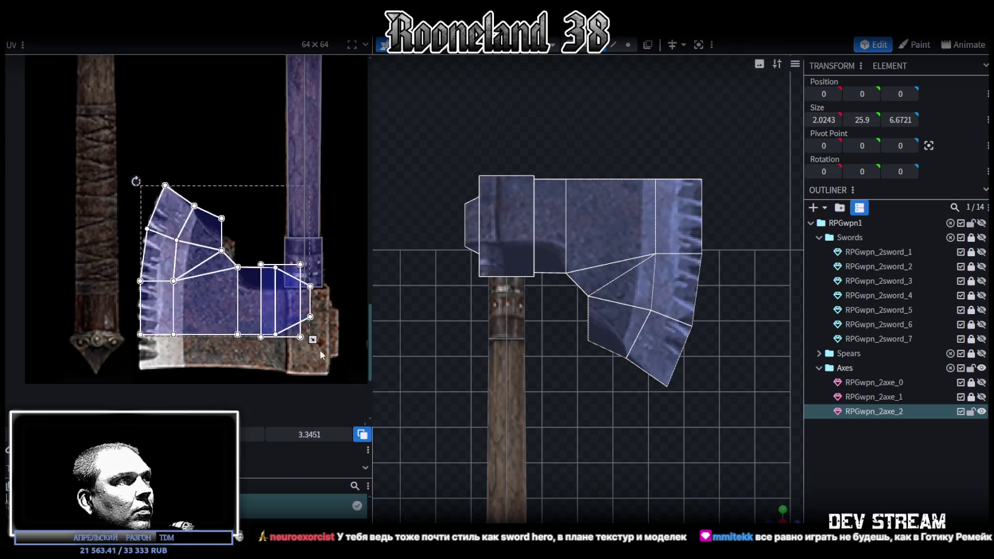
scroll(268, 328, "up", 2)
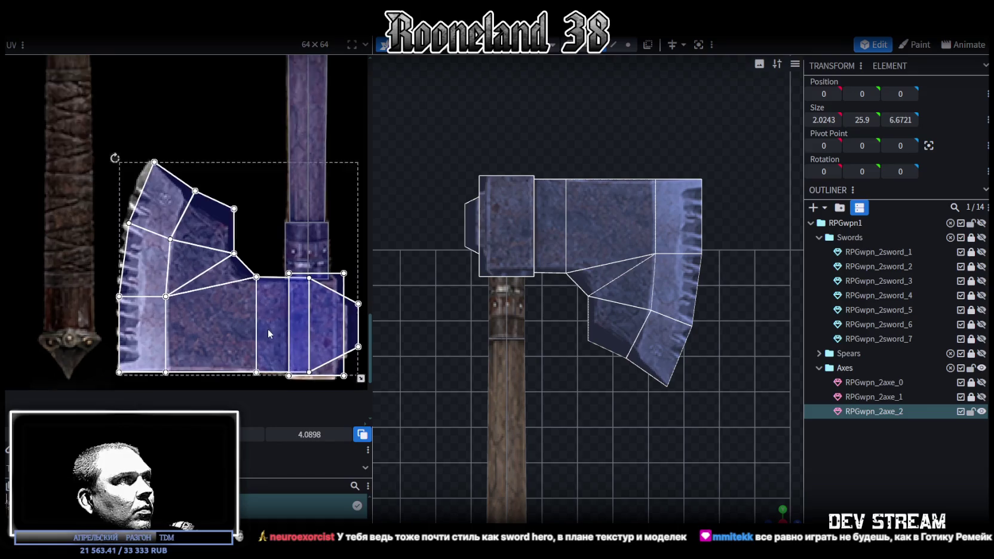
scroll(297, 336, "up", 1)
left_click_drag(243, 334, 241, 336)
- Select only the lower UV faces of the blade island
scroll(245, 335, "up", 1)
scroll(227, 341, "up", 2)
scroll(198, 350, "up", 1)
scroll(167, 342, "down", 1)
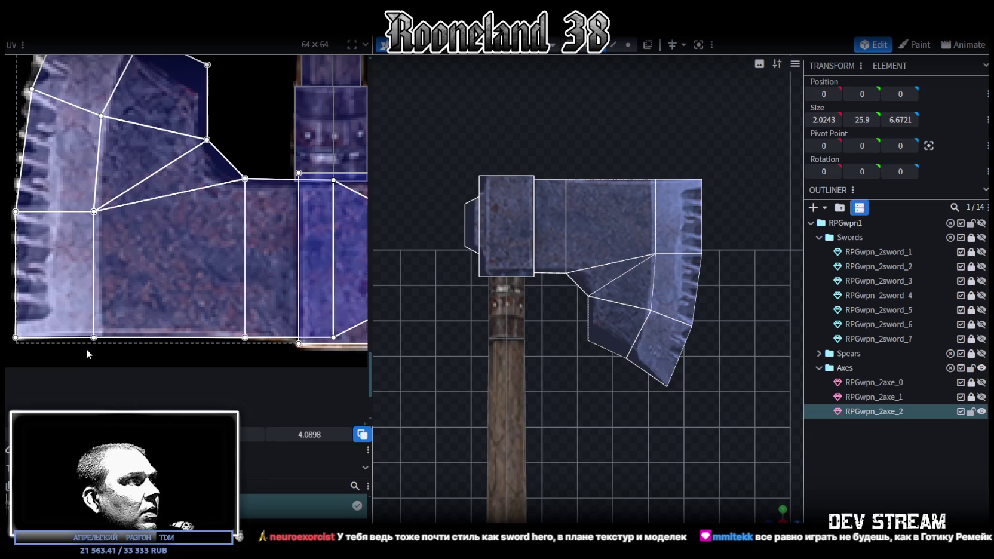
left_click_drag(80, 352, 251, 287)
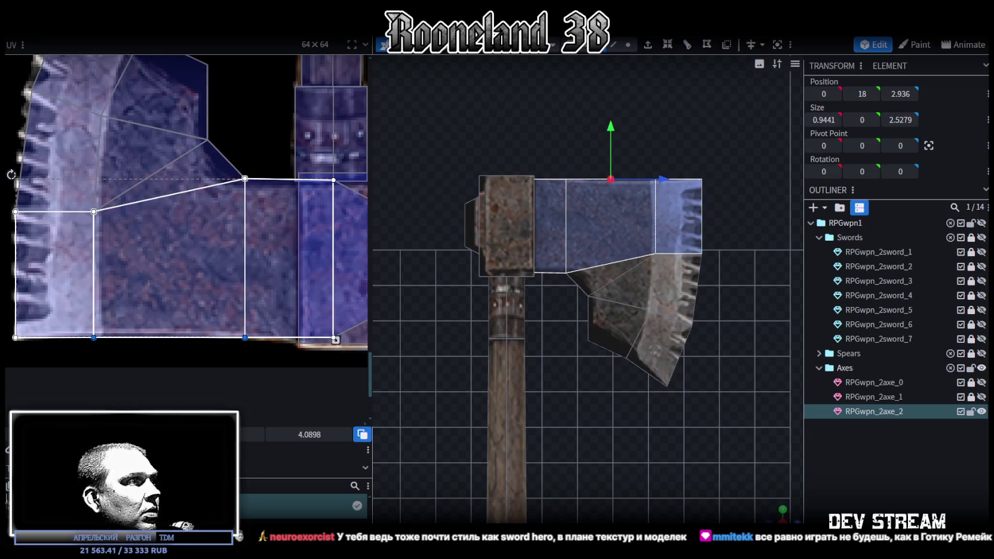
- Raise the lower UV faces' bottom edge and lower the axe head's top edge slightly
left_click_drag(245, 337, 244, 334)
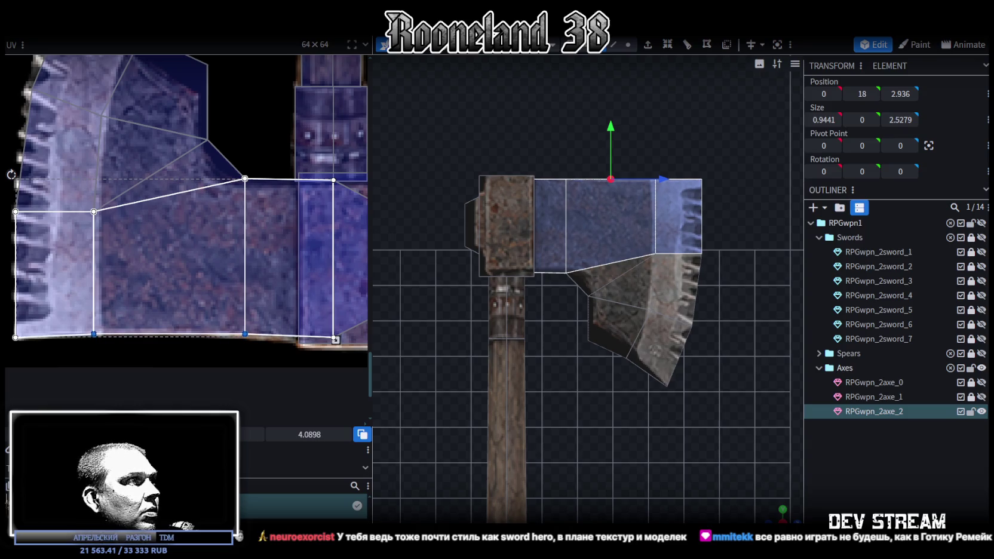
scroll(687, 423, "up", 2)
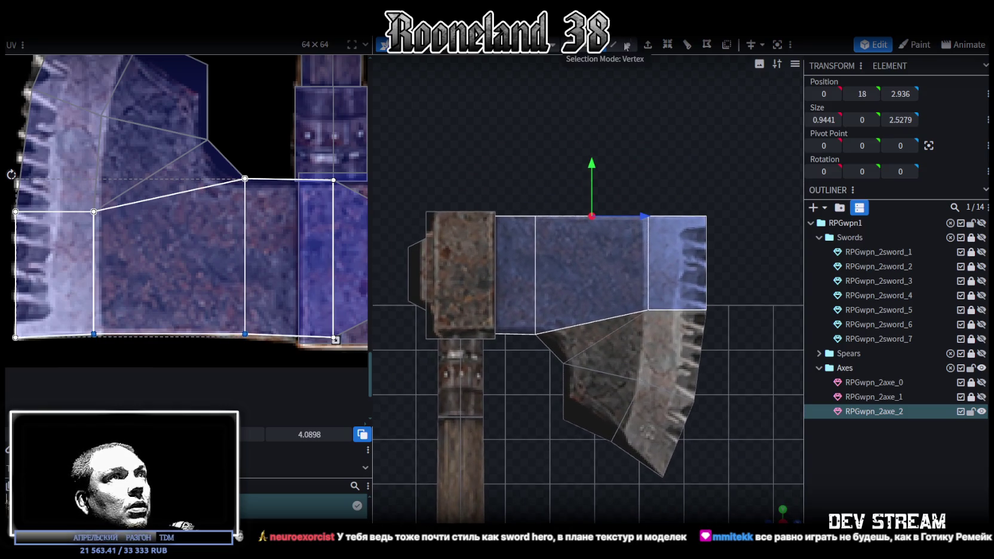
left_click(627, 45)
left_click_drag(523, 169, 671, 235)
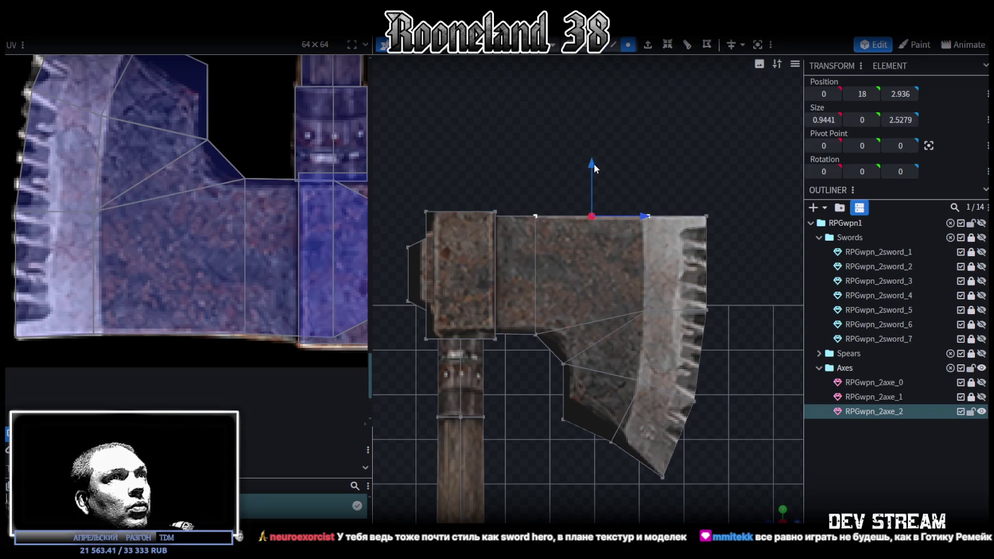
left_click_drag(594, 165, 593, 168)
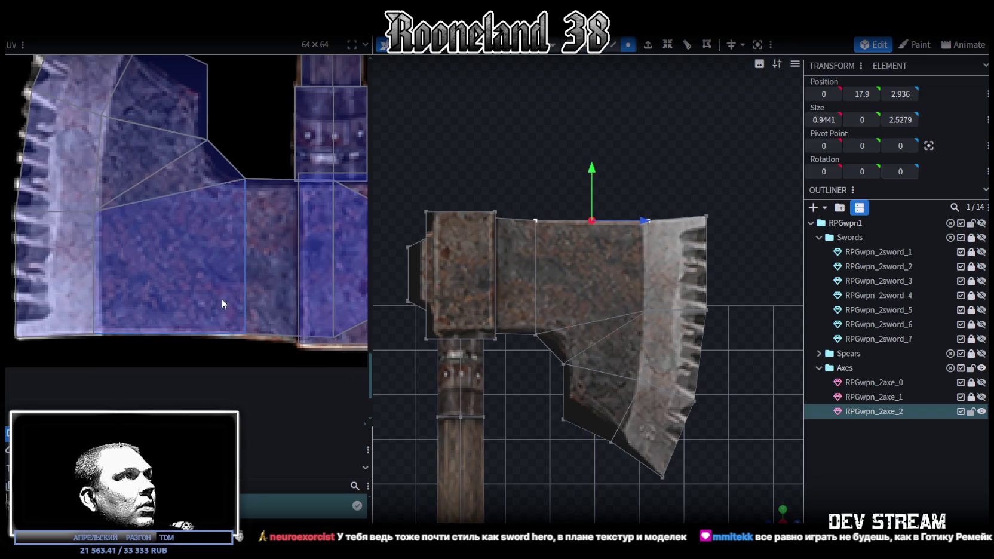
- Shift the upper blade UV vertices right to widen the pale steel band along the serrated edge
left_click(198, 277)
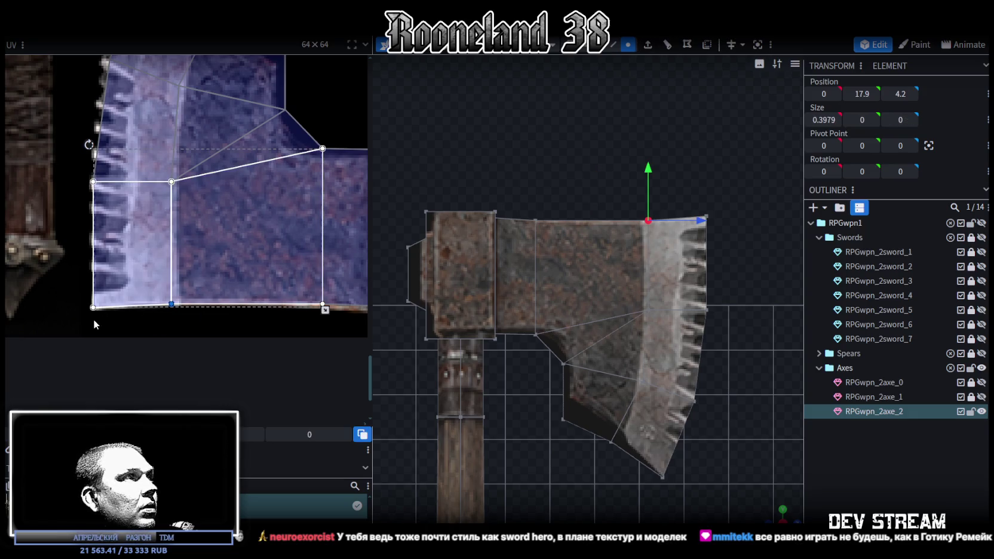
left_click_drag(178, 170, 185, 170)
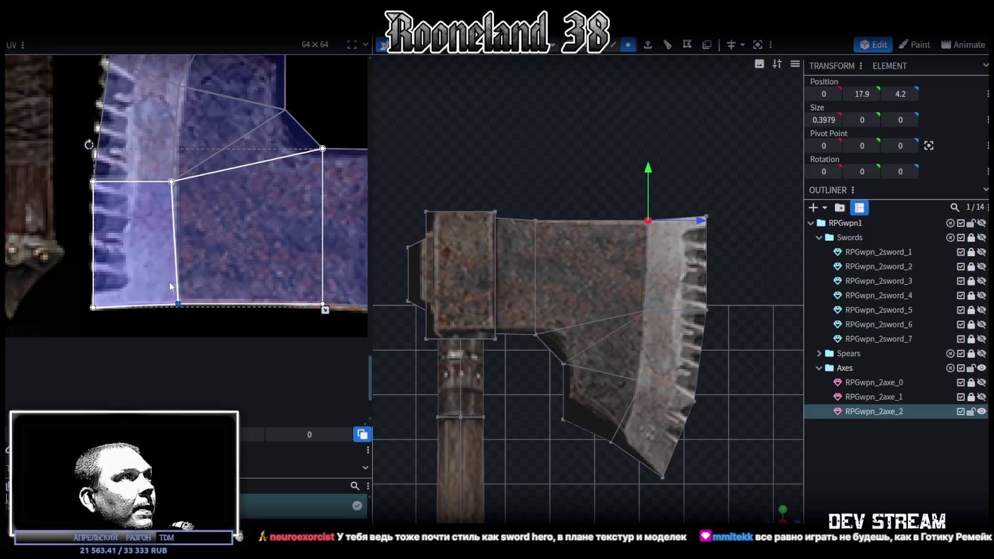
left_click(189, 113)
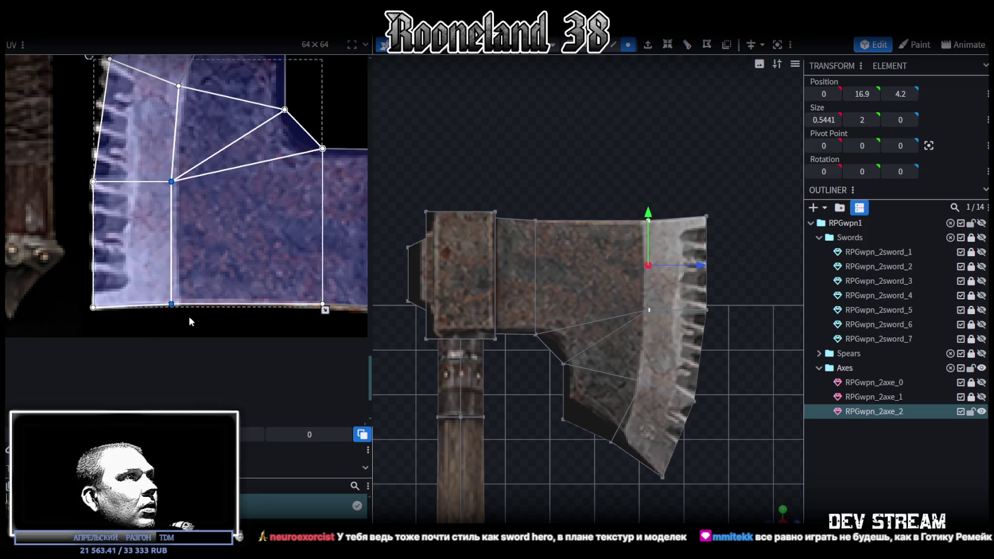
left_click(178, 86, "shift")
left_click_drag(172, 181, 177, 181)
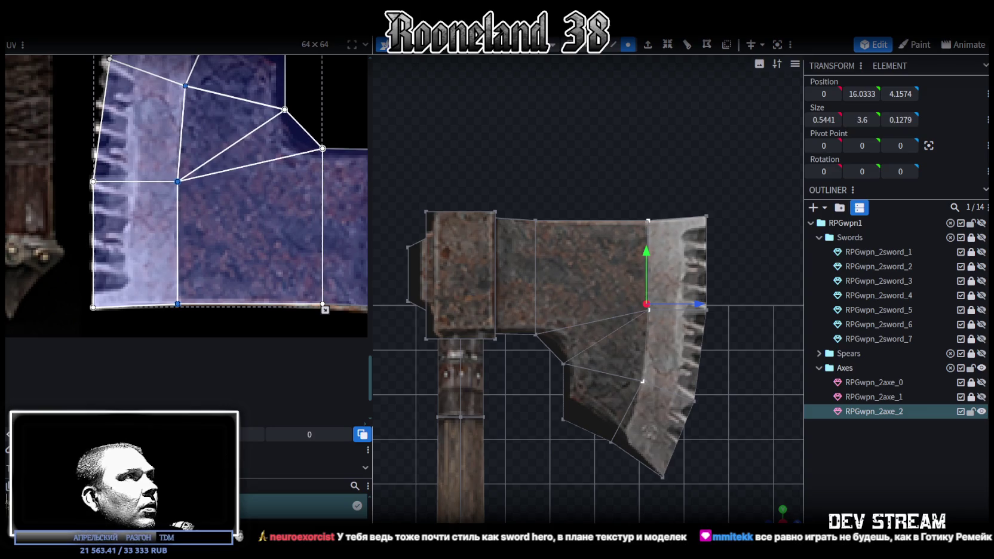
scroll(687, 369, "up", 5)
left_click(684, 377)
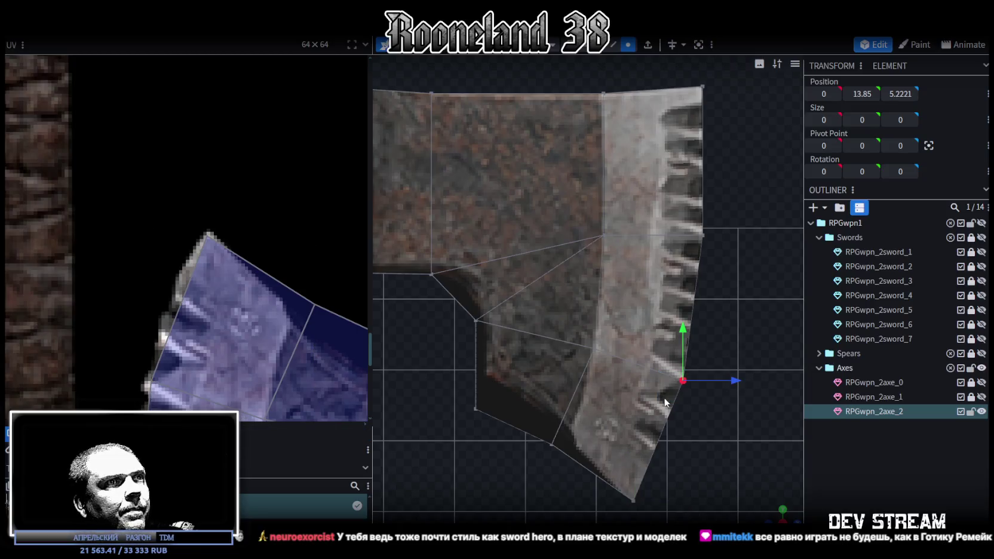
- Nudge the blade-edge vertices outward and push the blade's bottom tip out
left_click_drag(738, 382, 746, 381)
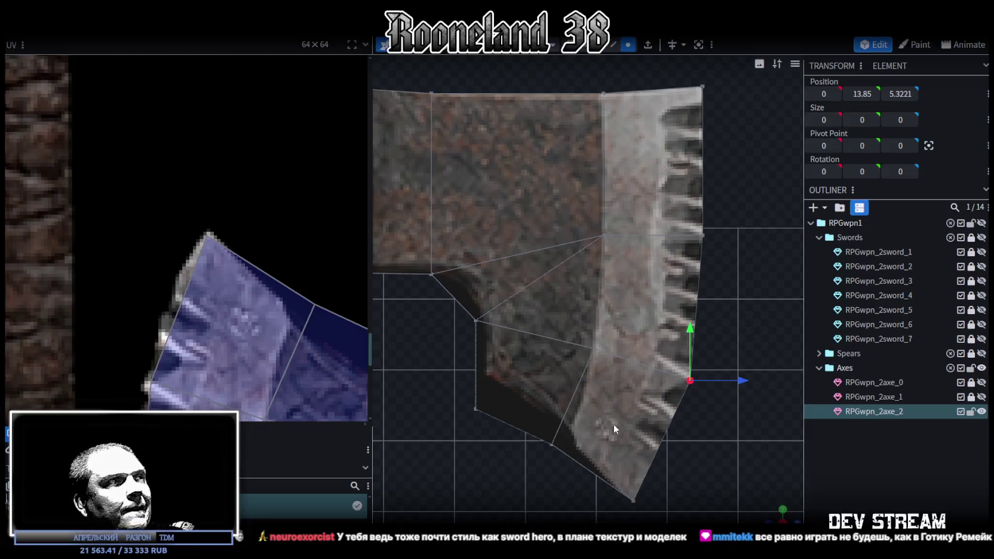
left_click(633, 500)
left_click_drag(682, 501, 695, 500)
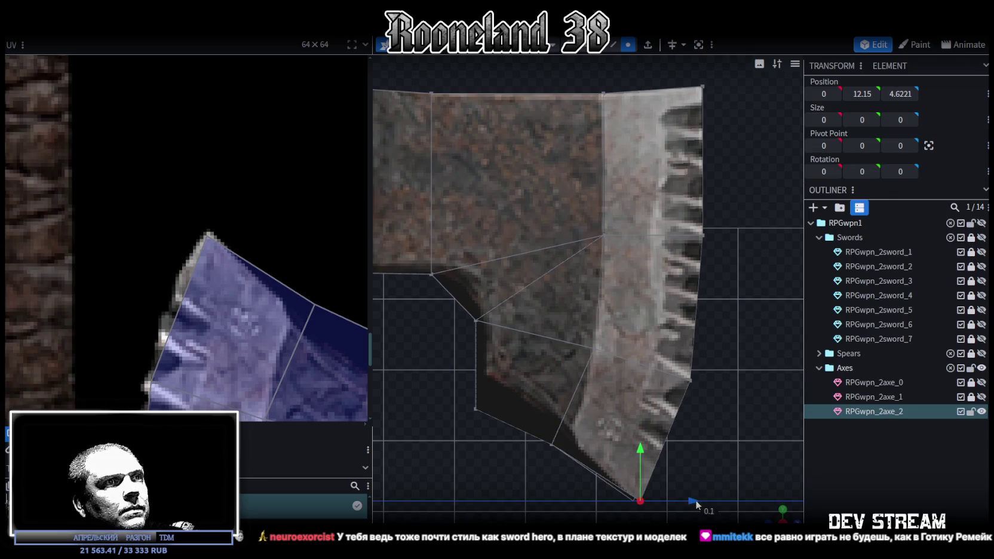
- Pull the lower blade face's right UV corner inward
left_click(263, 334)
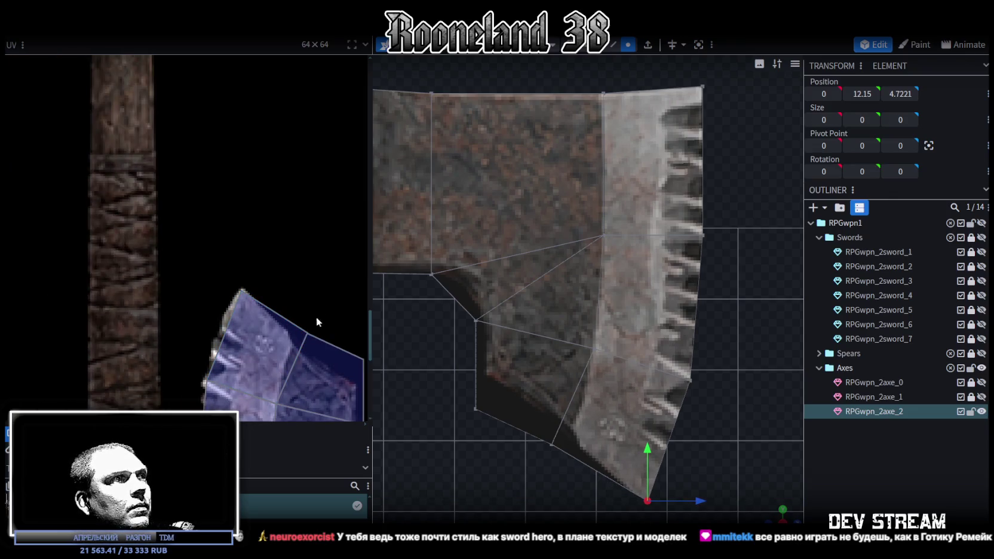
scroll(289, 360, "up", 2)
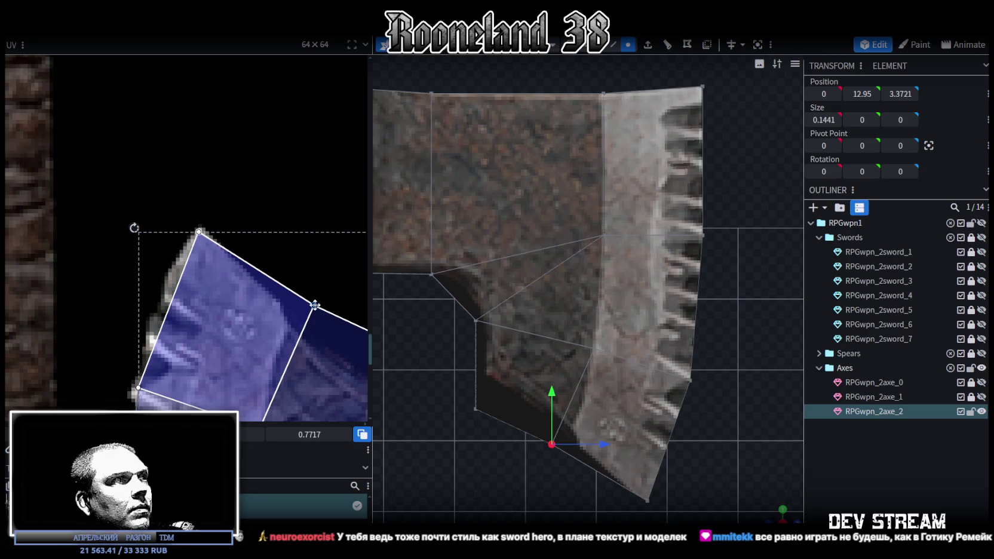
left_click_drag(315, 305, 287, 332)
scroll(287, 331, "down", 2)
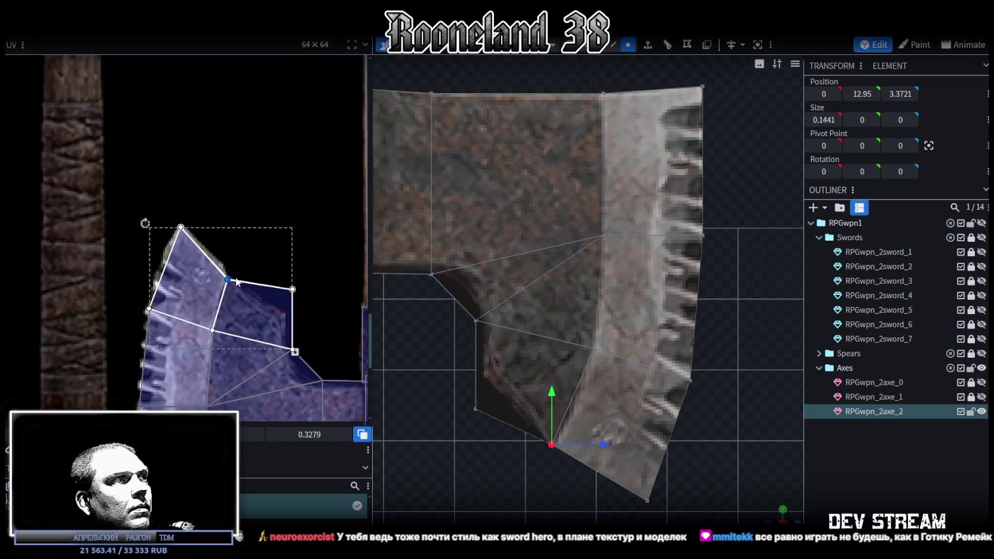
scroll(308, 289, "up", 1)
scroll(309, 304, "up", 1)
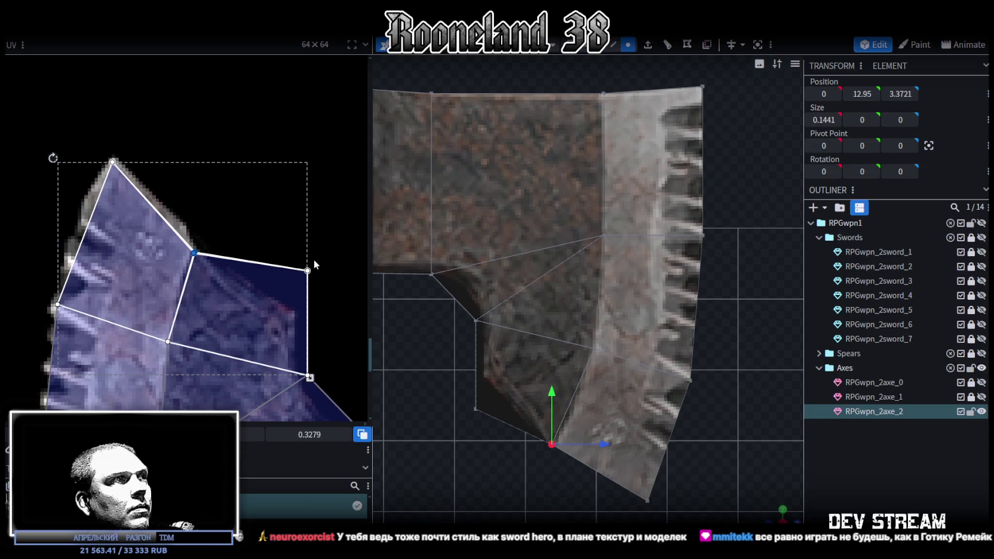
- Refit the other lower blade faces' UV corners on the rusty texture
left_click(284, 293)
left_click_drag(307, 271, 290, 317)
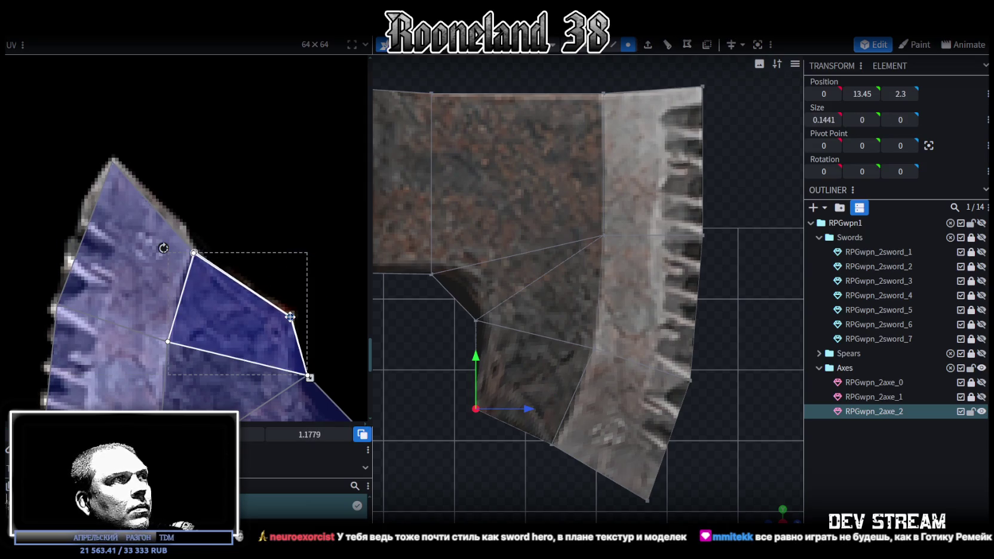
scroll(256, 246, "down", 2)
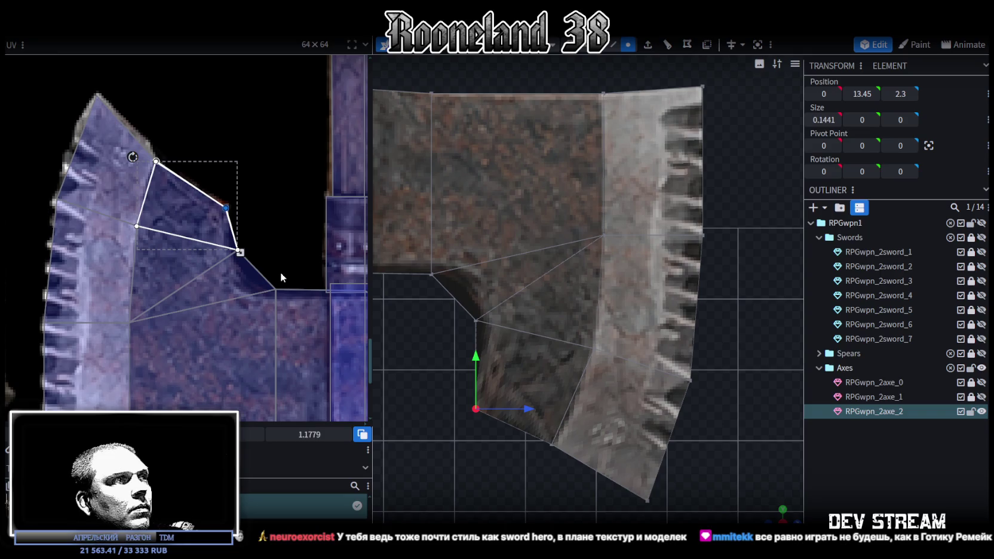
scroll(280, 271, "up", 1)
left_click(292, 309)
middle_click_drag(293, 309, 217, 276)
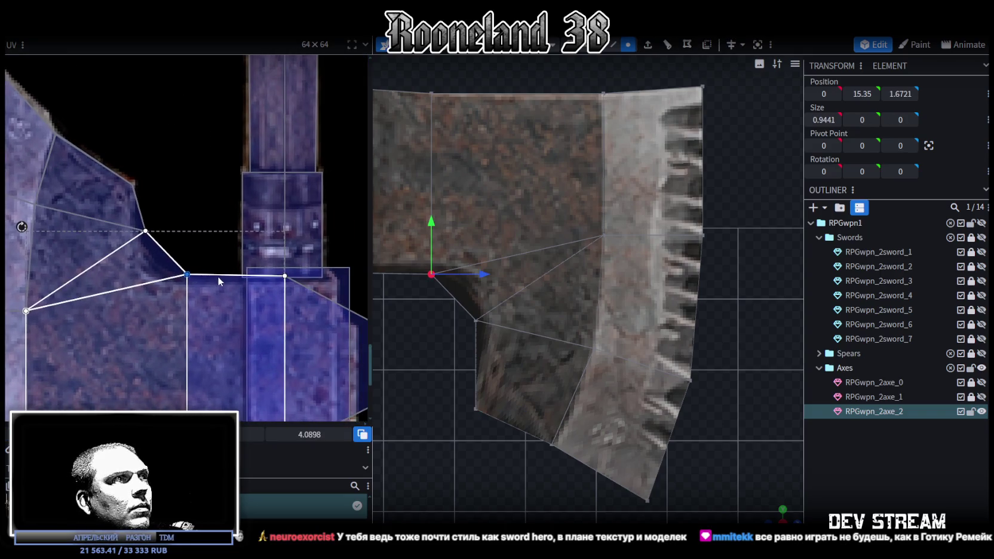
- Move the neck-notch UV vertex up and left, then select the inner neck corner
scroll(203, 270, "up", 1)
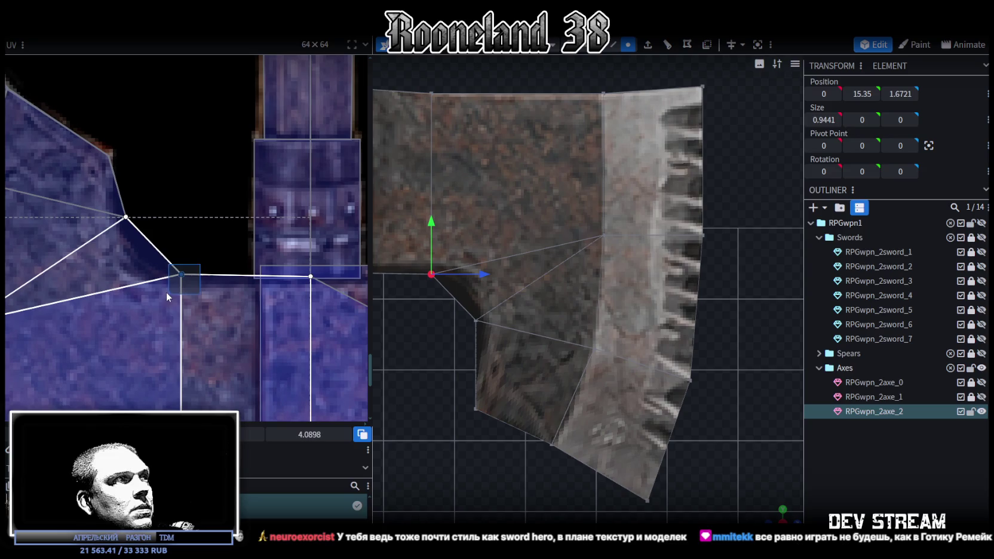
left_click(126, 217)
left_click_drag(126, 217, 110, 222)
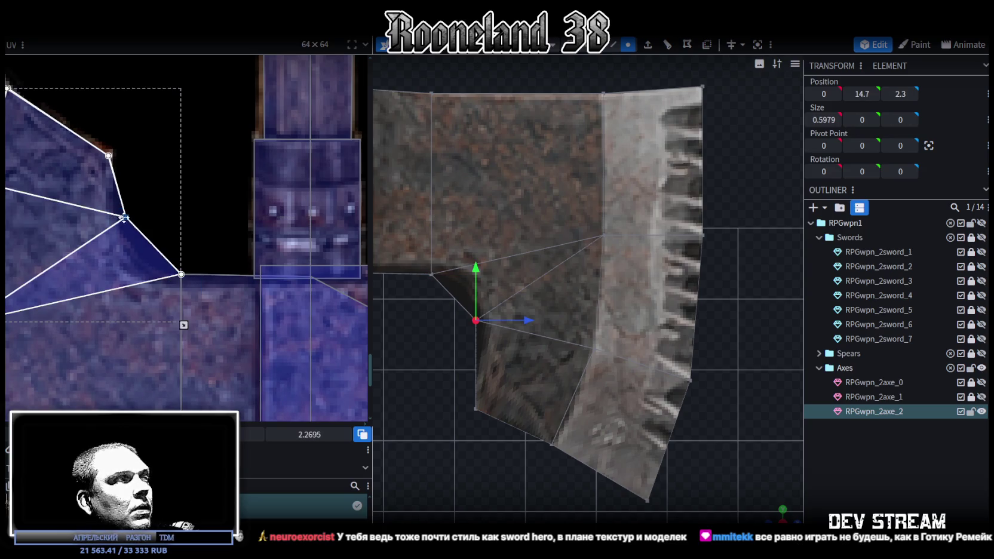
left_click(181, 274)
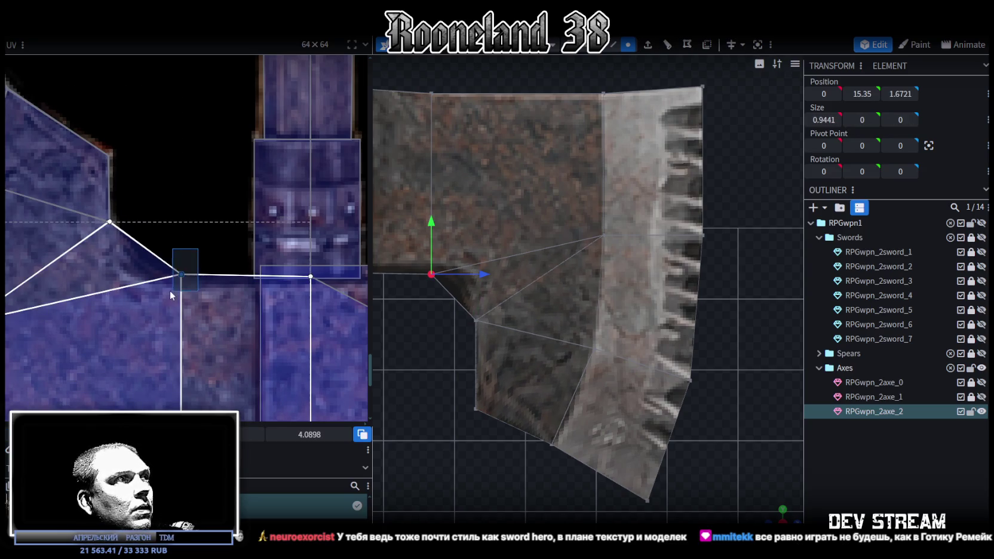
middle_click_drag(209, 284, 277, 276)
scroll(413, 370, "down", 5)
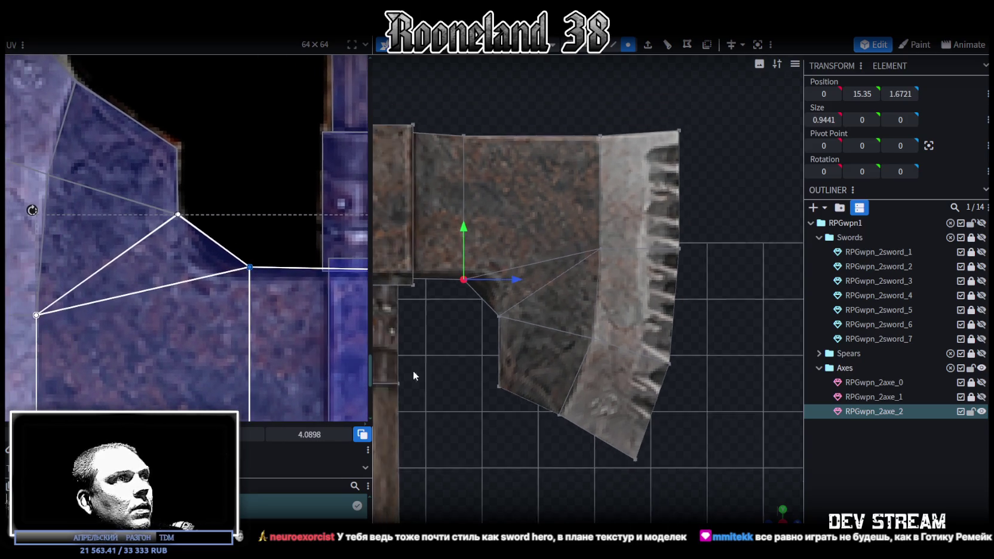
scroll(556, 435, "up", 1)
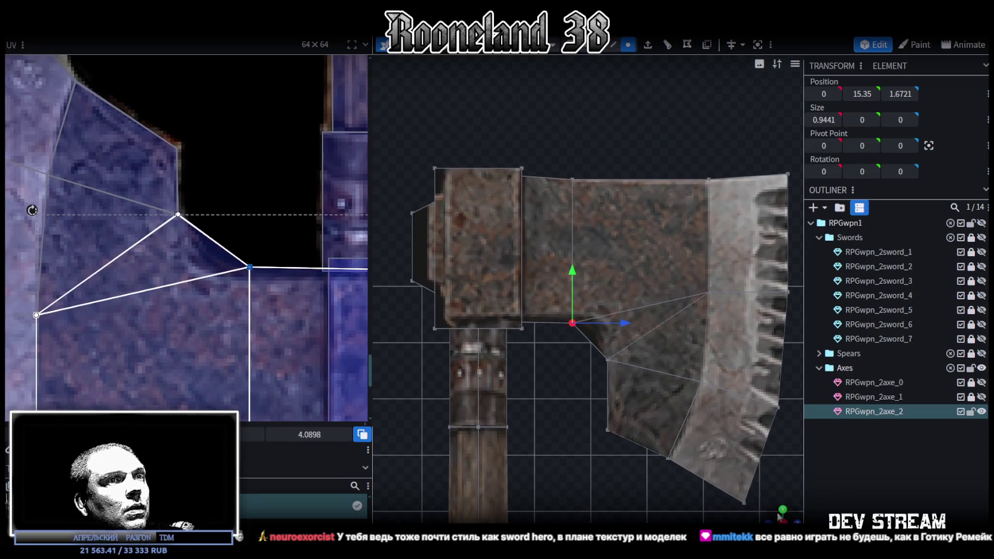
- Raise the face at the blade's neck slightly upward
left_click_drag(556, 360, 606, 75)
left_click(543, 319)
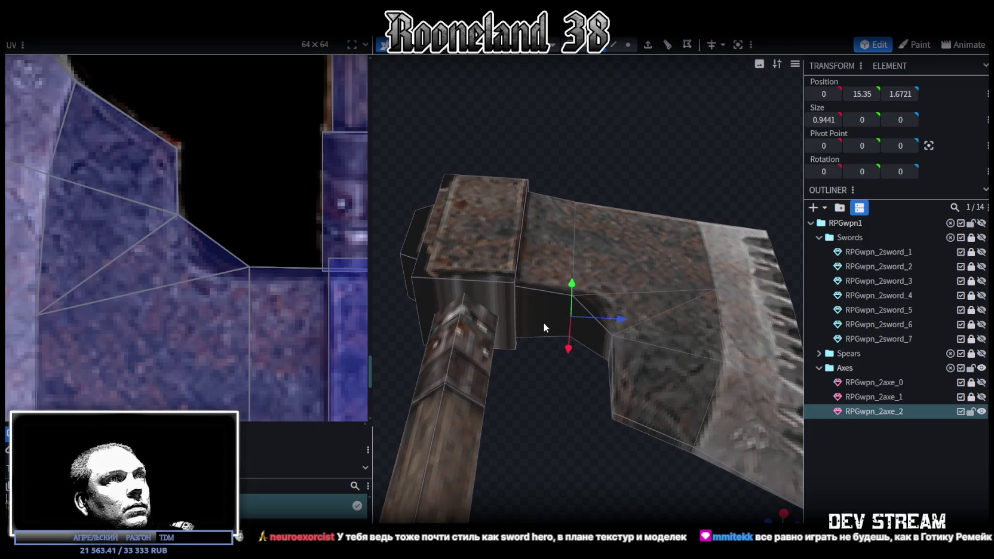
left_click_drag(529, 280, 531, 273)
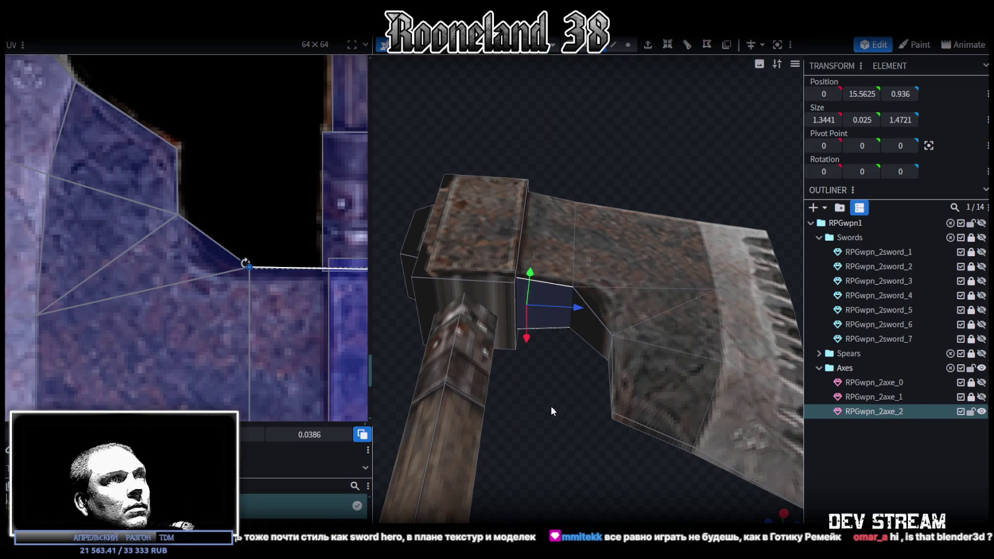
left_click_drag(551, 405, 548, 469)
- Undo a stray neck UV vertex move, then select the axe head's UV faces
left_click_drag(245, 263, 245, 273)
key("ctrl+z")
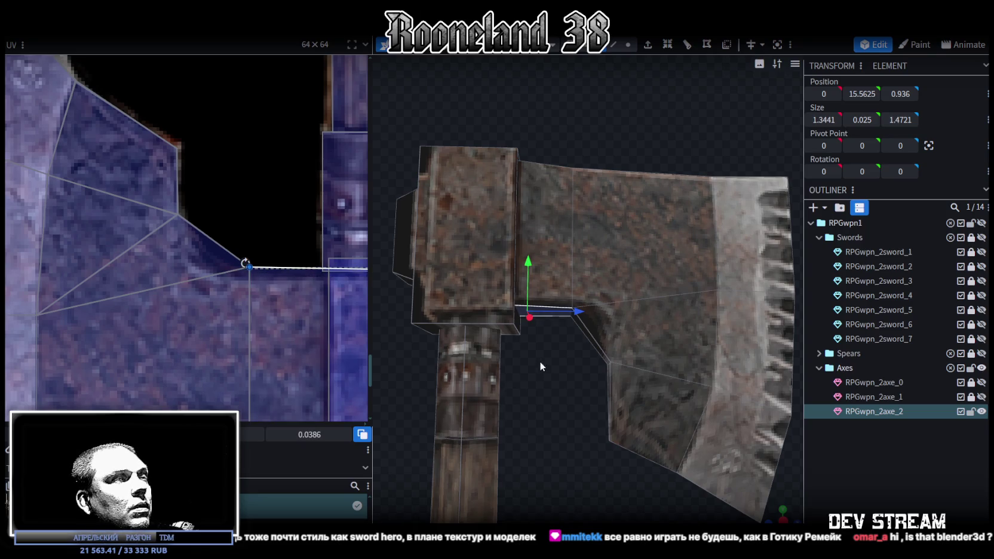
middle_click_drag(223, 228, 120, 235)
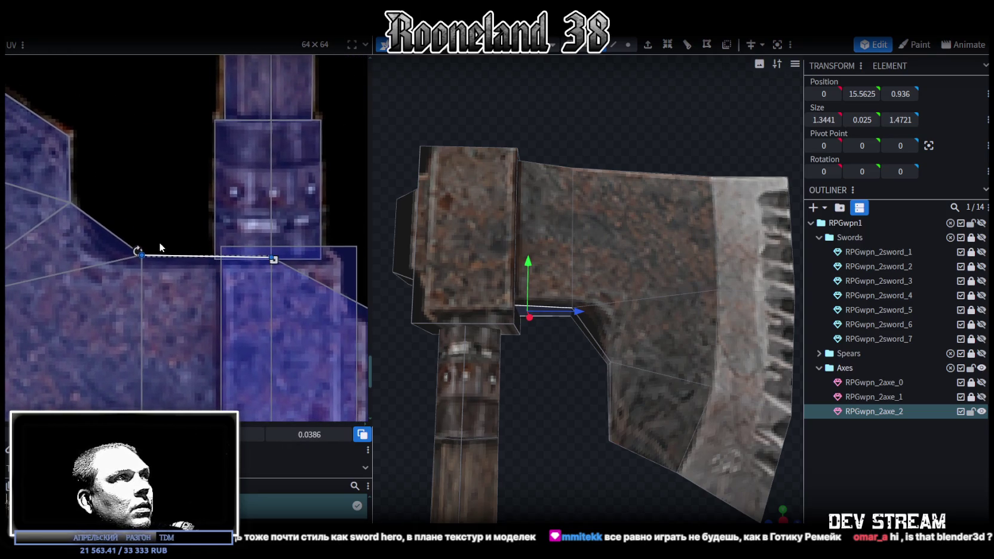
left_click_drag(133, 247, 294, 270)
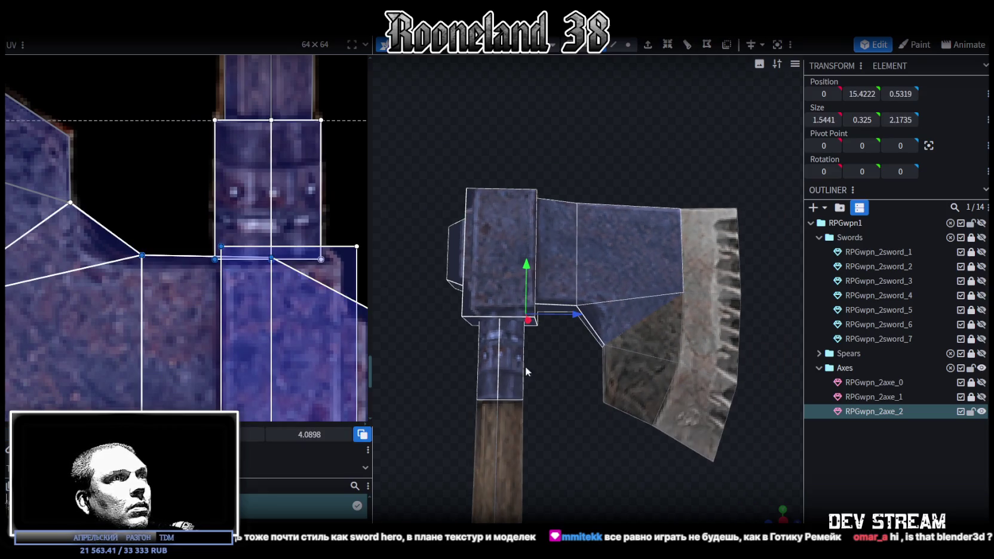
- Select the collar and other head parts, then orbit to inspect the axe
left_click(508, 319)
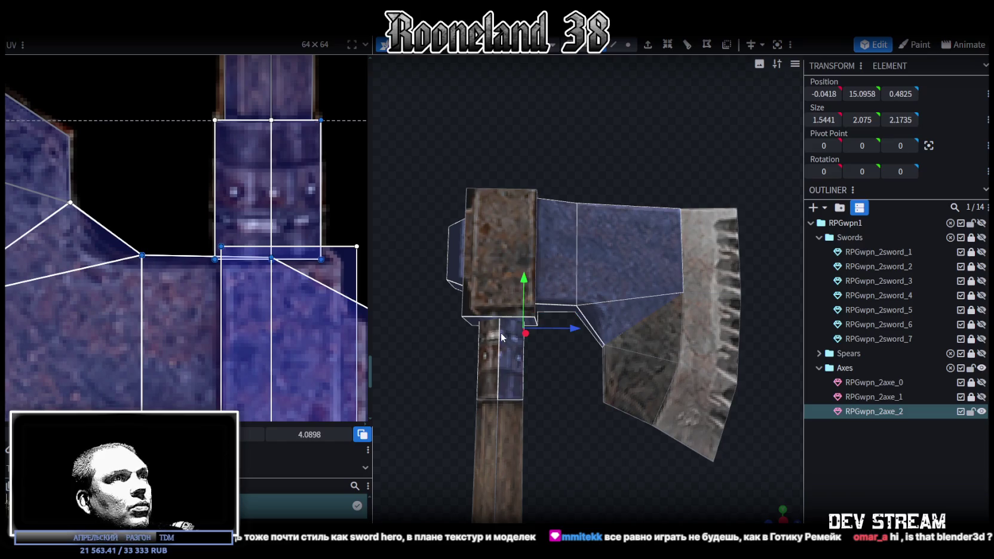
left_click(518, 317)
mouse_move(519, 317)
left_mouse_down()
mouse_move(542, 407)
mouse_move(717, 429)
mouse_move(741, 355)
mouse_move(759, 339)
left_mouse_up()
key("ctrl+z")
key("ctrl+z")
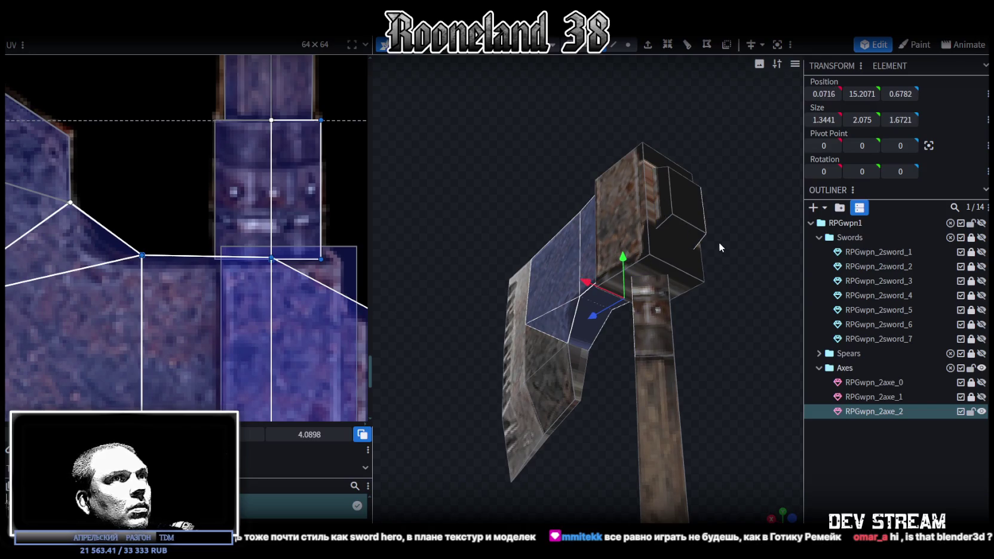
left_click_drag(712, 237, 503, 257)
mouse_move(609, 466)
left_mouse_down()
mouse_move(591, 442)
mouse_move(593, 401)
mouse_move(542, 329)
left_mouse_up()
- Orbit to the axe's opposite side, checking the inner head faces
left_click(487, 250)
mouse_move(422, 250)
left_mouse_down()
mouse_move(479, 270)
mouse_move(407, 277)
mouse_move(440, 233)
mouse_move(559, 215)
left_mouse_up()
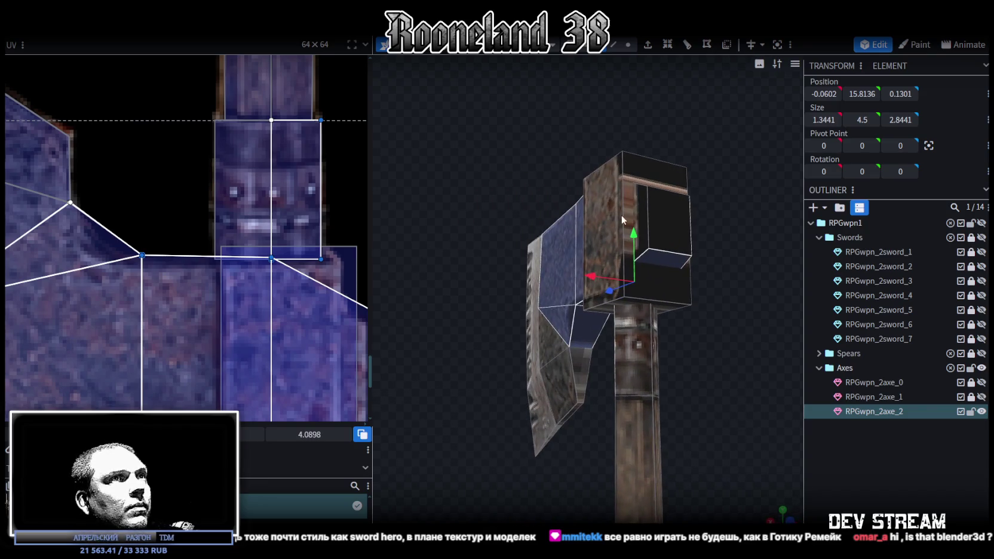
left_click(639, 202)
mouse_move(709, 381)
left_mouse_down()
mouse_move(597, 361)
mouse_move(535, 316)
mouse_move(266, 363)
mouse_move(579, 369)
left_mouse_up()
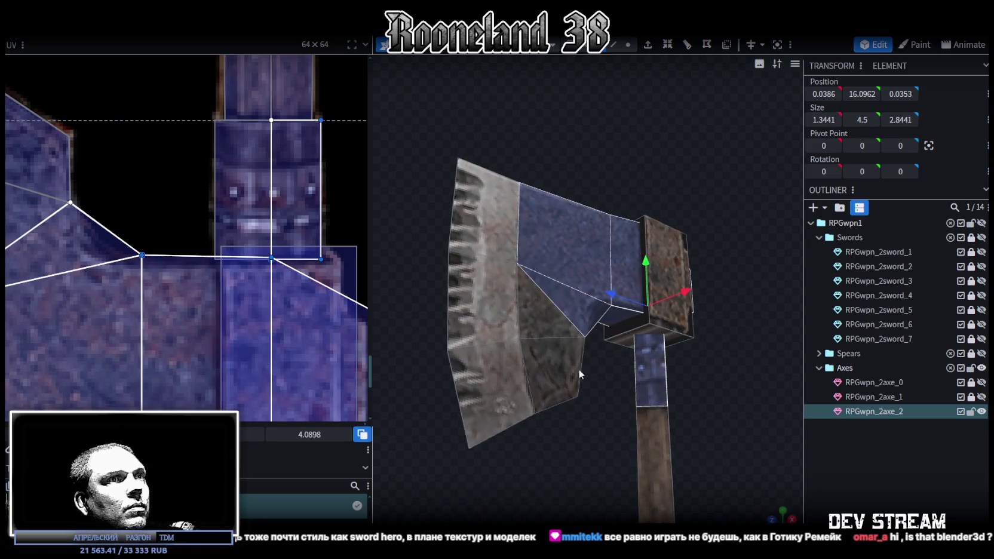
left_click(650, 367)
scroll(216, 338, "down", 3)
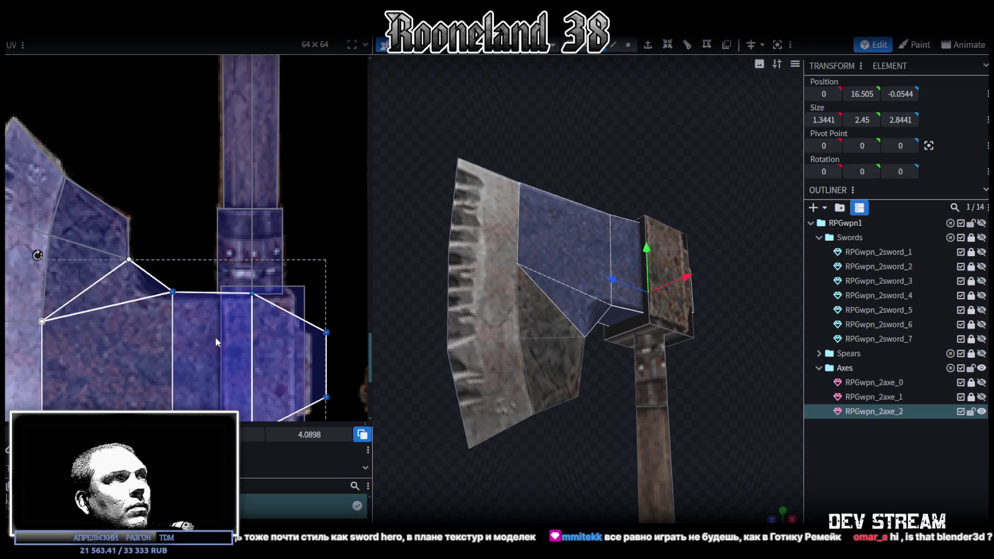
- Inspect axe head elements and undo a trial shift of their UV points
left_click_drag(736, 409, 609, 400)
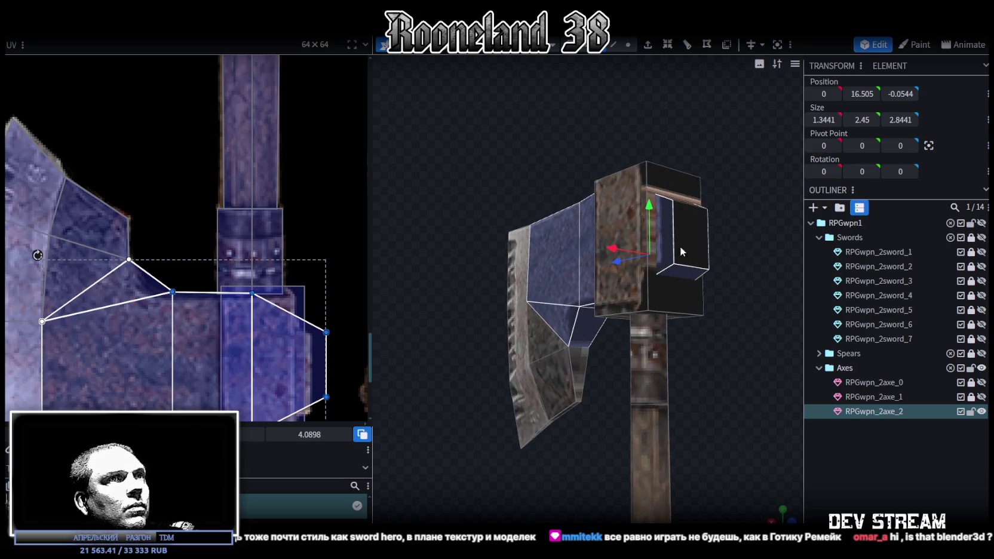
left_click(669, 242)
left_click_drag(747, 275, 577, 237)
left_click(574, 213)
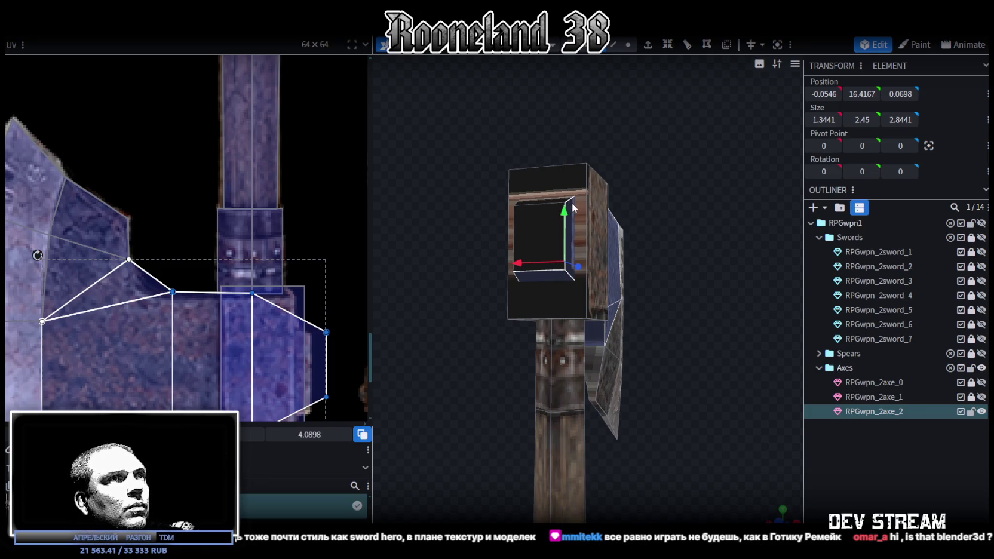
left_click(574, 208)
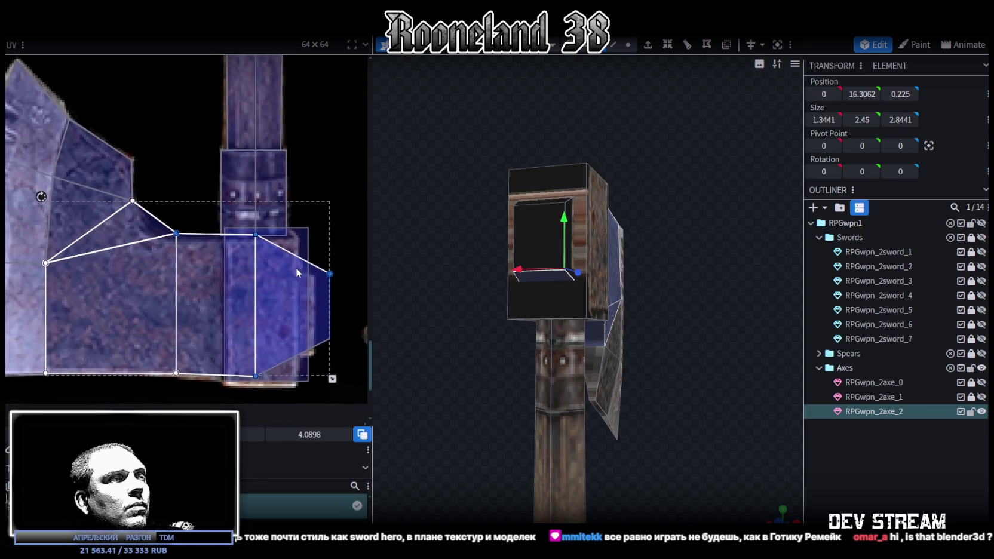
left_click(549, 277)
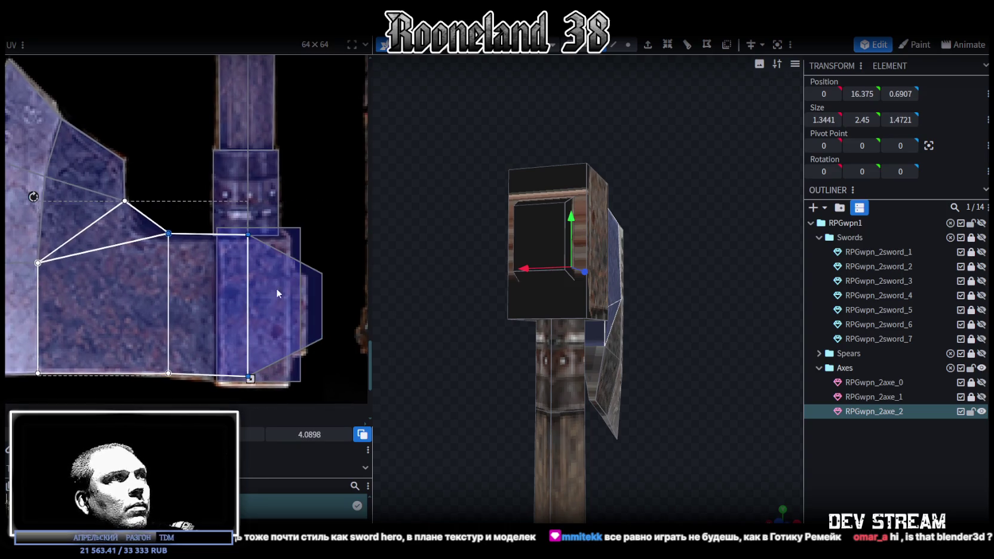
left_click_drag(250, 378, 251, 384)
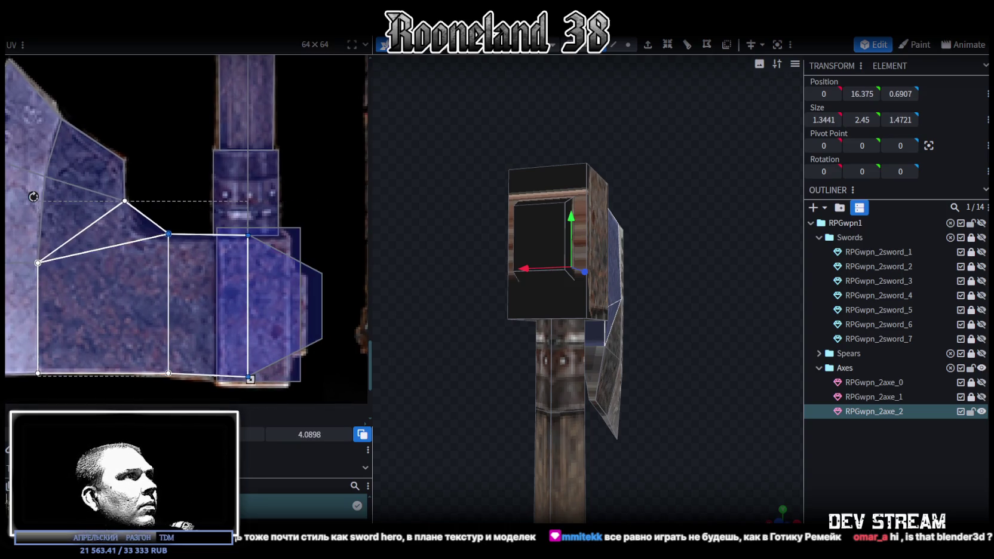
key("ctrl+z")
- Orbit under the blade and select the narrow neck faces beside the handle
mouse_move(729, 353)
left_mouse_down()
mouse_move(673, 344)
mouse_move(587, 393)
mouse_move(587, 351)
mouse_move(451, 383)
mouse_move(479, 364)
left_mouse_up()
scroll(479, 363, "up", 5)
scroll(715, 389, "up", 3)
mouse_move(715, 388)
left_mouse_down()
mouse_move(728, 392)
mouse_move(733, 414)
mouse_move(720, 445)
mouse_move(728, 429)
mouse_move(714, 432)
mouse_move(733, 432)
mouse_move(717, 422)
left_mouse_up()
scroll(615, 338, "up", 3)
scroll(616, 338, "down", 3)
scroll(570, 283, "down", 2)
mouse_move(556, 334)
left_mouse_down()
mouse_move(571, 371)
mouse_move(585, 359)
mouse_move(592, 318)
mouse_move(538, 336)
left_mouse_up()
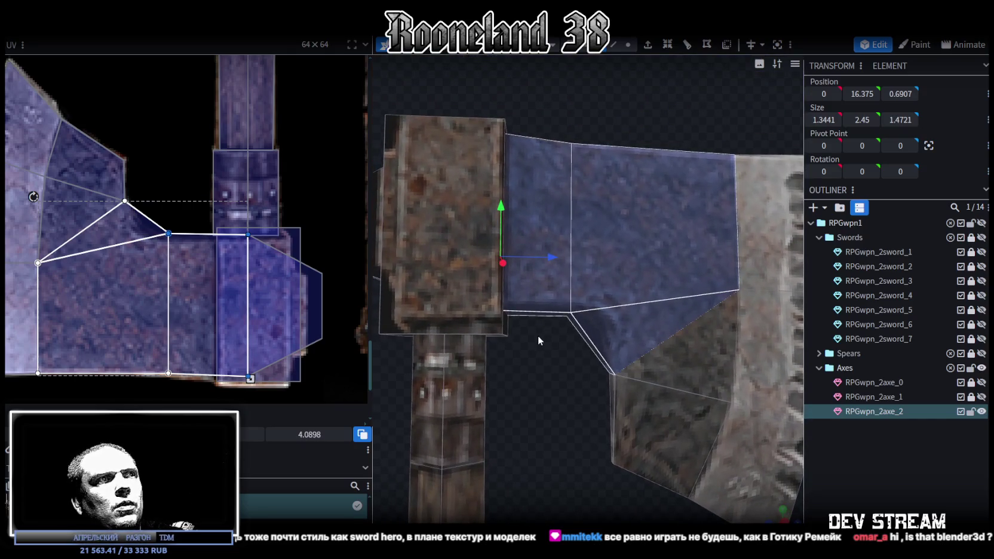
left_click(537, 299)
scroll(225, 286, "down", 1)
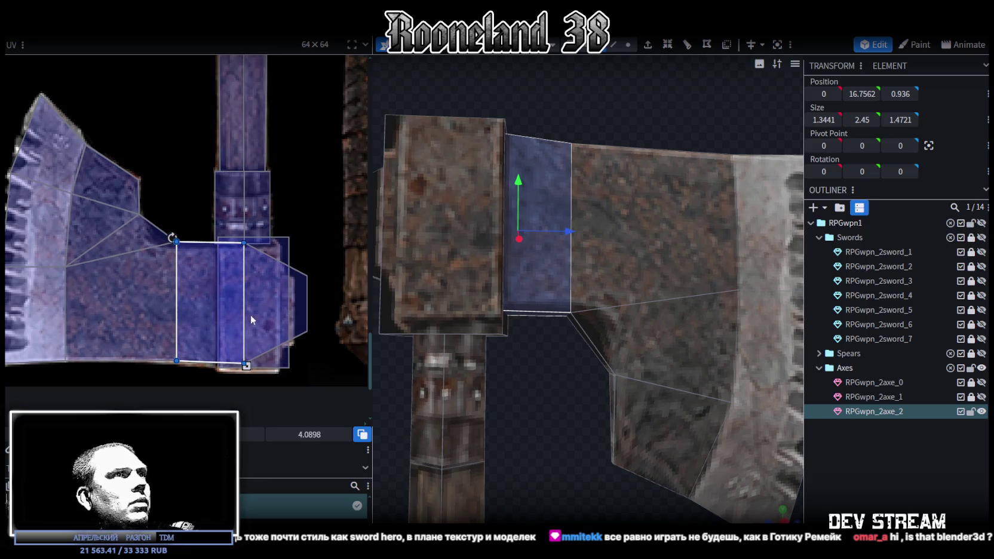
mouse_move(546, 405)
left_mouse_down()
mouse_move(560, 335)
mouse_move(538, 302)
left_mouse_up()
left_click(538, 302)
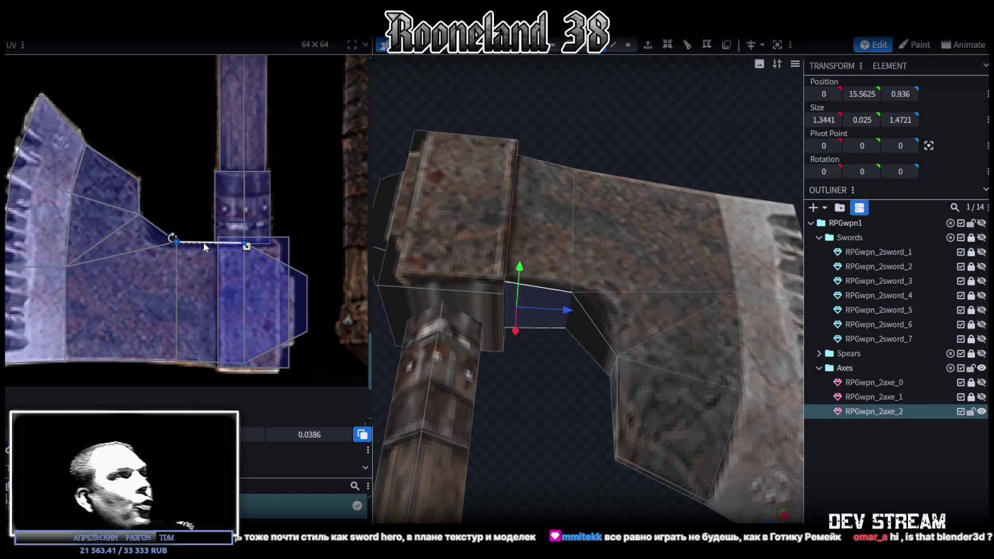
- Move the larger neck face's UV point down so it sits at 4.0512
scroll(204, 243, "up", 4)
left_click(89, 259)
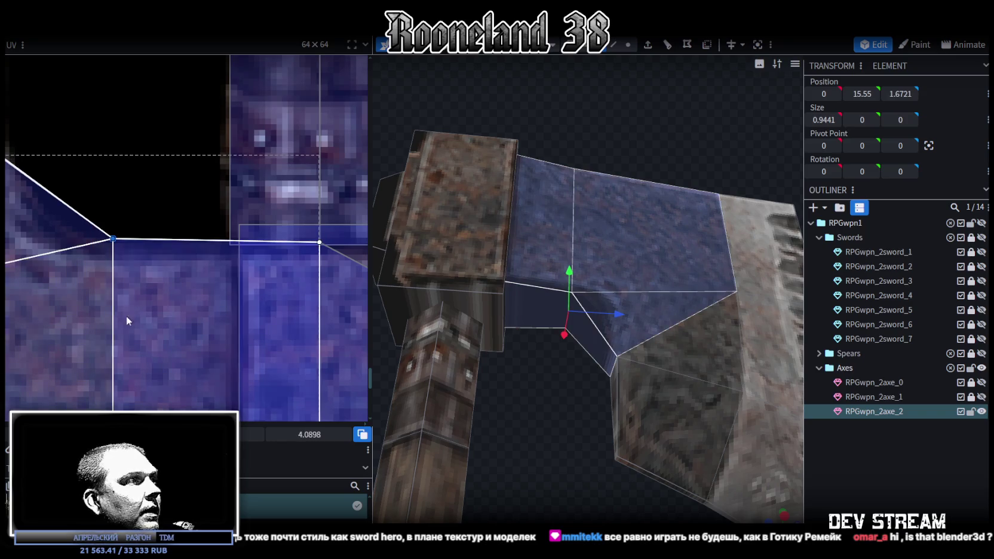
left_click_drag(116, 239, 113, 254)
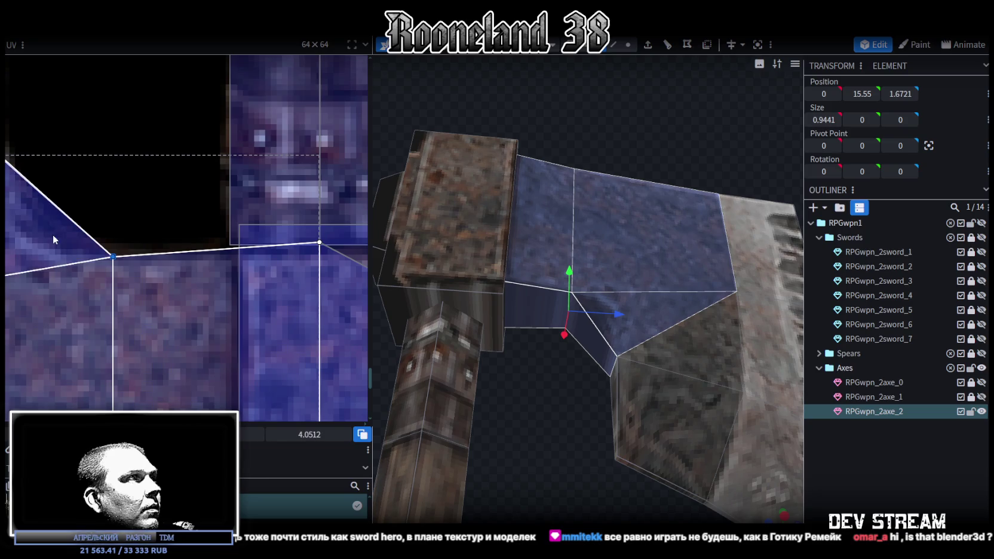
scroll(143, 231, "down", 3)
scroll(238, 234, "down", 2)
left_click_drag(491, 312, 582, 376)
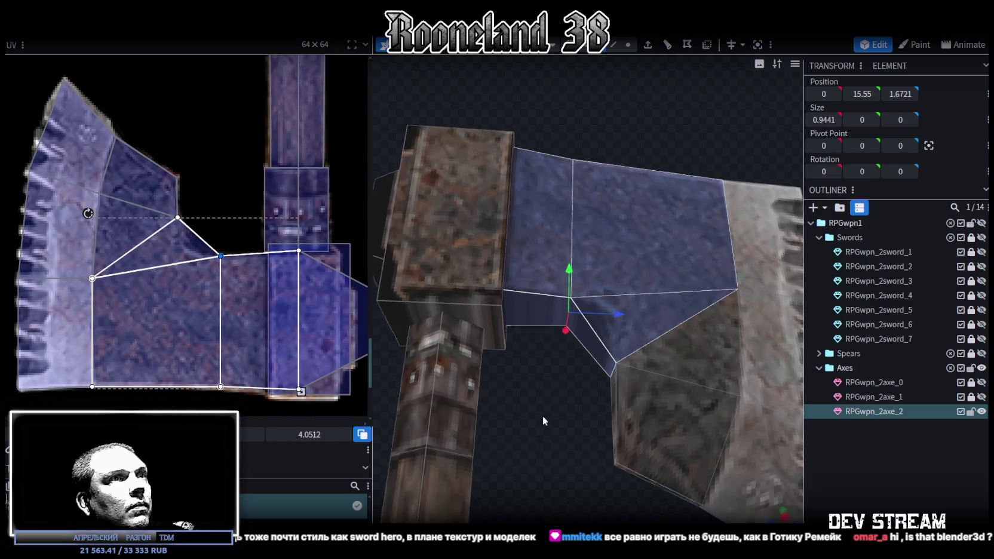
scroll(582, 377, "up", 1)
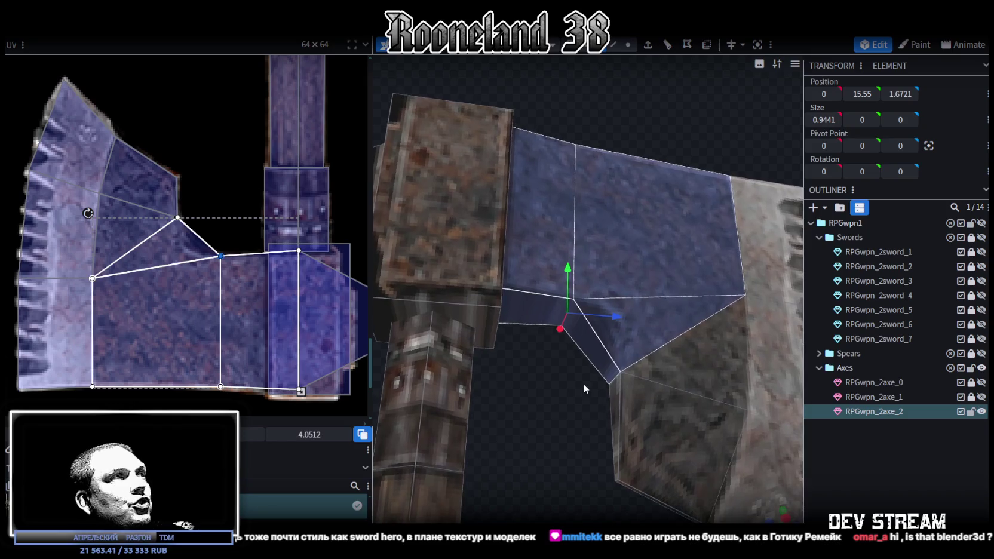
scroll(585, 380, "up", 1)
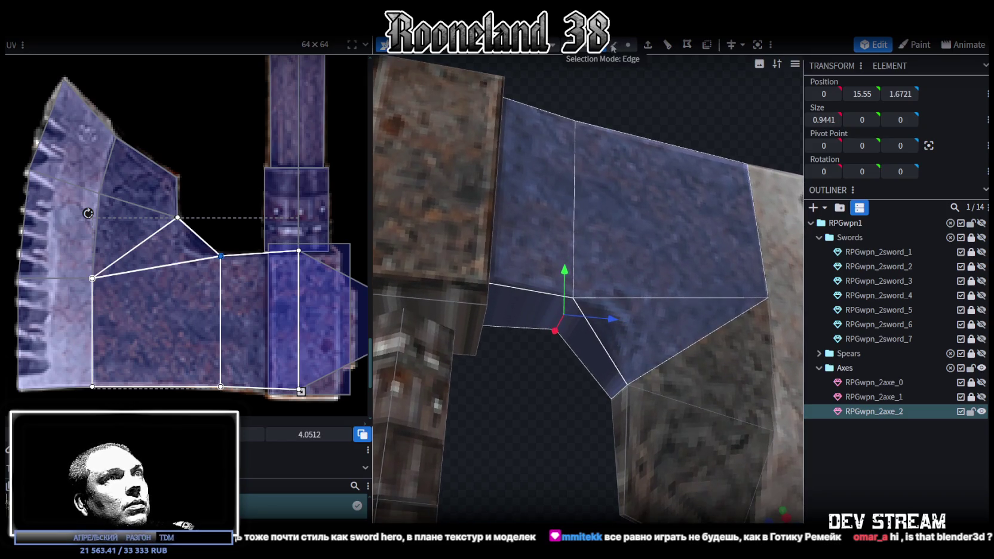
- Add an edge loop through the small neck face and view it from the side
left_click(596, 340)
left_click(666, 44)
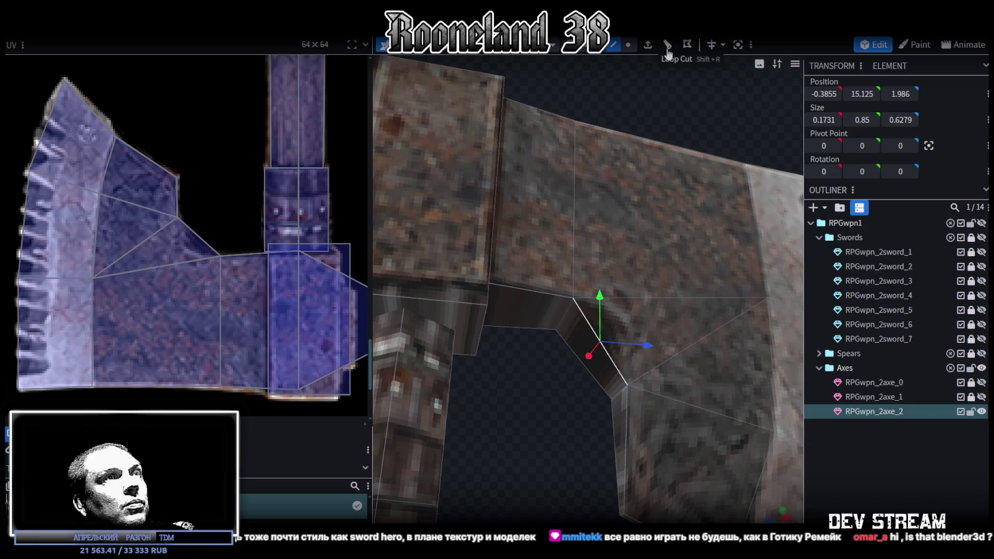
mouse_move(551, 313)
left_mouse_down()
mouse_move(563, 390)
mouse_move(613, 370)
mouse_move(594, 392)
mouse_move(659, 312)
left_mouse_up()
key("KP_3")
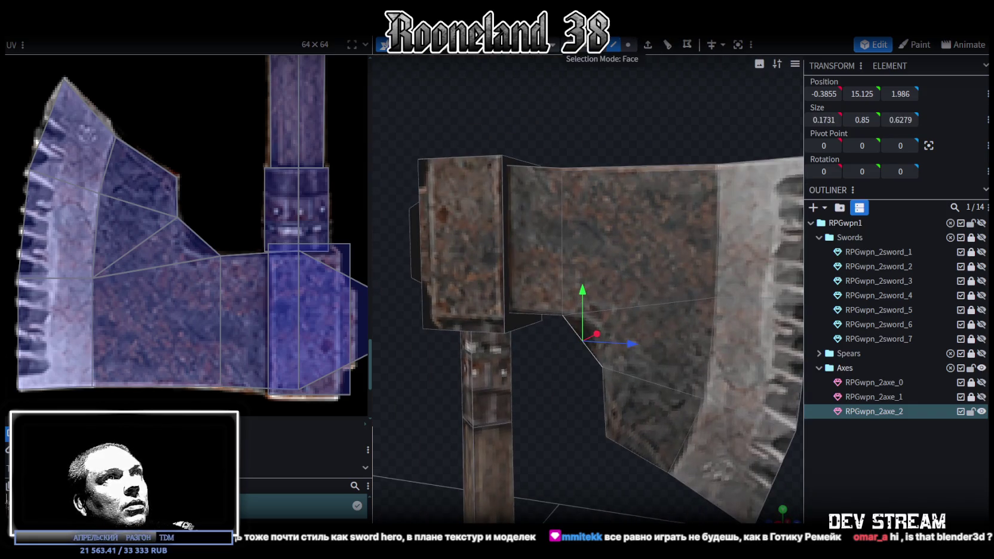
left_click(627, 44)
scroll(576, 366, "down", 3)
scroll(552, 443, "down", 2)
left_click_drag(569, 383, 655, 311)
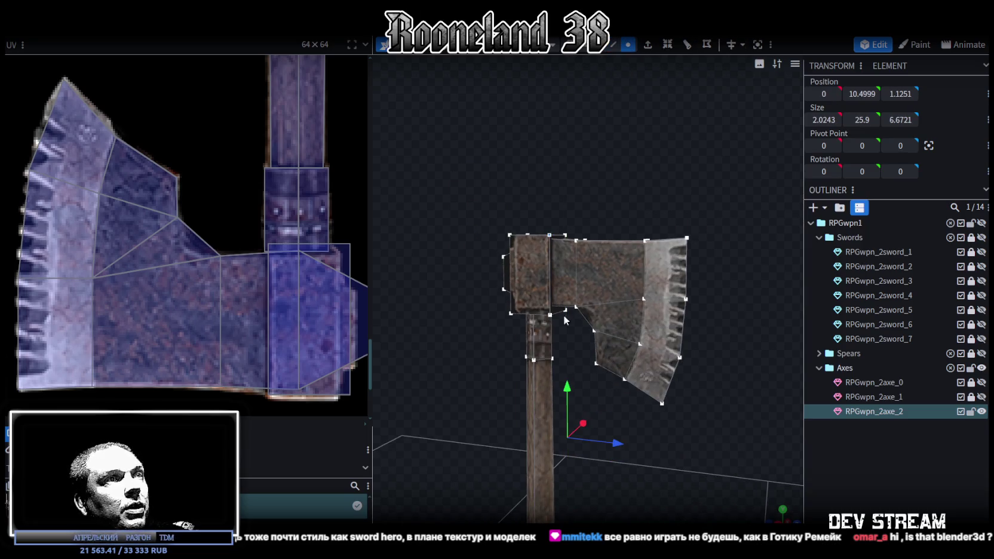
scroll(656, 311, "up", 3)
scroll(651, 281, "up", 2)
- Loop cut the neck face and move the new vertex to Y 15.325, Z 2.186
left_click(599, 44)
left_click(596, 344)
left_click(687, 45)
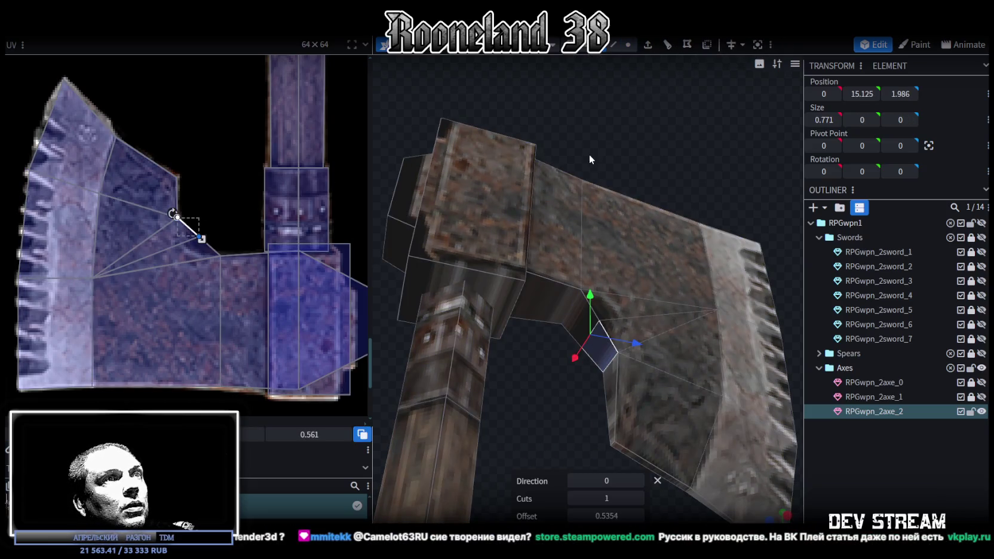
left_click_drag(588, 153, 581, 173)
left_click(628, 45)
left_click(587, 336)
mouse_move(556, 376)
left_mouse_down()
mouse_move(595, 333)
mouse_move(640, 334)
left_mouse_up()
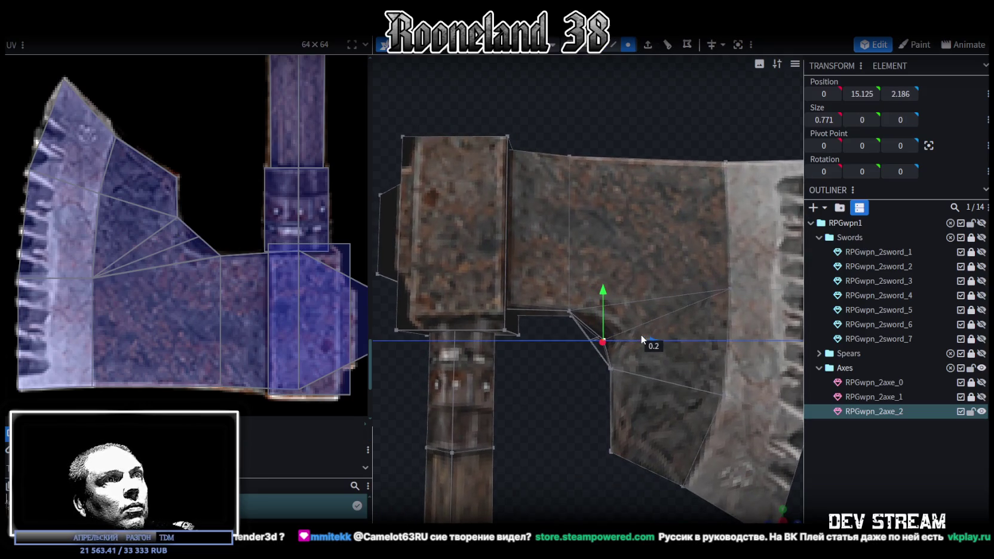
left_click_drag(604, 294, 607, 285)
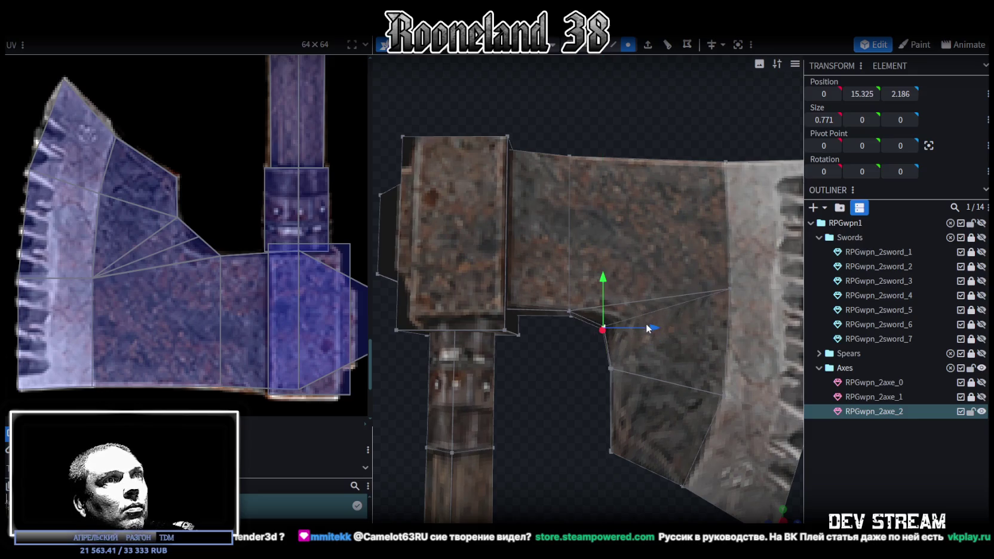
left_click_drag(655, 328, 664, 328)
mouse_move(605, 275)
left_mouse_down()
mouse_move(608, 286)
mouse_move(609, 277)
left_mouse_up()
key("ctrl+z")
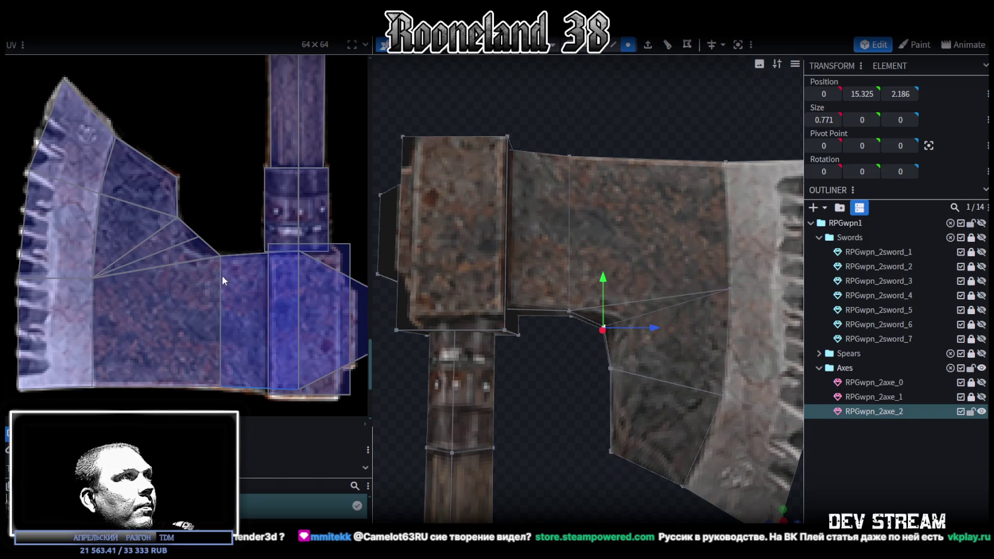
- Pull the neck's middle UV point inward to realign the notch texture
left_click(204, 235)
left_click_drag(199, 237, 192, 241)
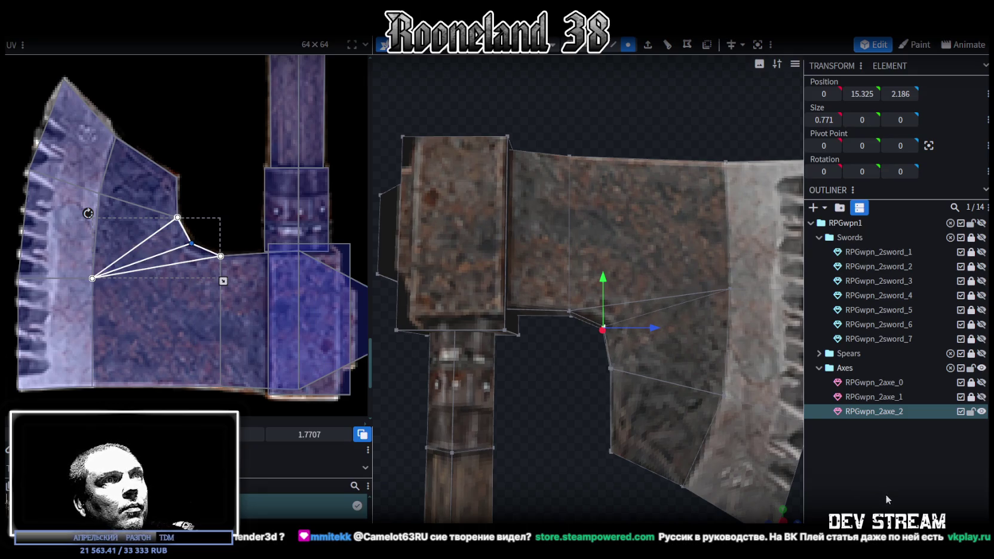
scroll(583, 394, "down", 2)
key("Escape")
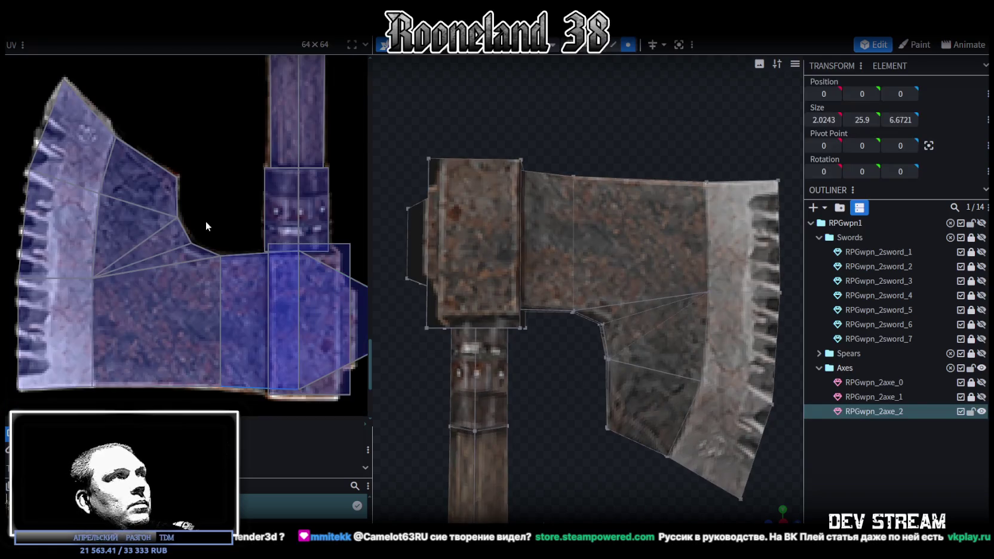
- Raise a lower inner blade vertex by 0.4 on Y
right_click_drag(551, 423, 515, 321)
left_click(572, 325)
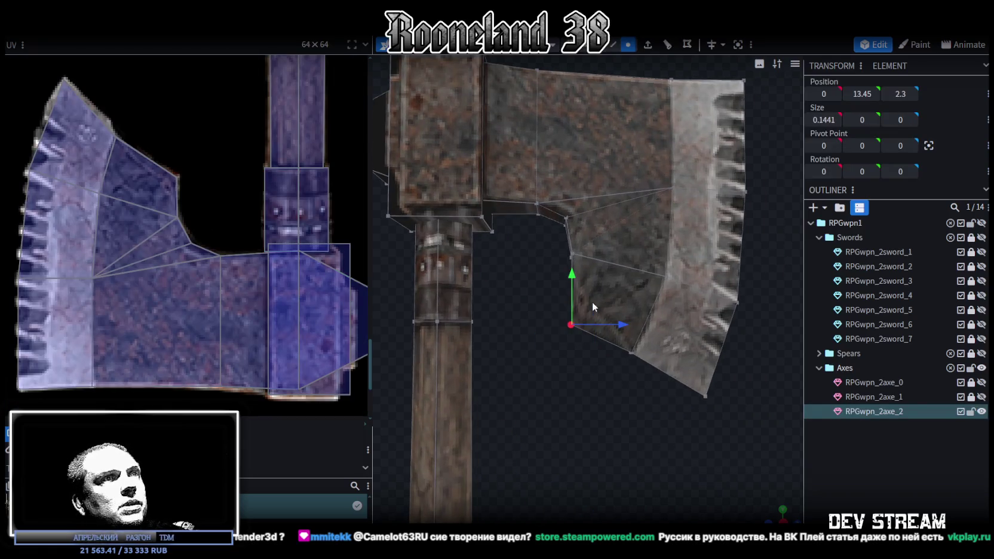
left_click_drag(574, 276, 578, 255)
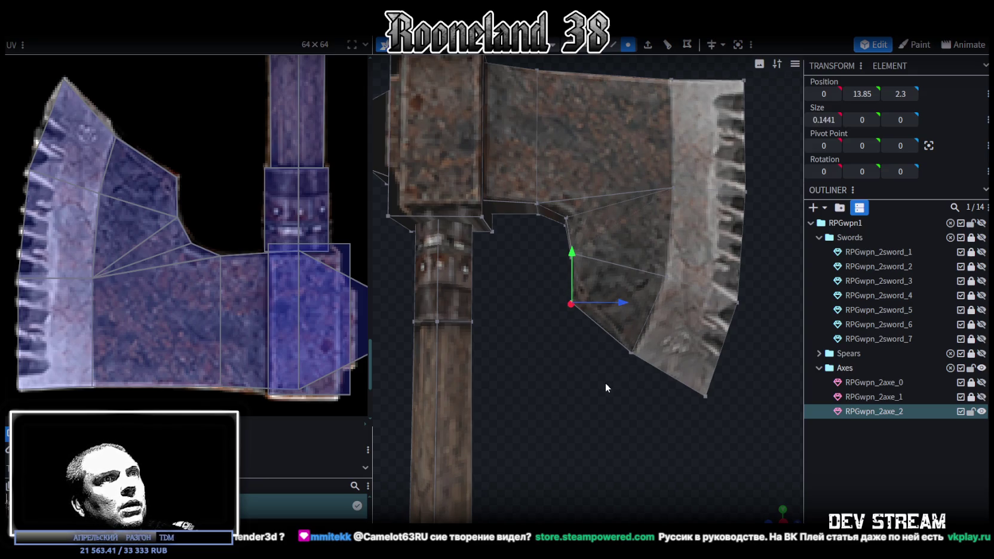
- Pull the cutting-edge vertices 0.2 inward on Z, leaving the mesh 2.0243 × 25.9 × 6.4721
right_click_drag(582, 360, 569, 391)
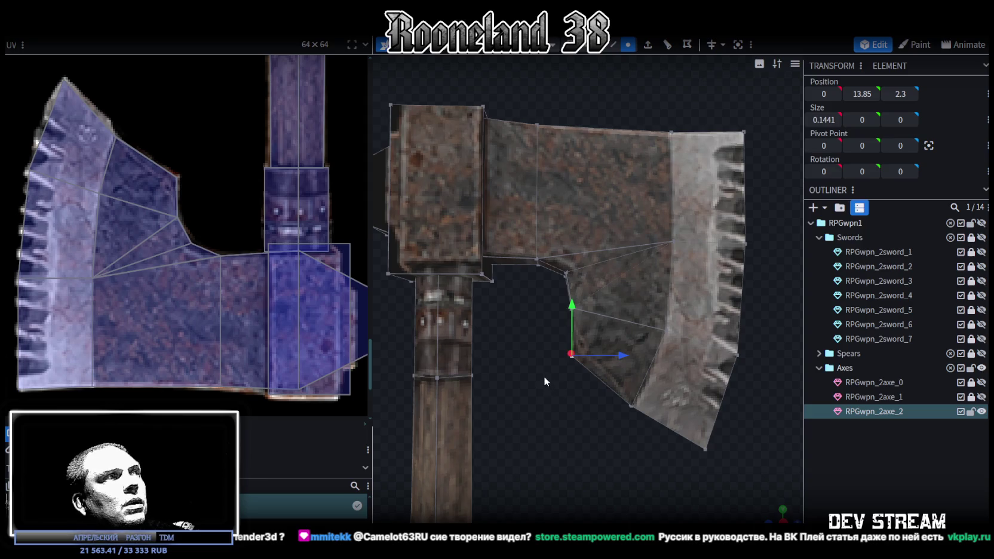
left_click_drag(531, 392, 598, 268)
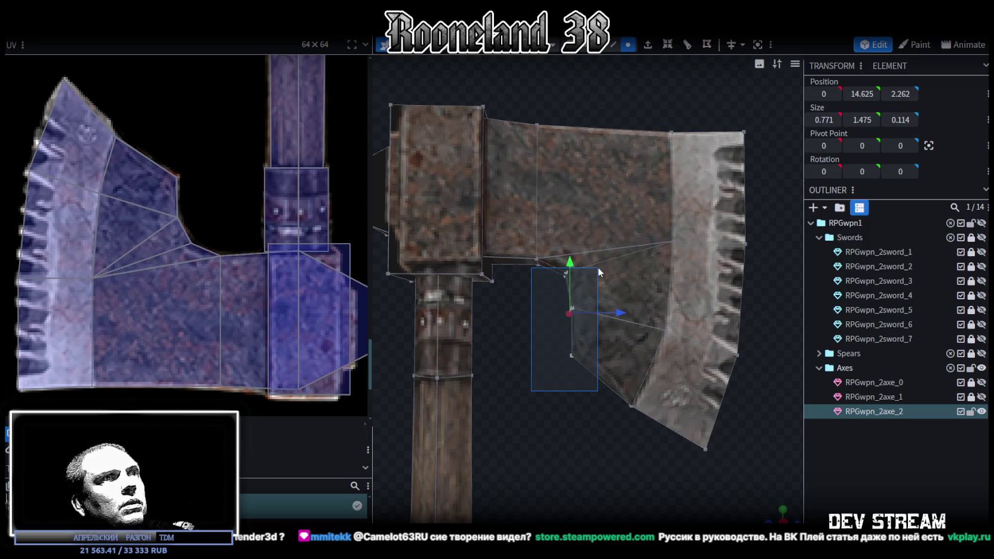
left_click_drag(625, 311, 627, 314)
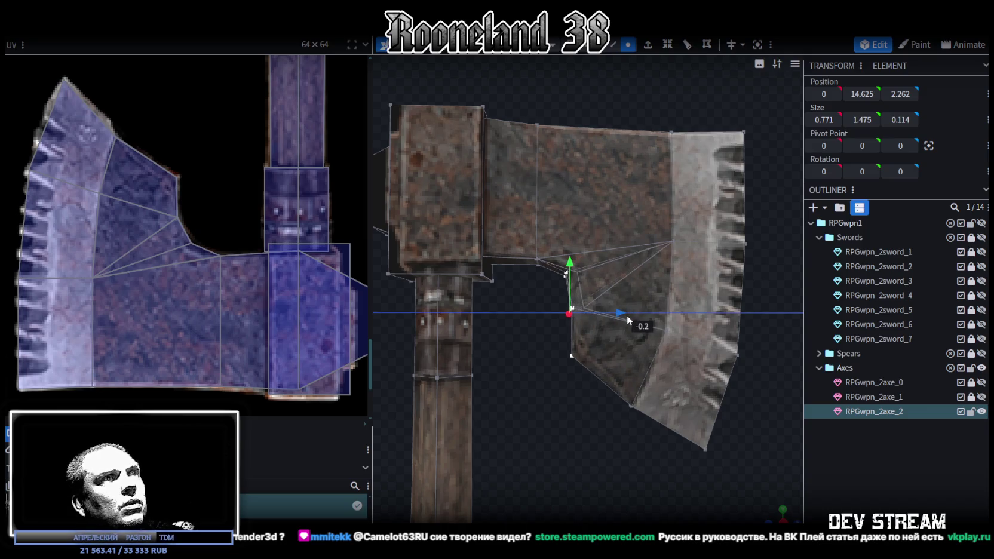
right_click_drag(626, 315, 629, 400)
left_click_drag(716, 515, 556, 103)
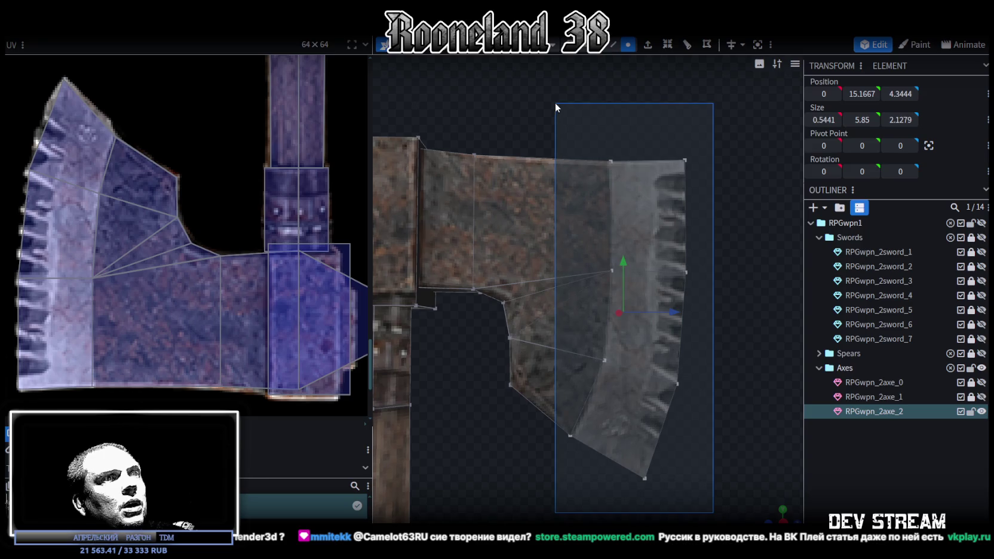
left_click_drag(677, 321, 662, 312)
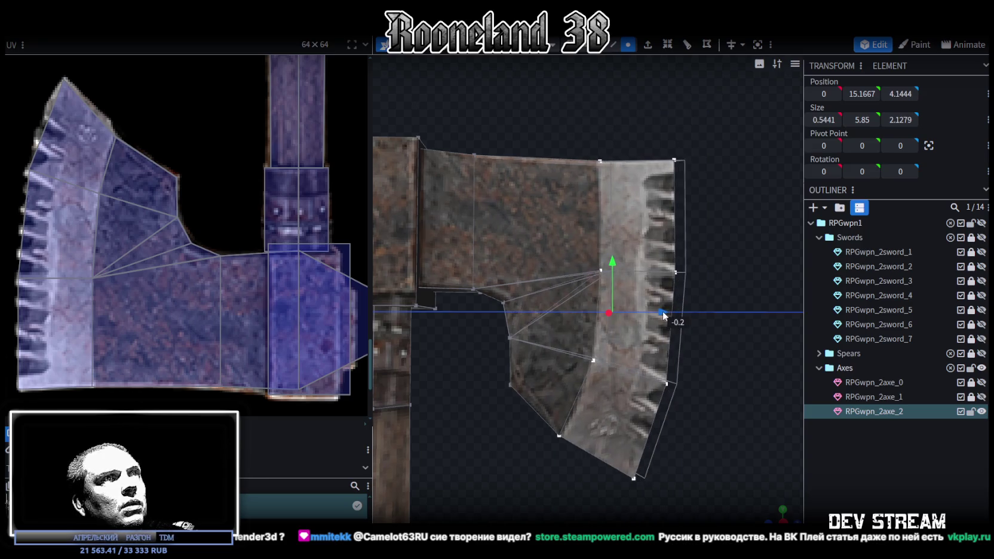
left_click(769, 452)
mouse_move(769, 452)
left_mouse_down()
mouse_move(510, 441)
mouse_move(570, 413)
mouse_move(541, 411)
left_mouse_up()
left_click(565, 370)
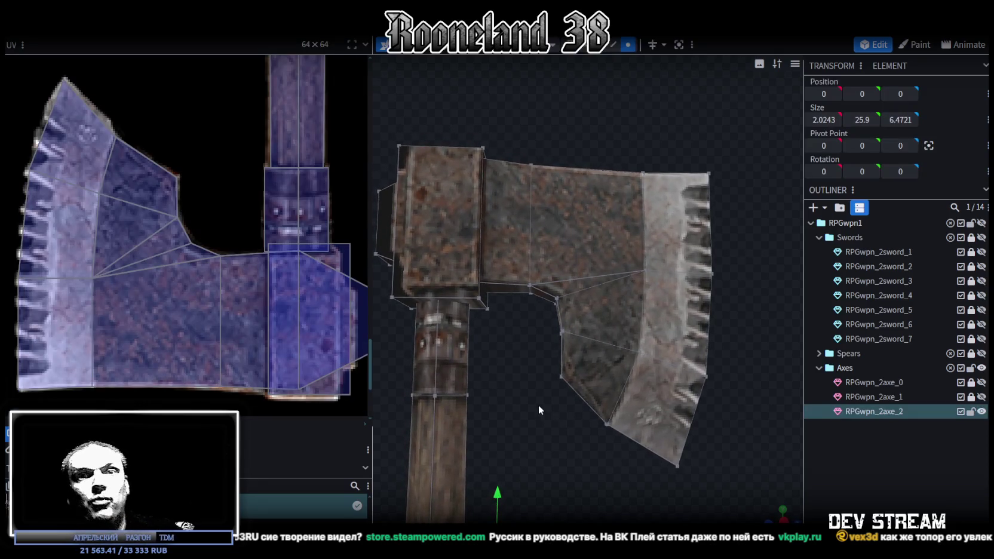
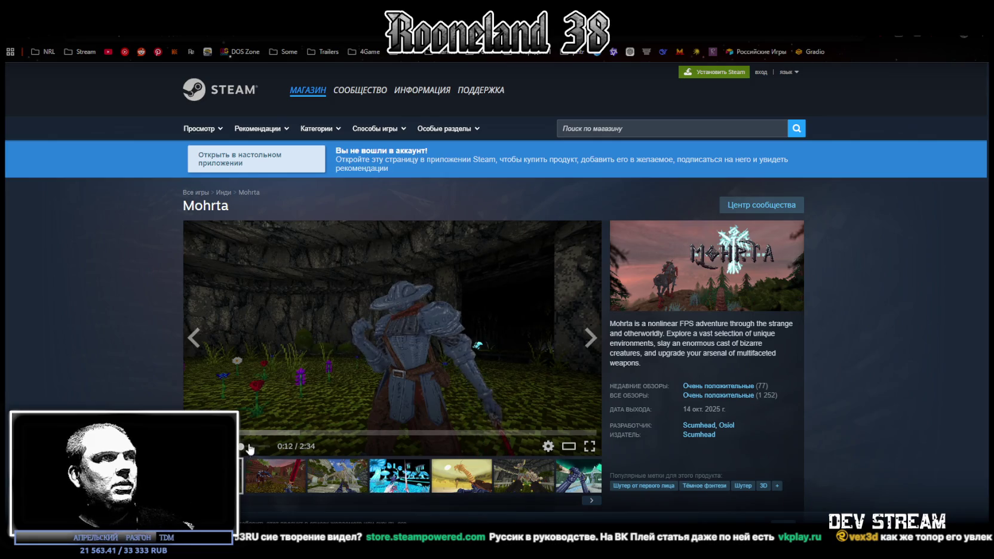
- Watch the Mohrta trailer full screen, exit it, and switch back to the RPGwpn_2axe_2 axe in Blockbench
left_click(589, 447)
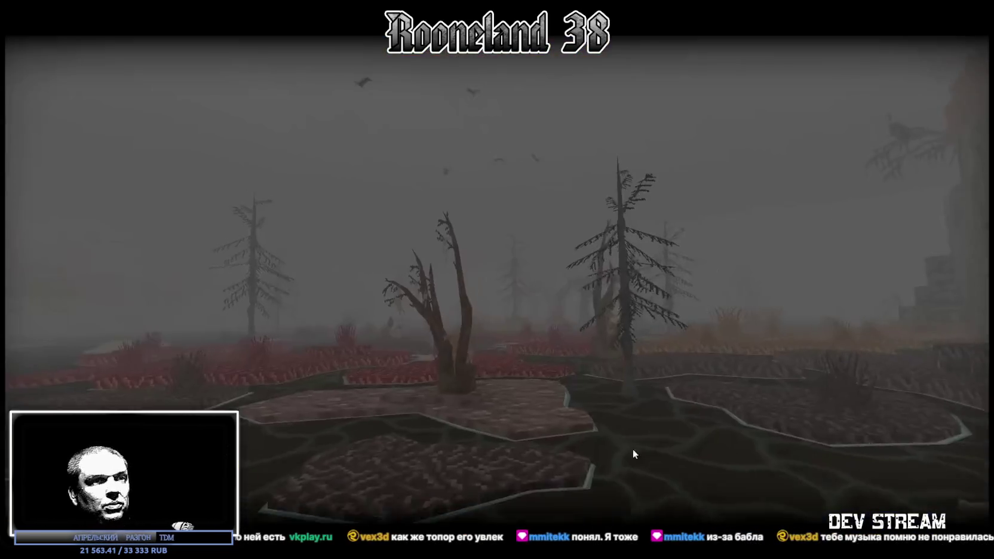
key("Escape")
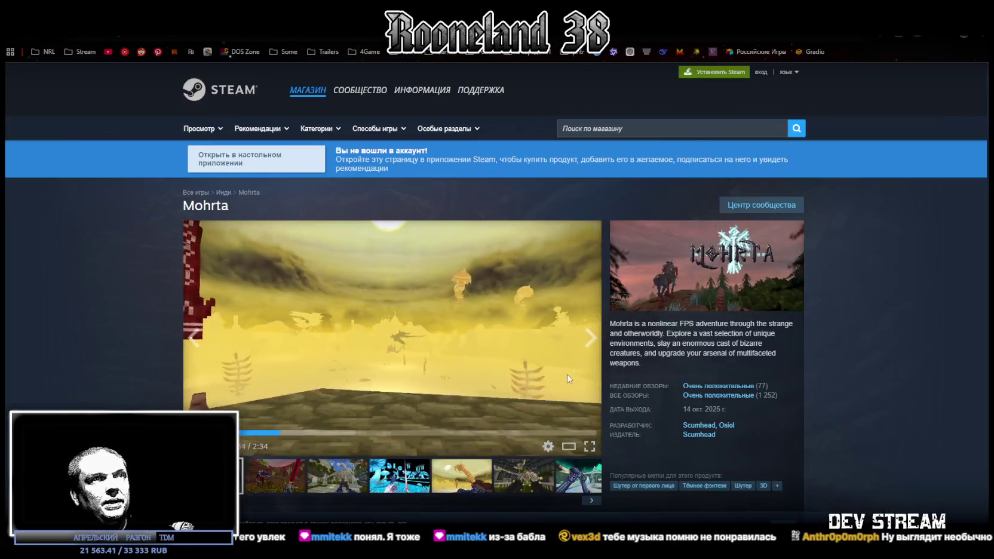
key("alt+Tab")
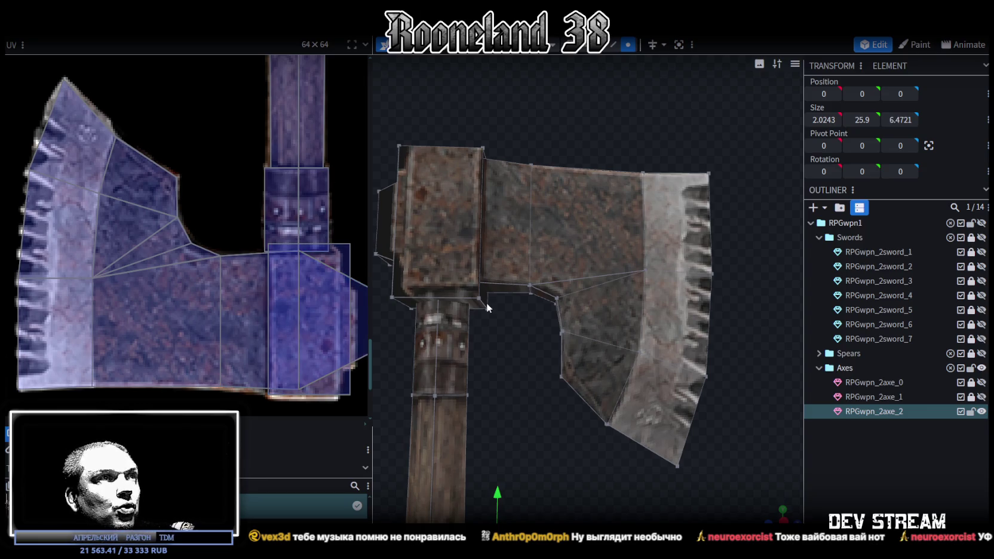
- Select the block capping the handle top and move it up to Y 16.675
left_click(345, 248)
mouse_move(520, 392)
left_mouse_down()
mouse_move(534, 397)
mouse_move(556, 382)
left_mouse_up()
left_click(603, 51)
left_click_drag(506, 403, 497, 253)
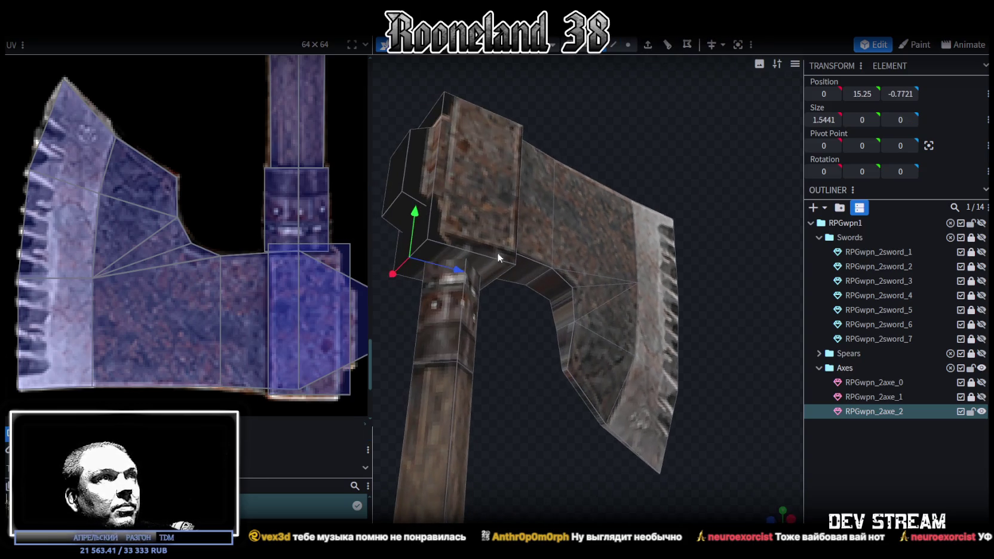
left_click(497, 252)
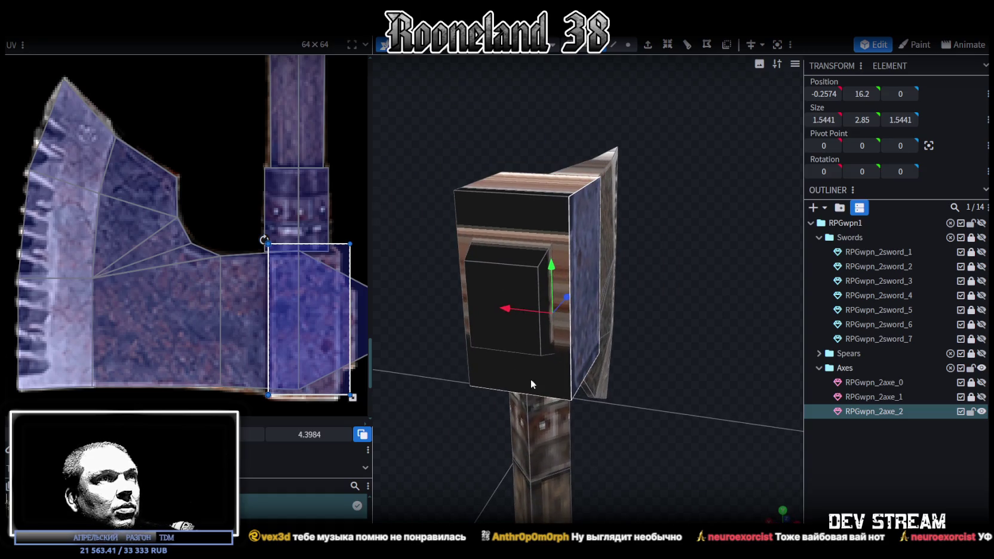
left_click_drag(531, 379, 541, 251)
left_click_drag(457, 138, 634, 169)
mouse_move(721, 200)
left_mouse_down()
mouse_move(540, 132)
mouse_move(624, 134)
left_mouse_up()
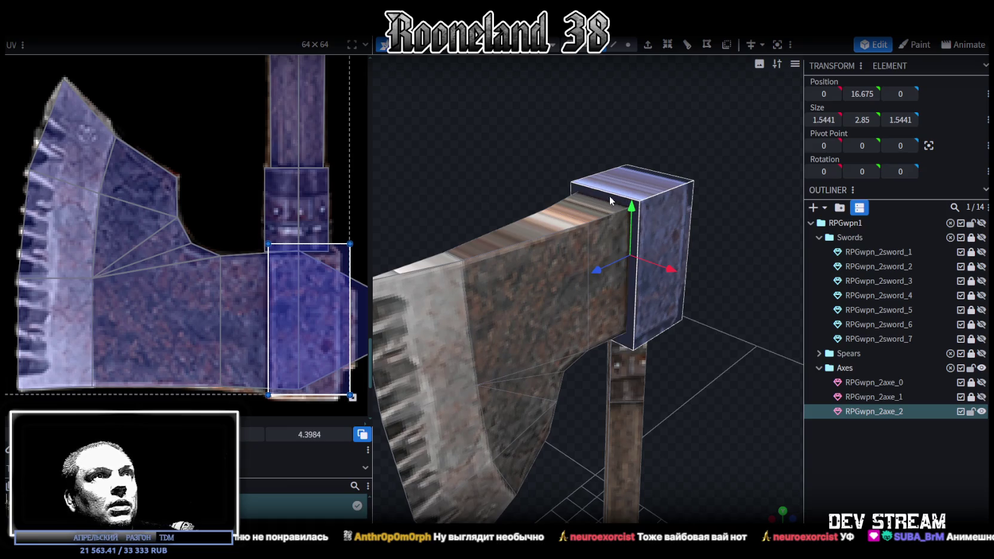
middle_click_drag(307, 280, 261, 305)
mouse_move(621, 358)
left_mouse_down()
mouse_move(678, 361)
mouse_move(649, 341)
mouse_move(578, 390)
mouse_move(637, 410)
left_mouse_up()
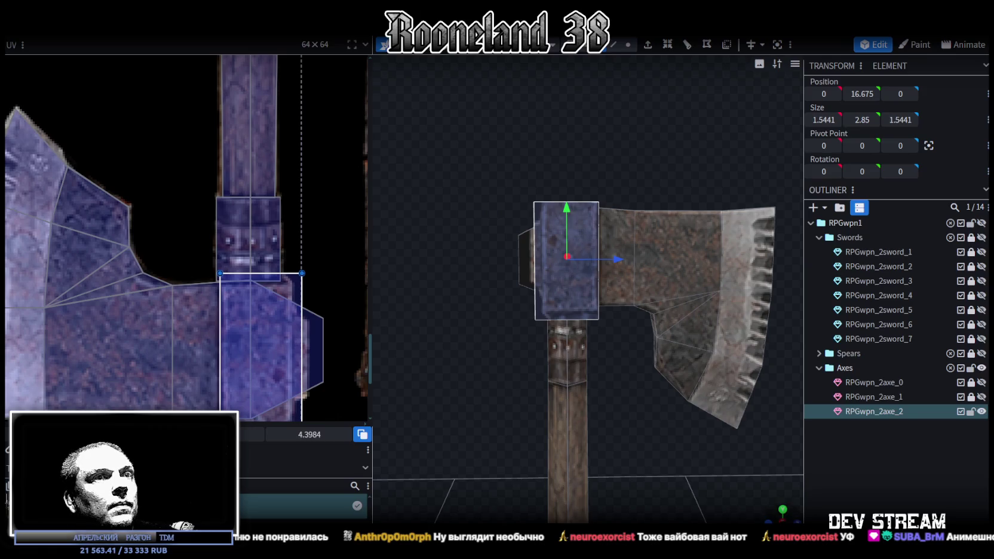
- Move the handle-top block's UV box off the blue area onto the rusty metal texture
scroll(770, 281, "up", 3)
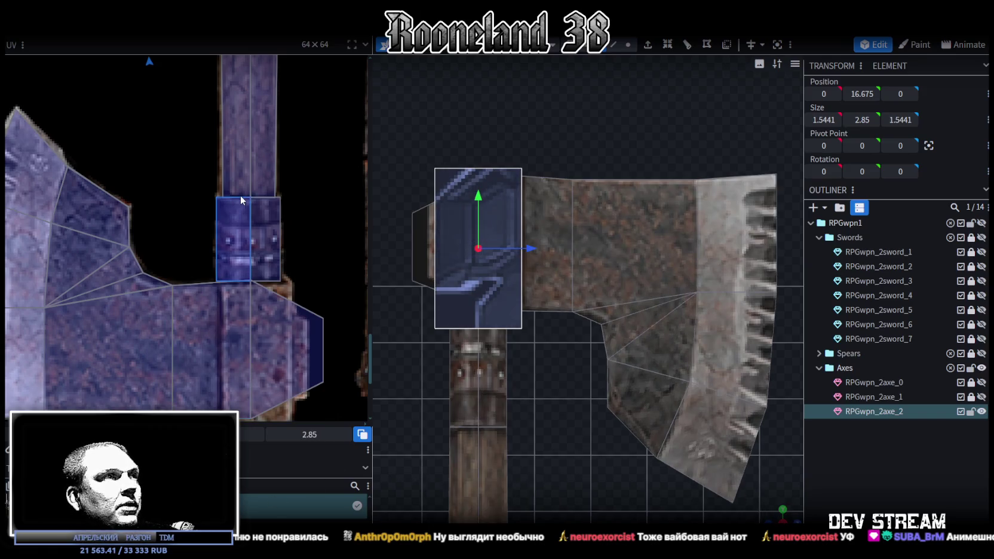
scroll(192, 238, "down", 3)
scroll(191, 238, "down", 3)
scroll(191, 237, "up", 2)
scroll(164, 121, "up", 1)
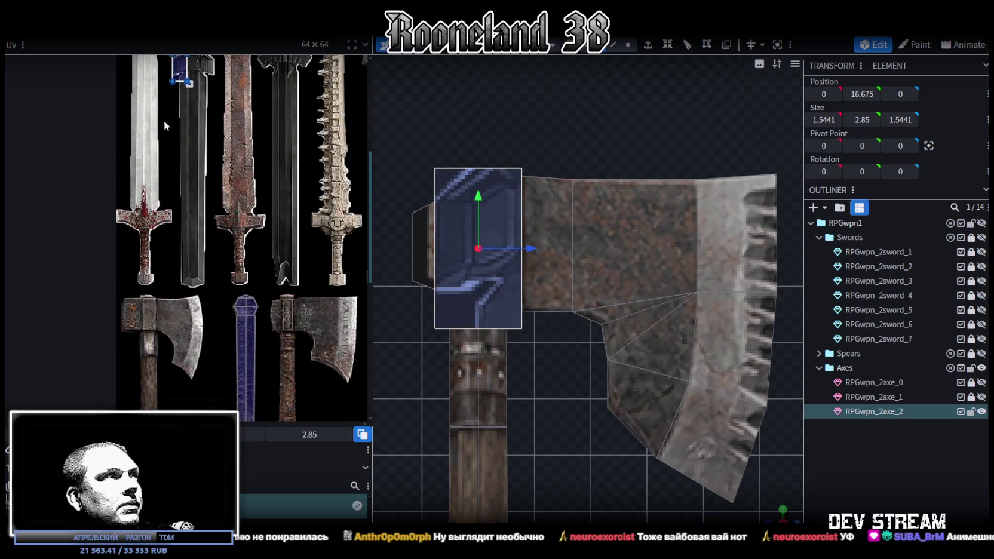
left_click_drag(200, 212, 213, 379)
scroll(234, 229, "down", 2)
scroll(233, 225, "down", 3)
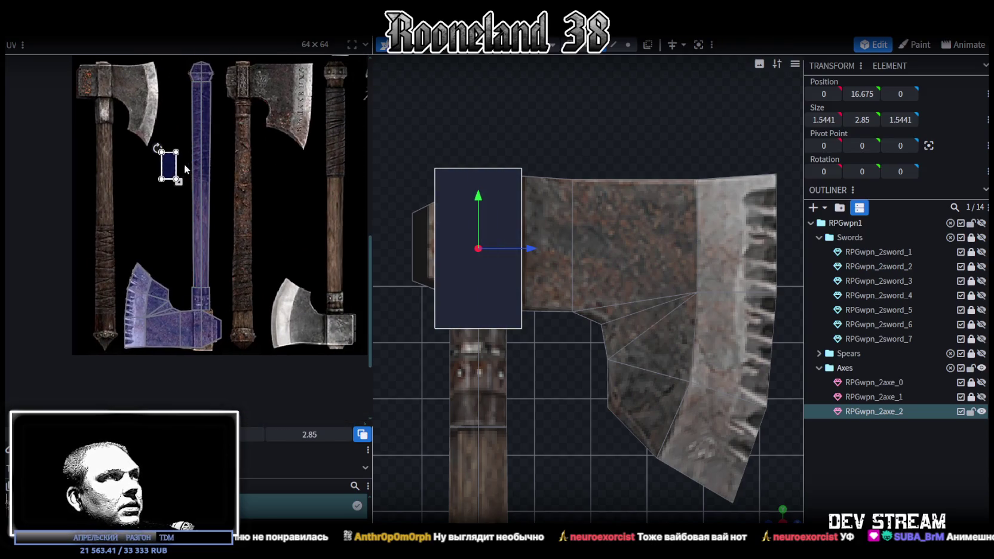
left_click_drag(169, 167, 246, 301)
scroll(246, 302, "up", 2)
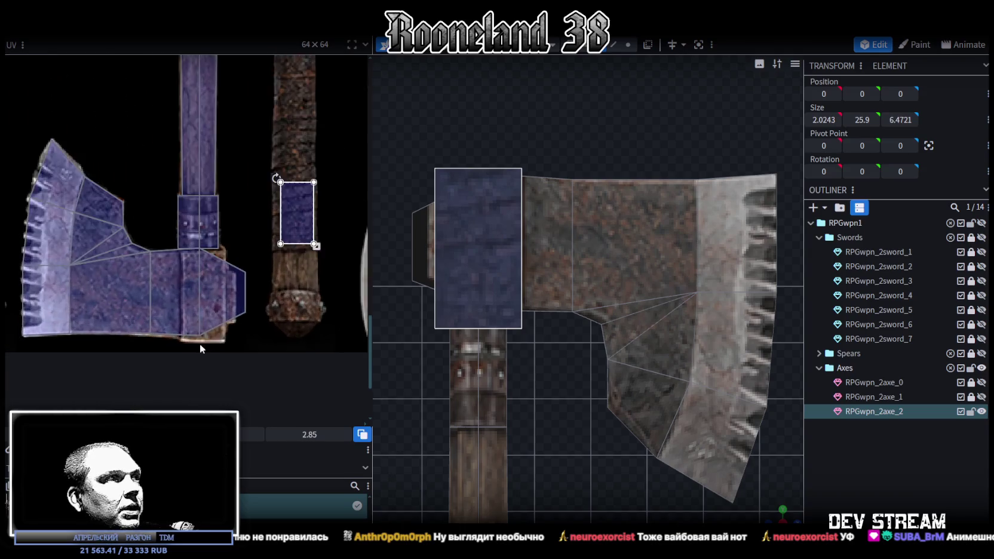
scroll(199, 344, "up", 2)
scroll(243, 288, "up", 2)
scroll(279, 329, "up", 2)
scroll(230, 185, "up", 2)
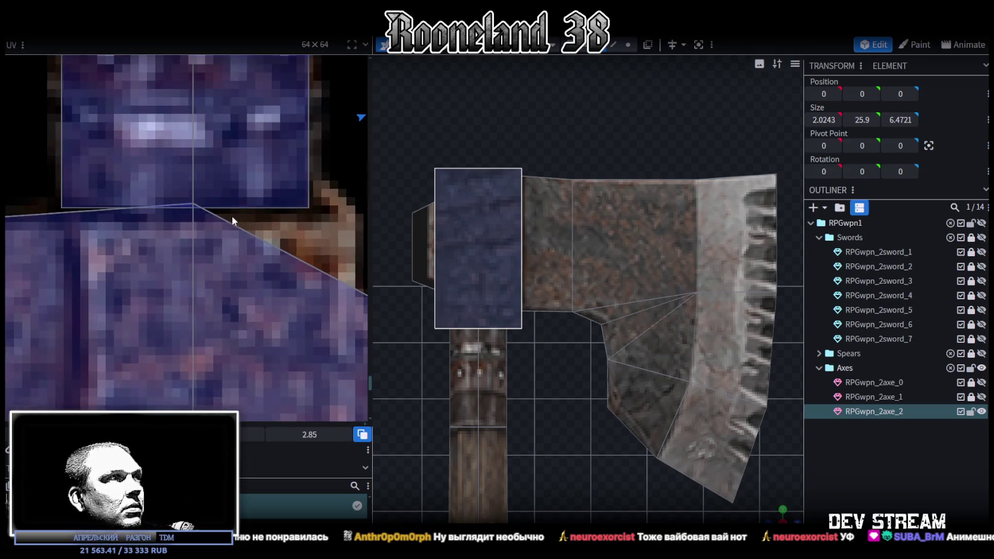
- Flatten the head face's top UV edge by adjusting its corner vertices to 3.8898
key("ctrl+z")
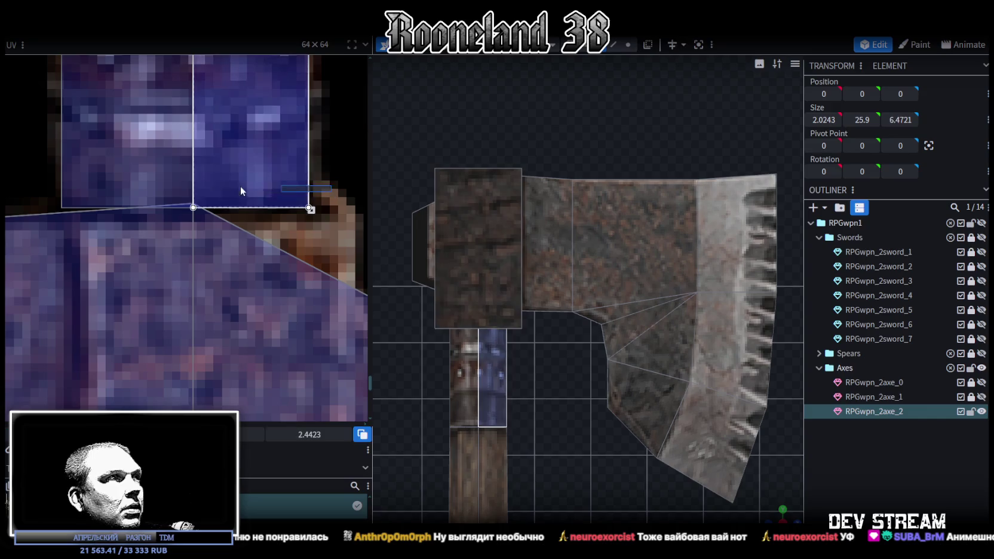
left_click_drag(186, 206, 187, 206)
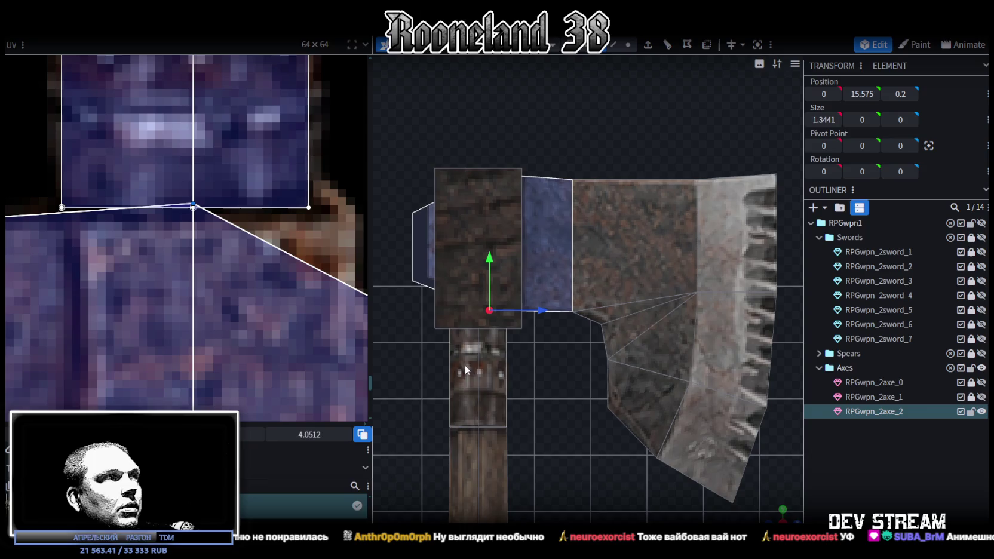
scroll(464, 365, "down", 3)
left_click_drag(464, 365, 677, 466)
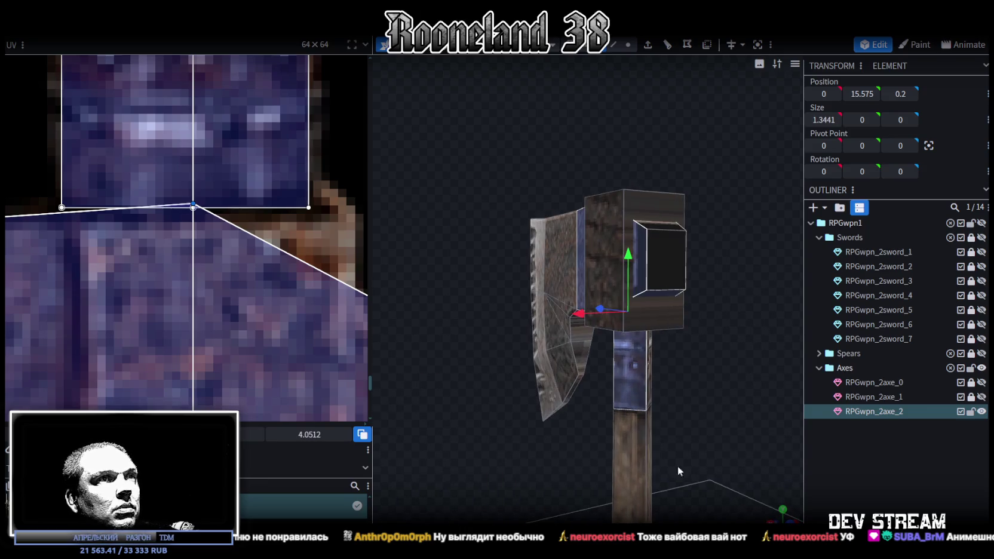
mouse_move(543, 451)
left_mouse_down()
mouse_move(596, 447)
mouse_move(657, 352)
left_mouse_up()
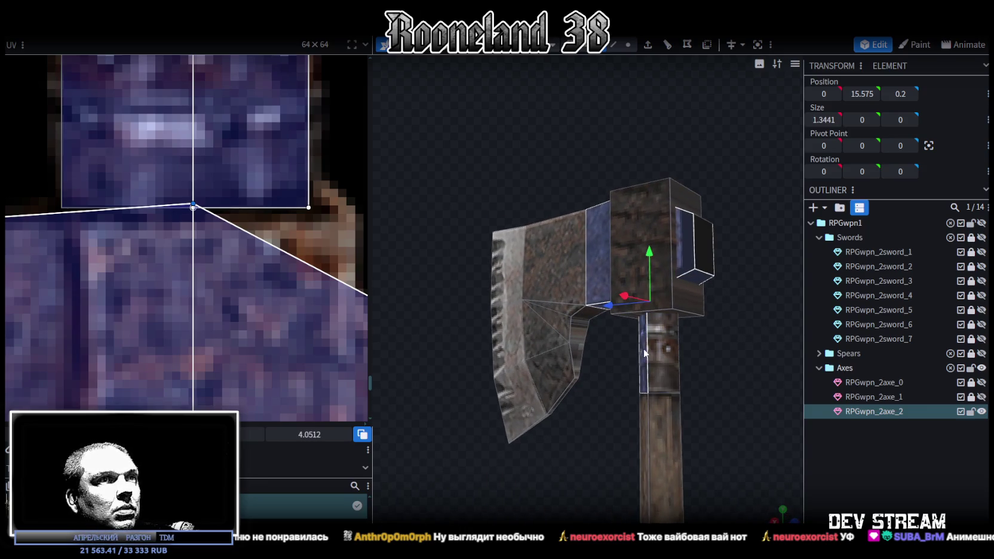
scroll(189, 284, "down", 5)
scroll(189, 284, "down", 3)
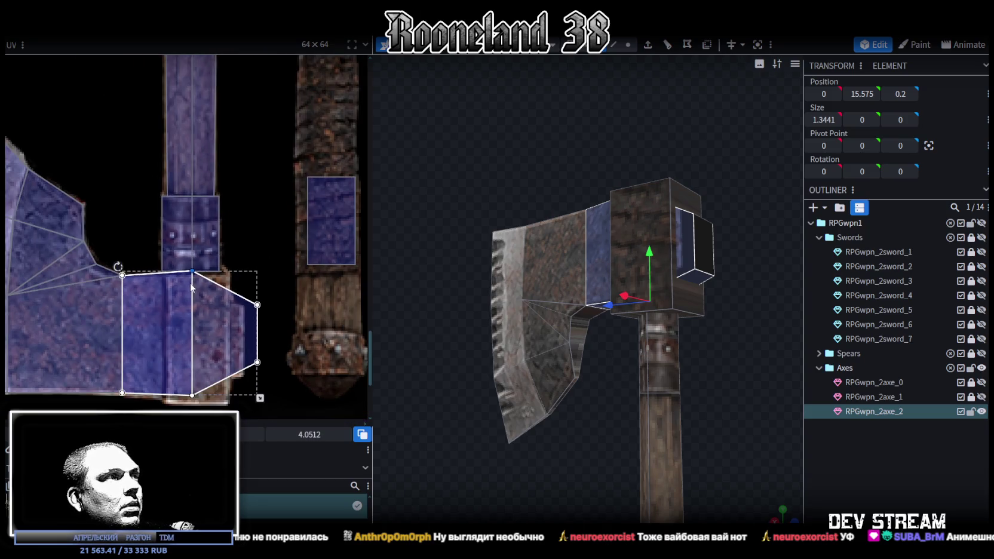
left_click_drag(192, 271, 191, 275)
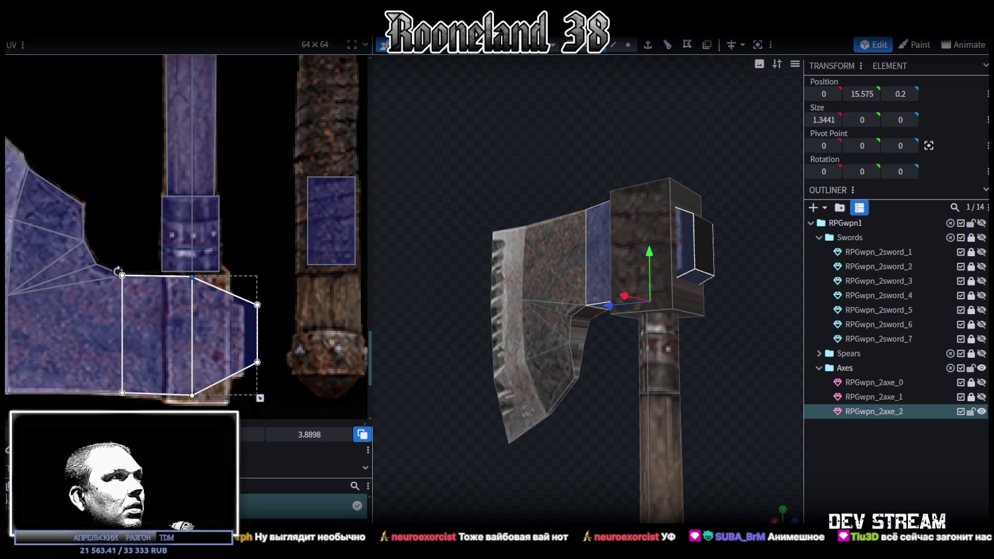
scroll(127, 382, "up", 3)
scroll(128, 313, "up", 2)
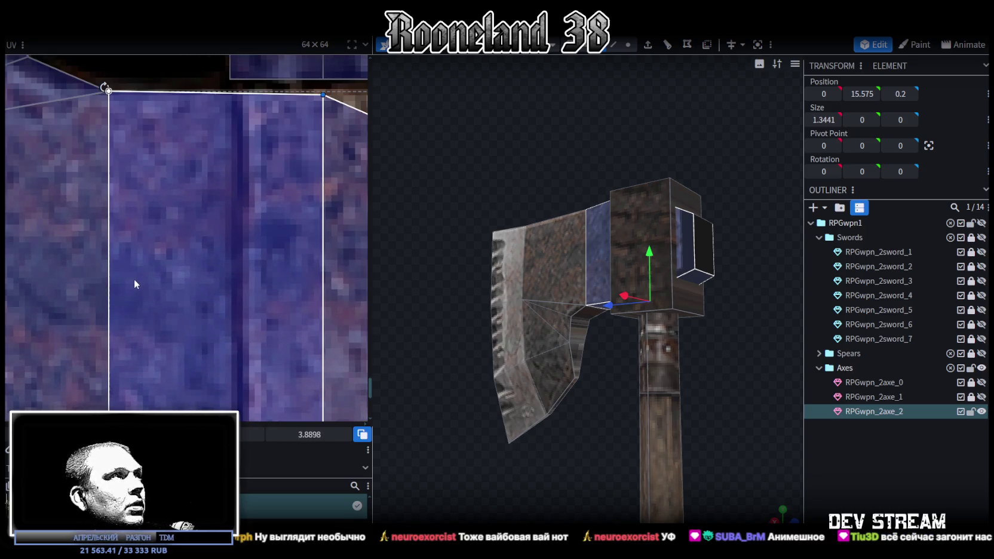
middle_click_drag(133, 278, 118, 342)
key("Up")
key("Up")
key("Up")
left_click_drag(789, 416, 837, 411)
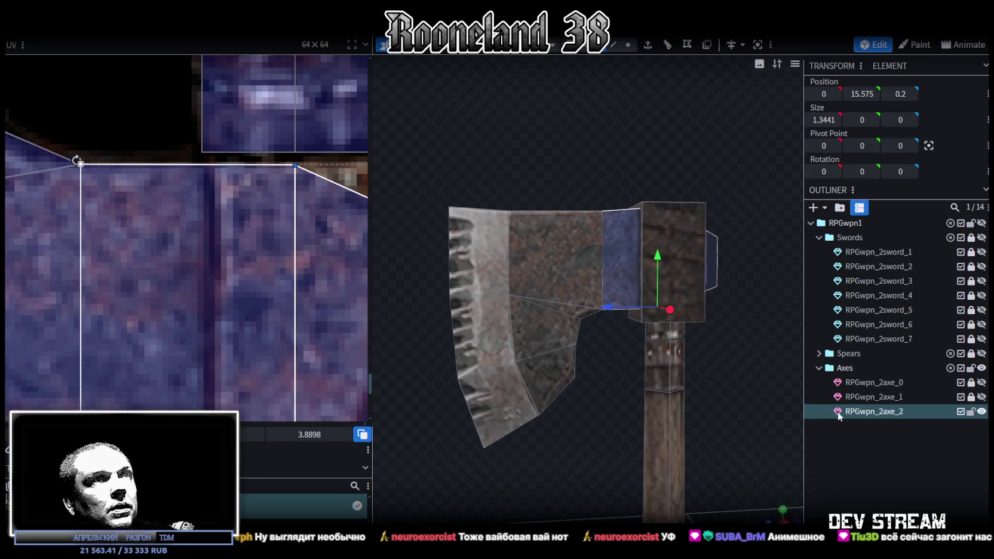
left_click(718, 417)
mouse_move(616, 427)
left_mouse_down()
mouse_move(685, 452)
mouse_move(687, 440)
left_mouse_up()
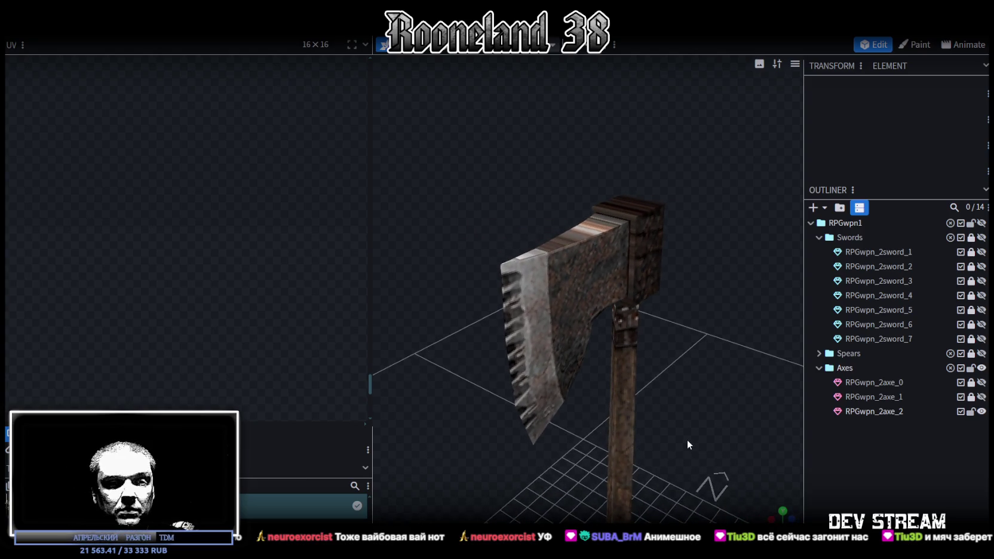
- Push the bottom blade vertex 0.2 outward and lower it and neighbouring blade vertices by 0.2
scroll(711, 270, "up", 2)
mouse_move(710, 276)
left_mouse_down()
mouse_move(679, 326)
mouse_move(541, 262)
left_mouse_up()
left_click(536, 262)
mouse_move(557, 311)
left_mouse_down()
mouse_move(712, 352)
mouse_move(654, 238)
mouse_move(609, 194)
mouse_move(551, 229)
mouse_move(709, 267)
mouse_move(642, 237)
mouse_move(650, 258)
mouse_move(661, 255)
mouse_move(564, 395)
mouse_move(610, 387)
mouse_move(595, 386)
left_mouse_up()
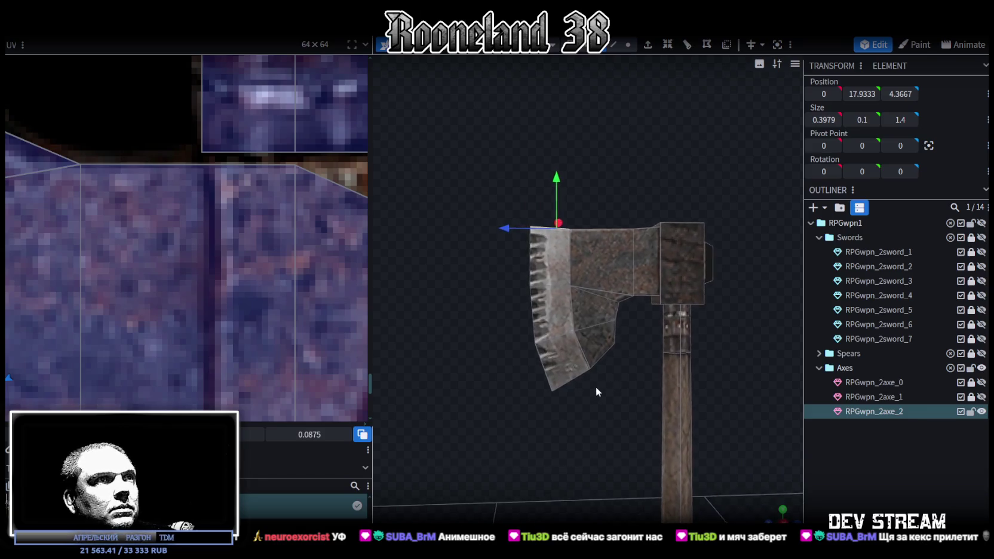
scroll(600, 386, "up", 3)
left_click(625, 42)
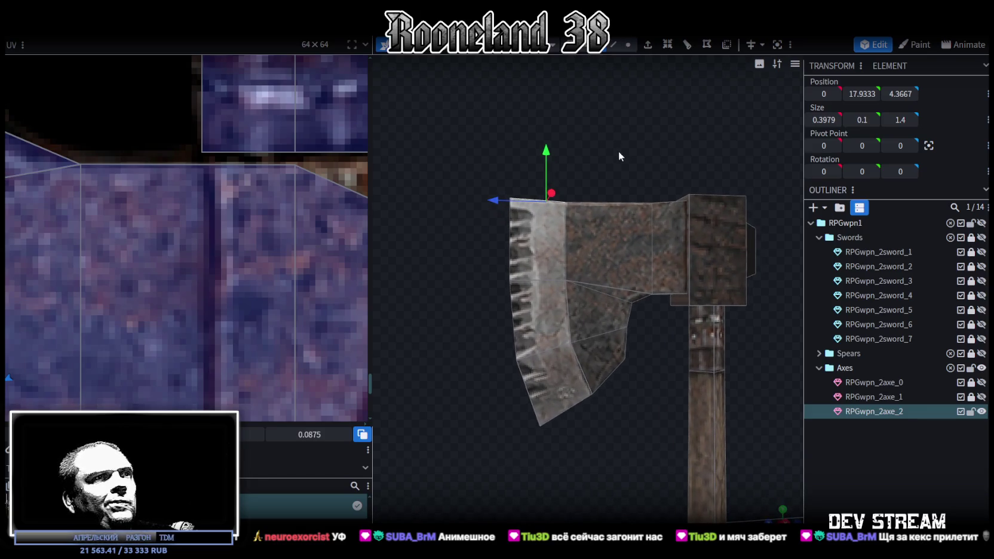
left_click(602, 362)
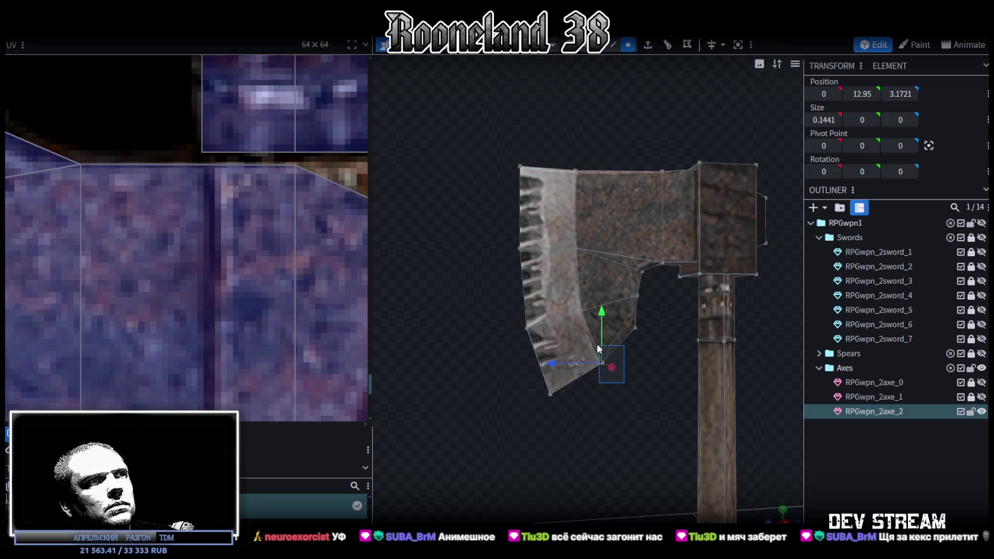
left_click_drag(560, 362, 557, 365)
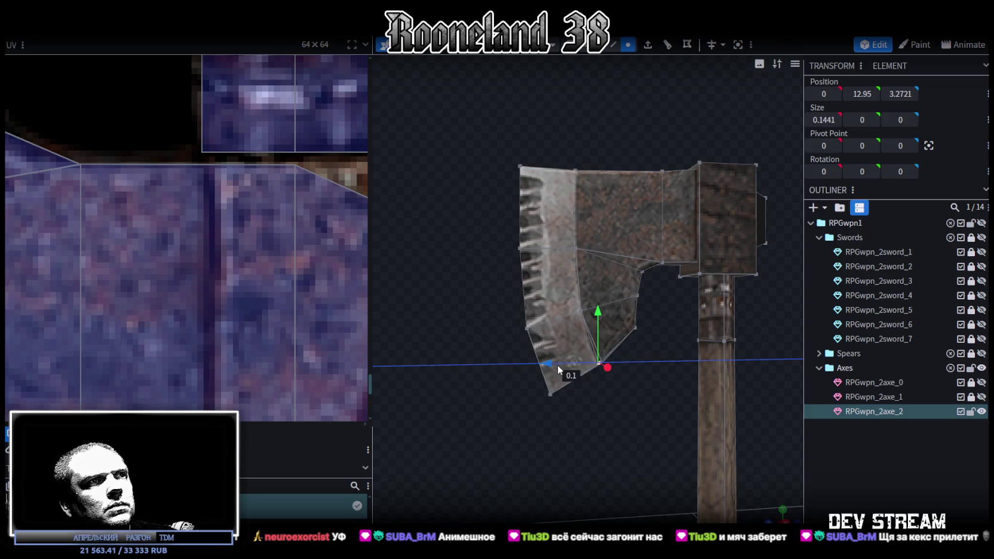
left_click_drag(595, 311, 594, 323)
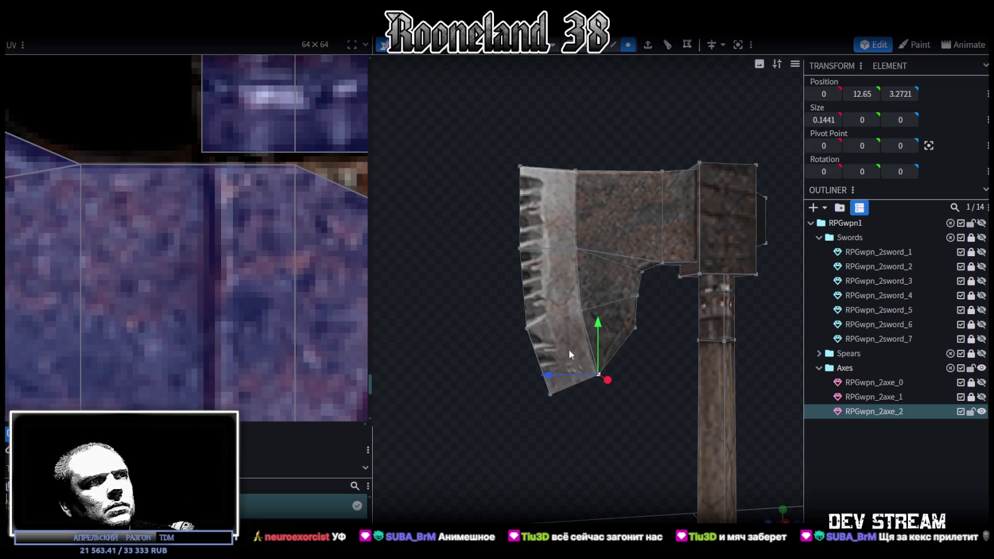
left_click(635, 328)
left_click_drag(634, 288, 630, 295)
left_click(638, 295)
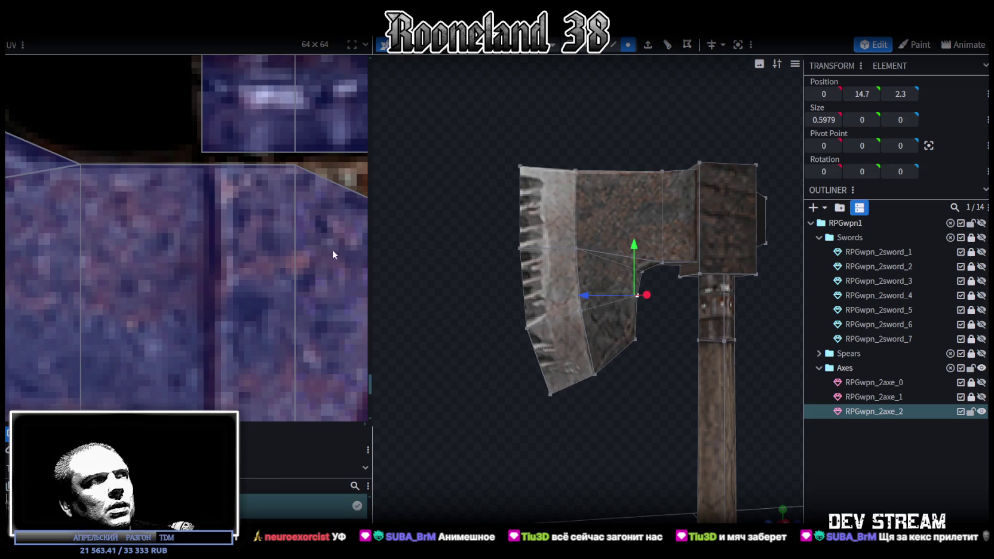
scroll(221, 218, "up", 1)
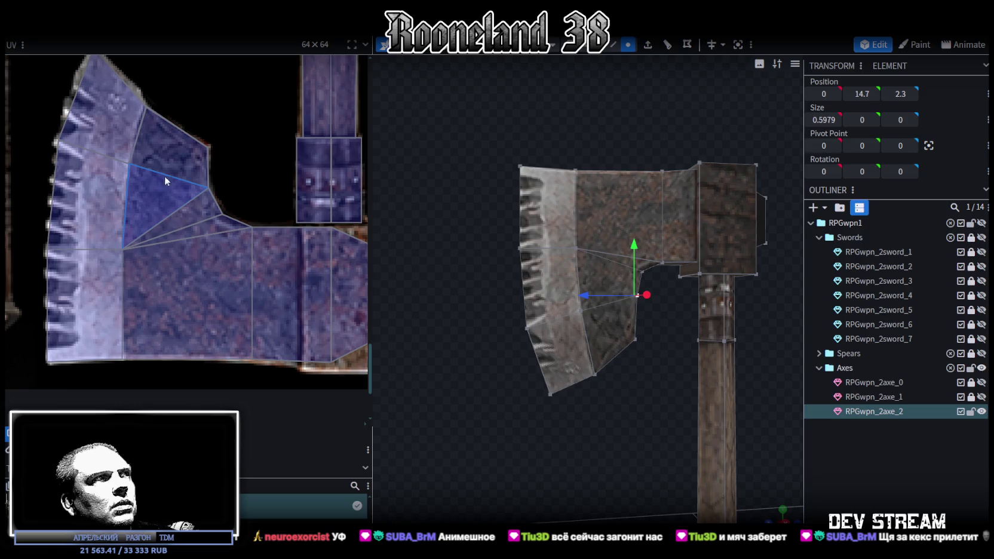
left_click_drag(636, 247, 635, 251)
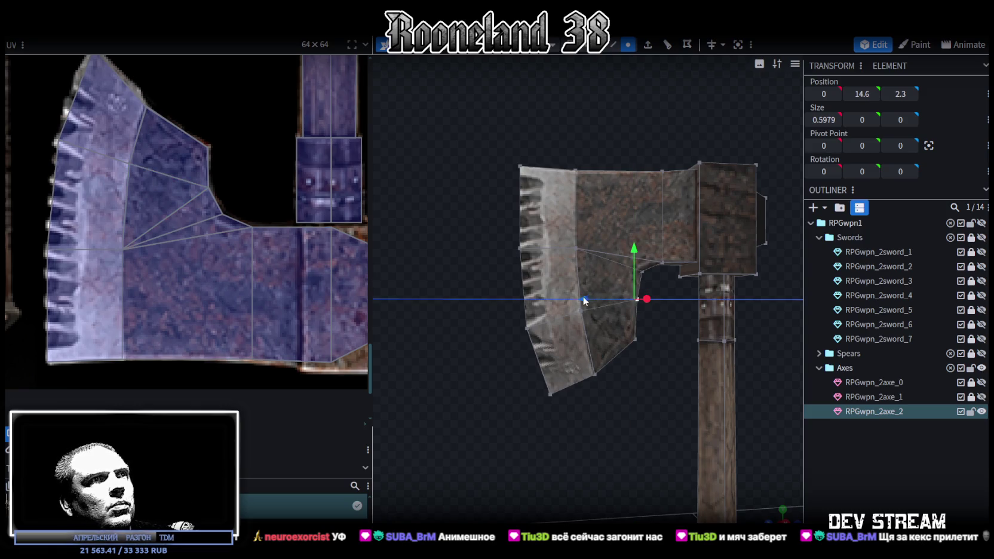
scroll(656, 333, "up", 3)
- Move the blade's inner notch vertices along the depth axis to Z 2.5
left_click_drag(585, 348, 534, 265)
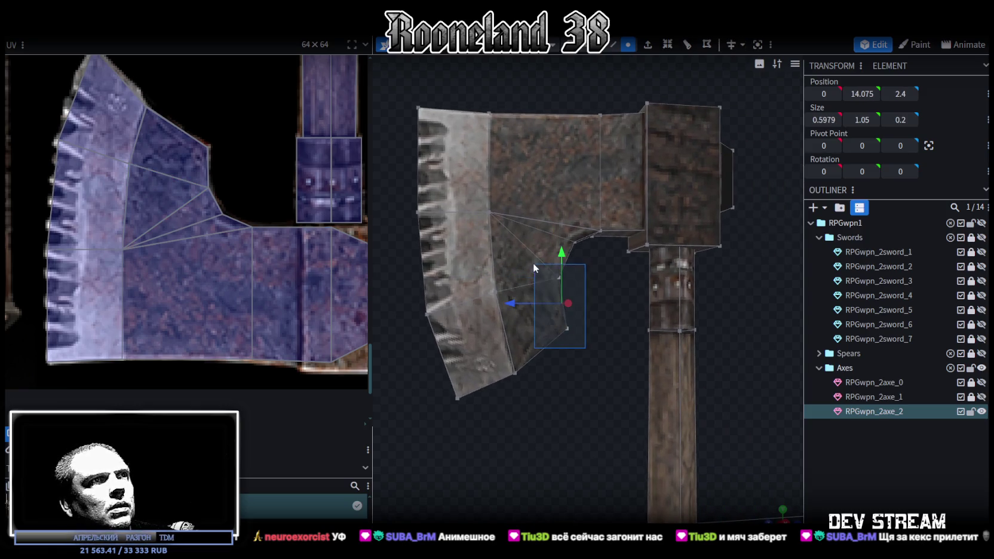
left_click_drag(526, 303, 506, 305)
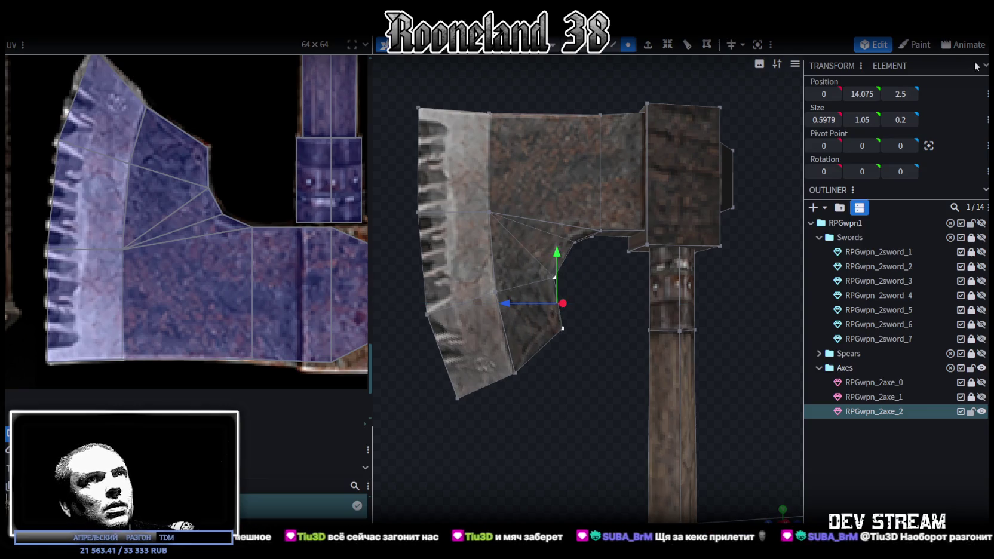
left_click(900, 94)
type("2")
key("Return")
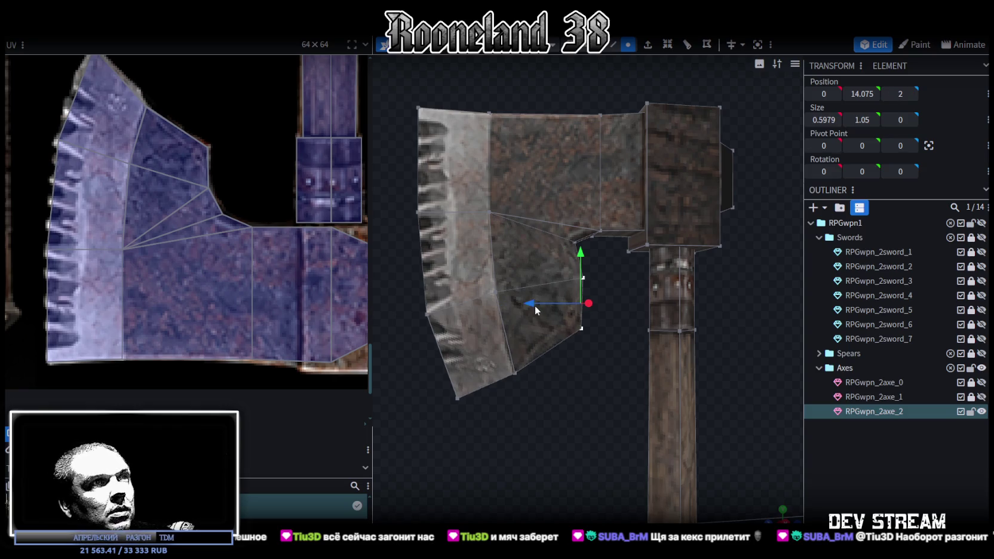
left_click_drag(536, 308, 509, 307)
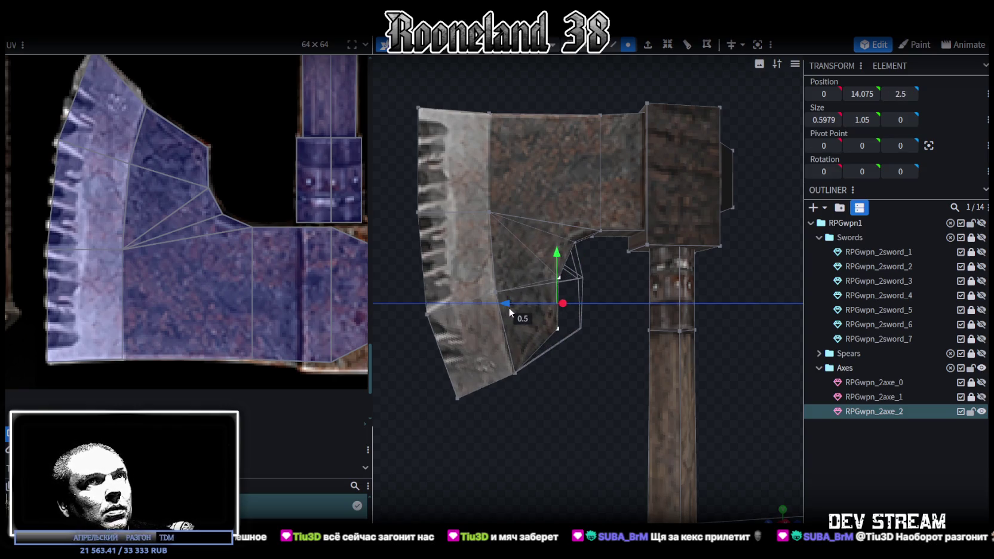
scroll(587, 310, "up", 2)
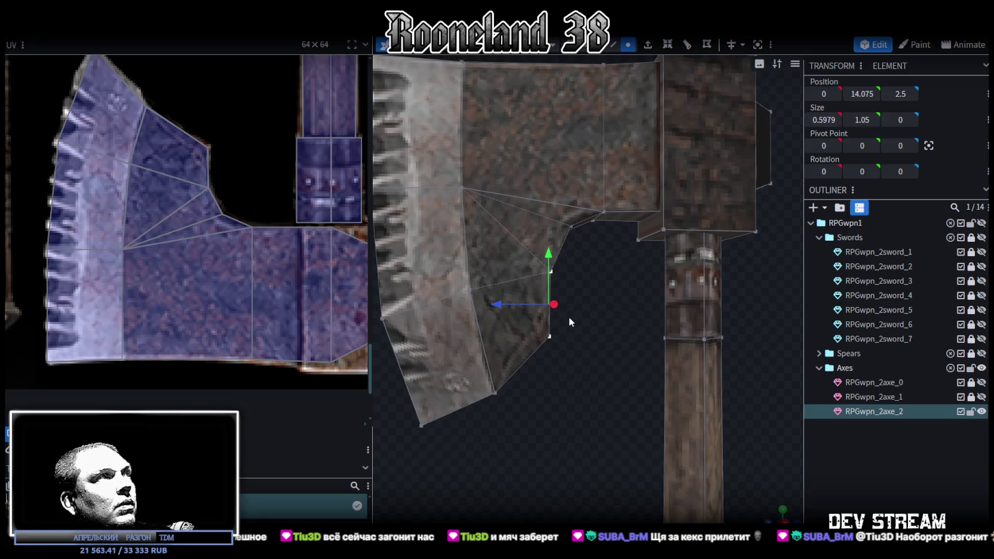
scroll(562, 347, "down", 2)
left_click(895, 485)
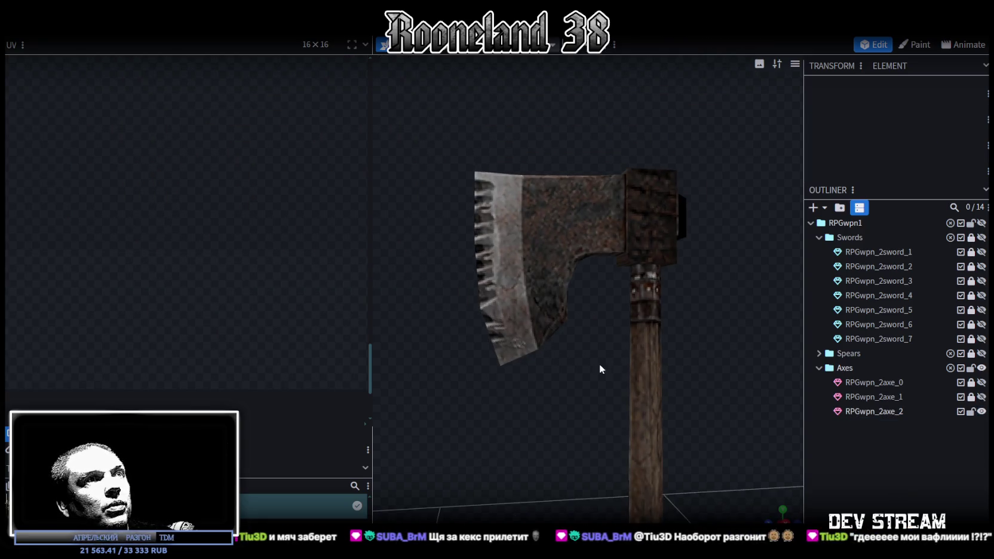
- Shrink the first side face's UV area and shift its points up
left_click(609, 270)
mouse_move(600, 301)
left_mouse_down()
mouse_move(542, 334)
mouse_move(383, 230)
left_mouse_up()
mouse_move(279, 258)
middle_mouse_down()
mouse_move(209, 239)
mouse_move(284, 212)
middle_mouse_up()
scroll(209, 238, "up", 1)
mouse_move(313, 216)
left_mouse_down()
mouse_move(267, 346)
mouse_move(266, 306)
left_mouse_up()
left_click_drag(311, 385, 277, 371)
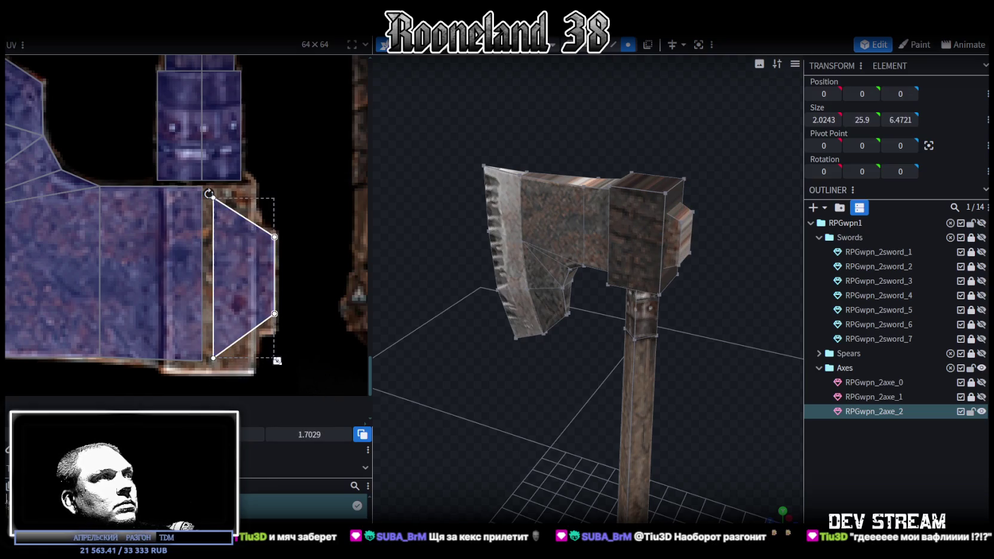
left_click_drag(277, 372, 276, 368)
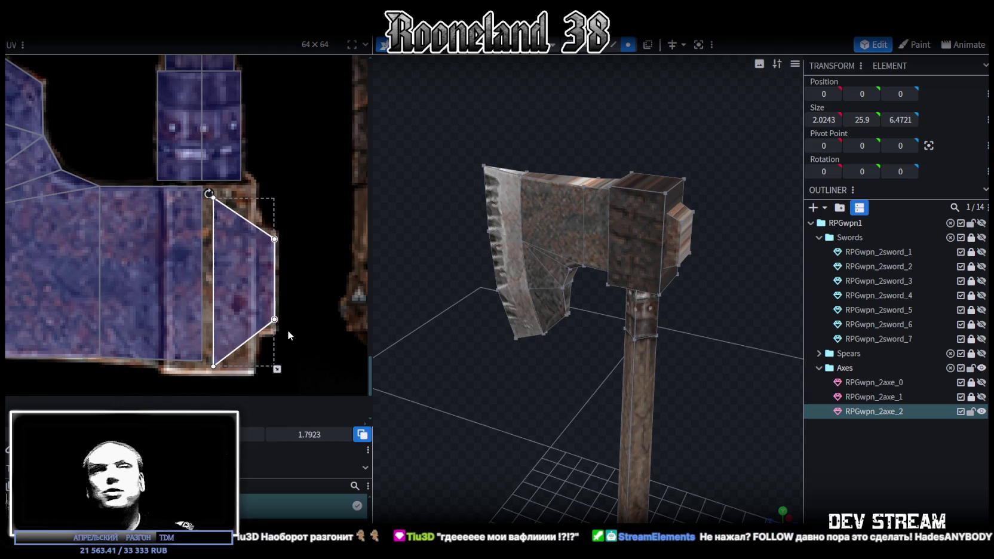
- Widen the neighbouring head side face's UV area slightly to the right
mouse_move(700, 416)
left_mouse_down()
mouse_move(708, 367)
mouse_move(618, 360)
mouse_move(598, 374)
mouse_move(747, 368)
left_mouse_up()
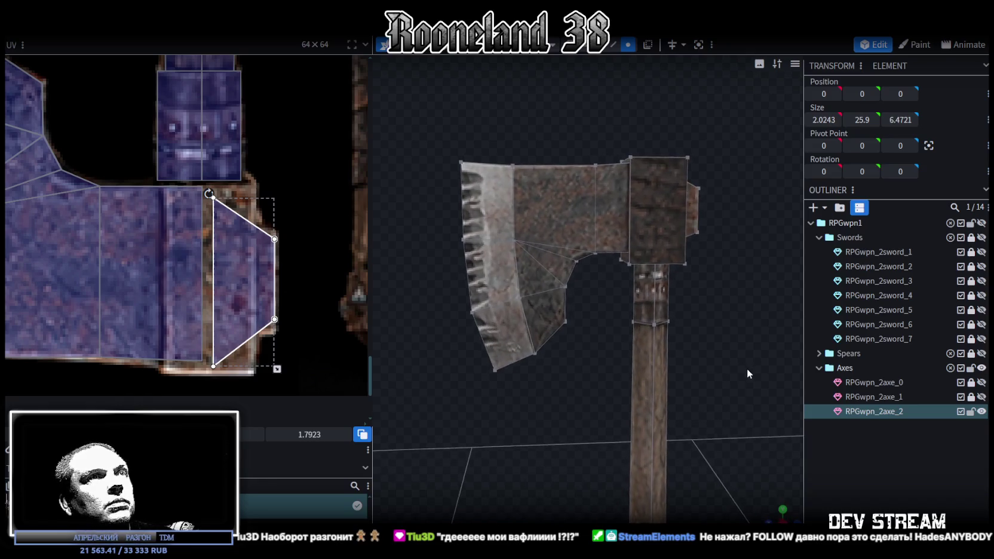
middle_click_drag(203, 270, 267, 270)
left_click(273, 352)
left_click(273, 352)
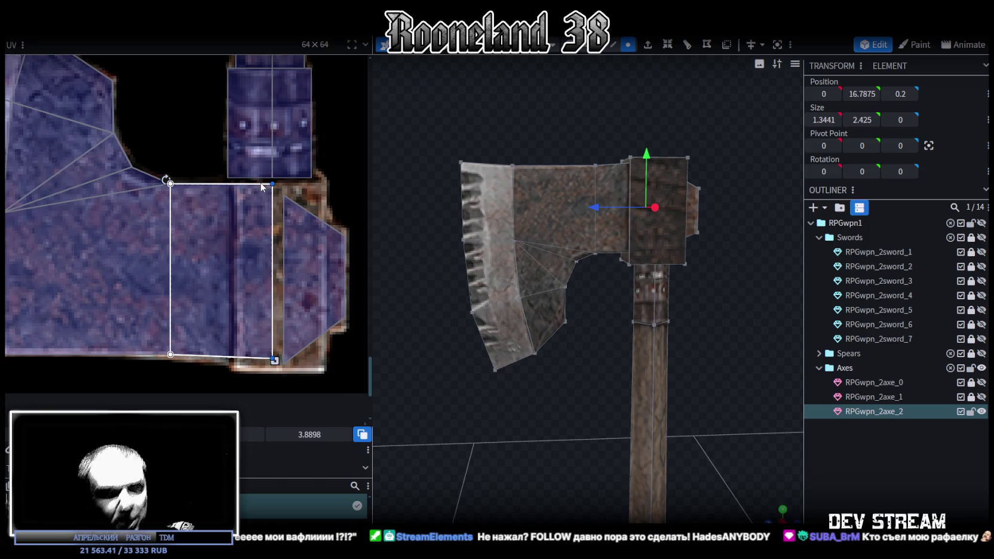
left_click_drag(583, 337, 578, 430)
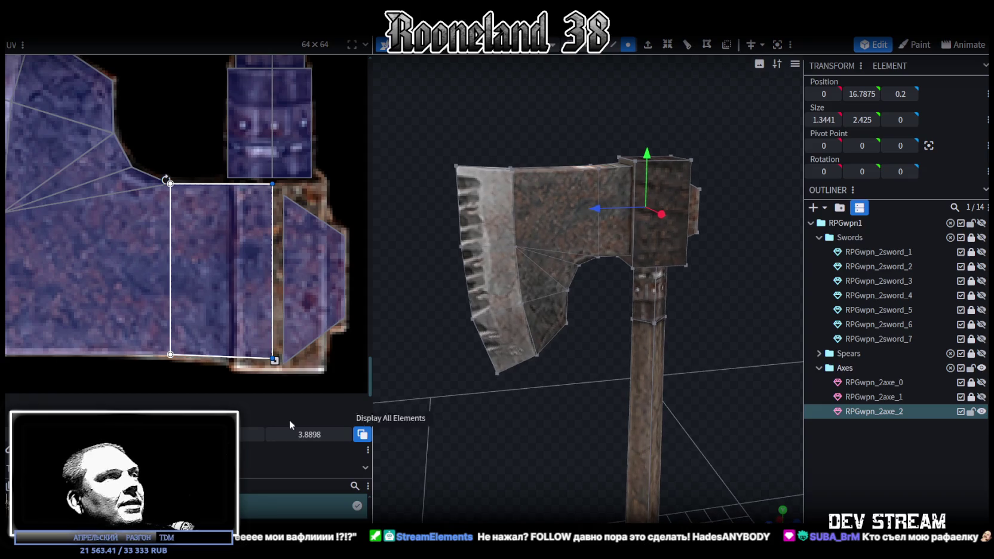
left_click_drag(274, 360, 276, 361)
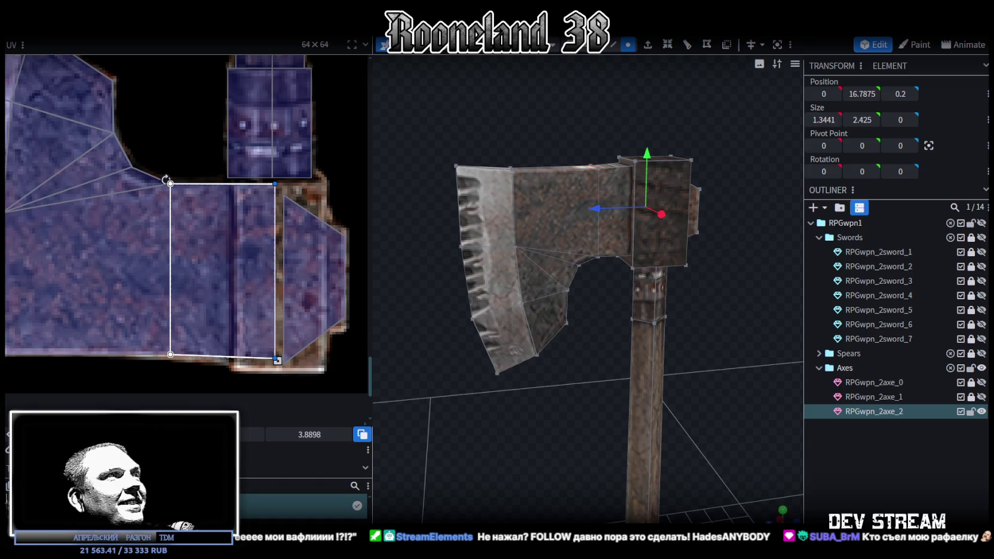
left_click_drag(587, 409, 606, 333)
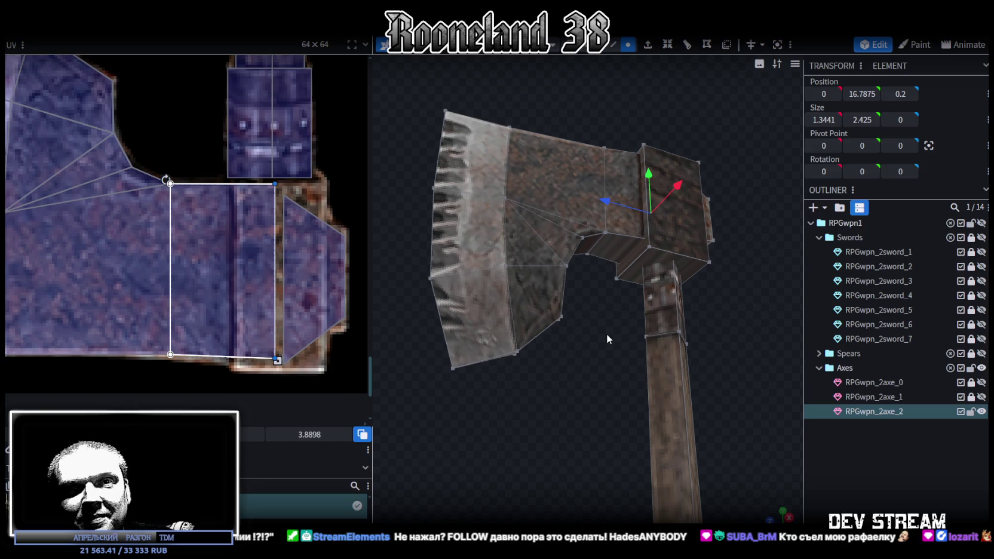
left_click_drag(683, 303, 704, 343)
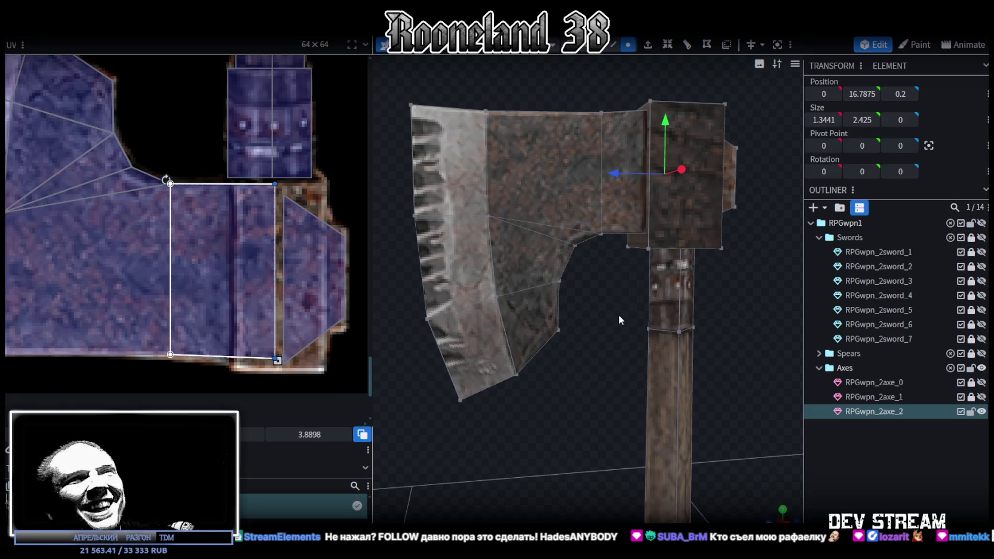
- Widen the thin inner face of the axe head by 0.2 along X
scroll(618, 314, "up", 2)
scroll(591, 305, "up", 3)
middle_click_drag(600, 316, 563, 274)
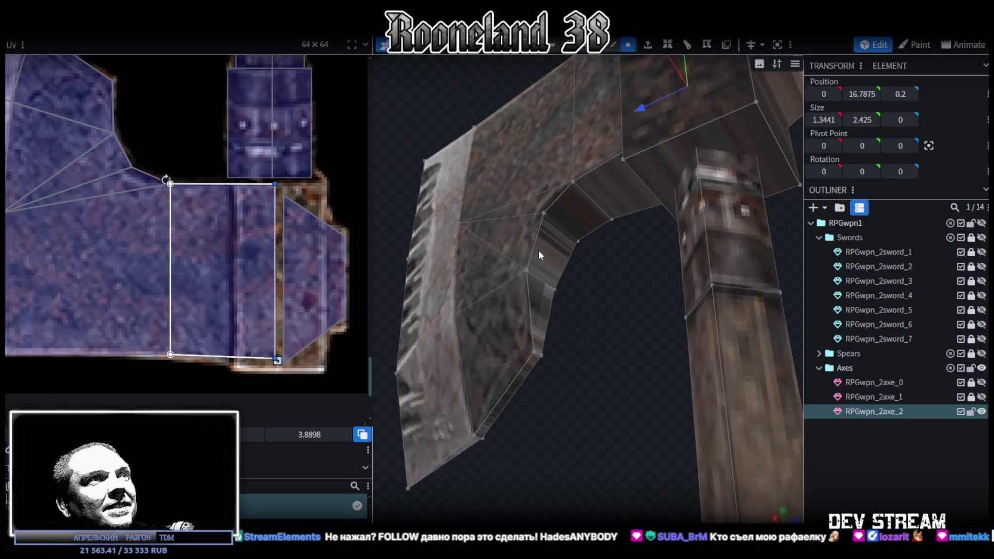
mouse_move(605, 249)
middle_mouse_down()
mouse_move(743, 330)
mouse_move(688, 325)
mouse_move(692, 344)
mouse_move(468, 222)
mouse_move(451, 235)
mouse_move(541, 175)
mouse_move(476, 191)
mouse_move(603, 350)
mouse_move(600, 325)
mouse_move(722, 421)
middle_mouse_up()
scroll(600, 326, "up", 3)
mouse_move(723, 364)
middle_mouse_down()
mouse_move(428, 273)
mouse_move(401, 307)
mouse_move(492, 247)
mouse_move(465, 238)
middle_mouse_up()
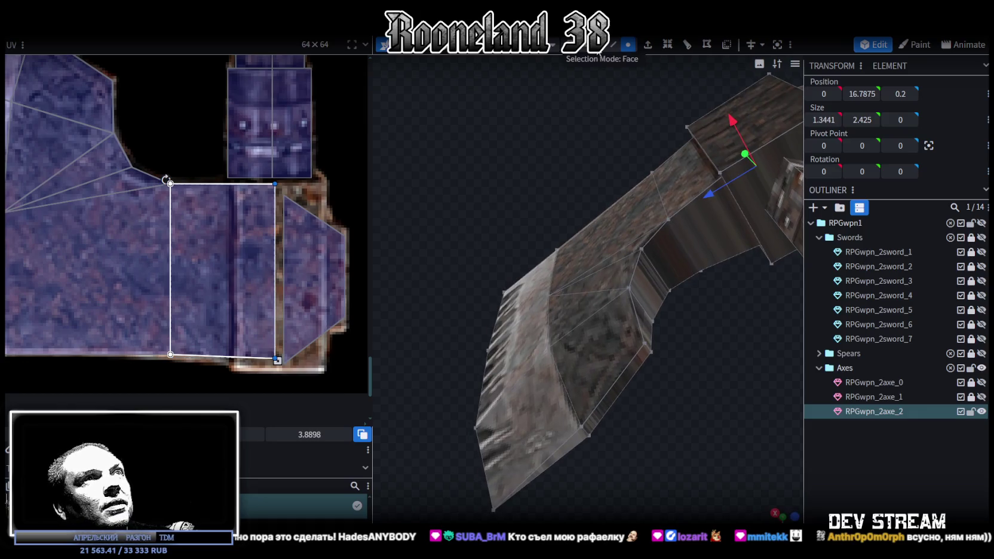
left_click(625, 378)
mouse_move(614, 358)
middle_mouse_down()
mouse_move(715, 402)
mouse_move(676, 435)
middle_mouse_up()
left_click_drag(621, 366, 588, 357)
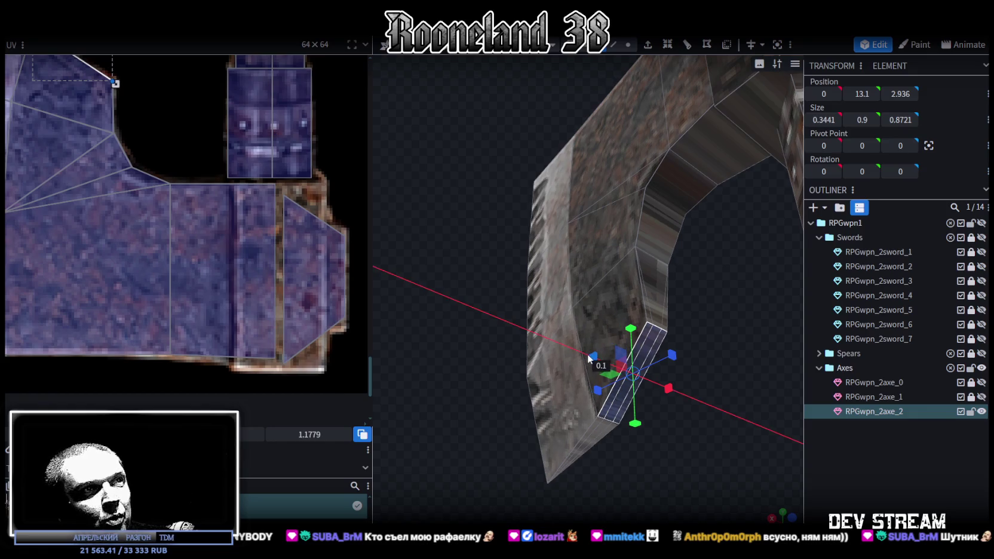
mouse_move(454, 278)
middle_mouse_down()
mouse_move(417, 267)
mouse_move(448, 241)
mouse_move(742, 316)
mouse_move(693, 145)
mouse_move(706, 135)
mouse_move(649, 331)
mouse_move(701, 344)
mouse_move(697, 317)
mouse_move(509, 417)
mouse_move(645, 400)
middle_mouse_up()
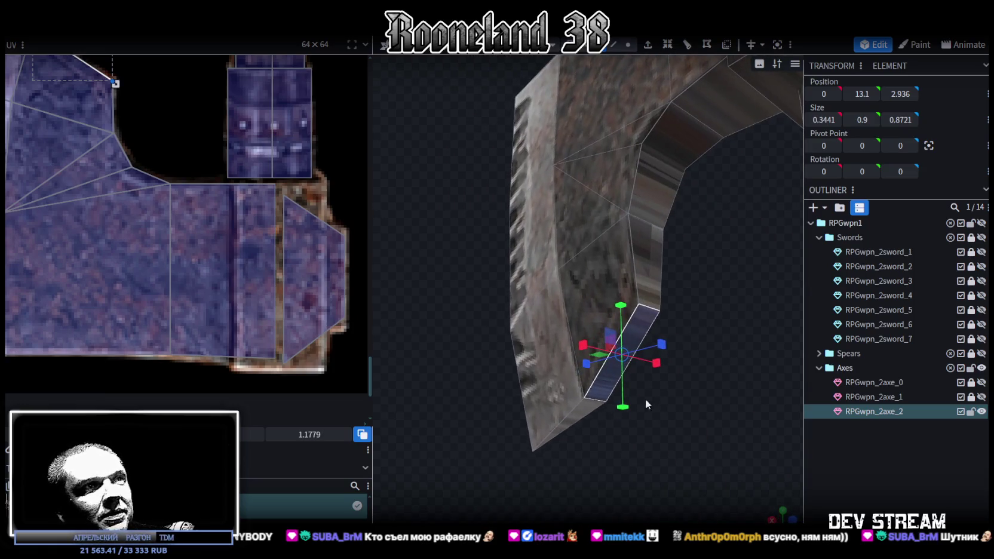
- Move the vertices along the head's lower edge along the X axis
left_click(618, 46)
left_click(651, 307)
left_click_drag(683, 318, 686, 326)
mouse_move(706, 370)
middle_mouse_down()
mouse_move(680, 407)
mouse_move(671, 386)
mouse_move(712, 380)
middle_mouse_up()
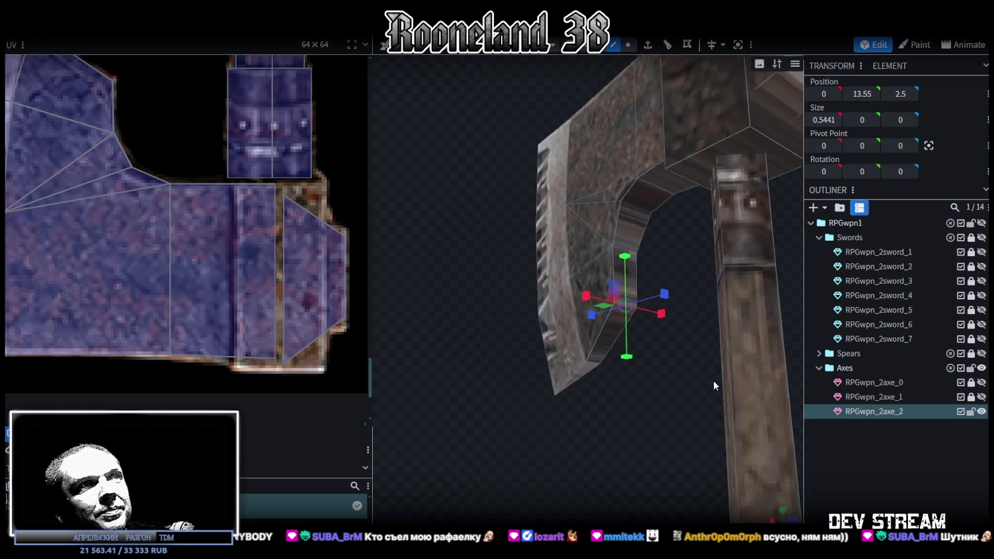
scroll(713, 380, "down", 3)
mouse_move(627, 441)
middle_mouse_down()
mouse_move(540, 448)
mouse_move(682, 439)
mouse_move(666, 404)
mouse_move(694, 400)
middle_mouse_up()
mouse_move(621, 245)
middle_mouse_down()
mouse_move(516, 167)
mouse_move(602, 56)
middle_mouse_up()
left_click(701, 255)
middle_click_drag(701, 255, 615, 264)
- Select the head's face and triangle faces below it, then widen a head block by 0.2 along X
left_click(588, 264)
mouse_move(469, 187)
middle_mouse_down()
mouse_move(651, 184)
mouse_move(604, 268)
middle_mouse_up()
left_click(604, 268)
mouse_move(569, 392)
middle_mouse_down()
mouse_move(729, 267)
mouse_move(728, 286)
mouse_move(675, 300)
middle_mouse_up()
left_click(616, 266, "shift")
left_click(615, 280, "shift")
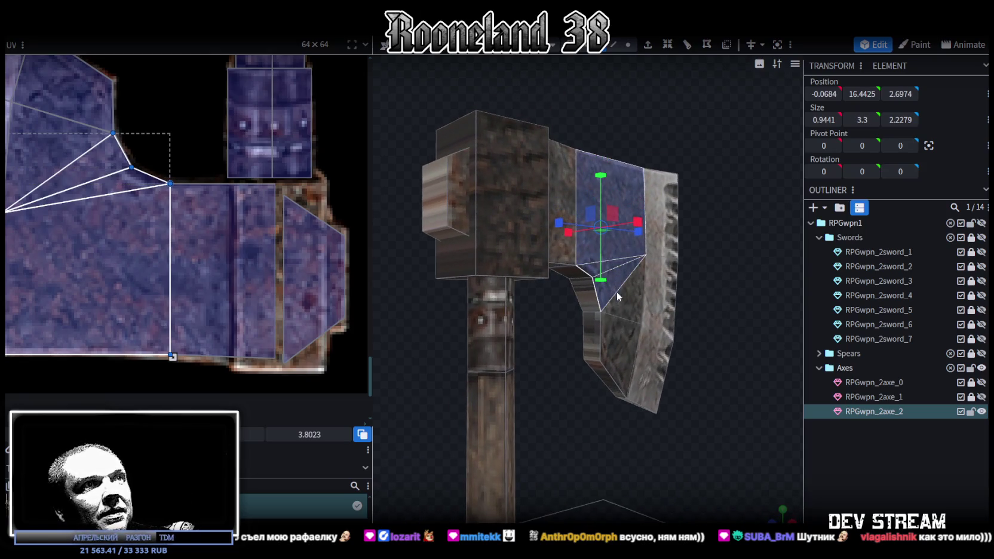
left_click(619, 298, "shift")
mouse_move(687, 322)
middle_mouse_down()
mouse_move(640, 305)
mouse_move(446, 312)
mouse_move(423, 325)
middle_mouse_up()
left_click(604, 277, "shift")
left_click(593, 300, "shift")
left_click(545, 317, "shift")
mouse_move(598, 432)
middle_mouse_down()
mouse_move(685, 503)
mouse_move(647, 310)
mouse_move(726, 348)
mouse_move(650, 221)
mouse_move(628, 146)
mouse_move(609, 422)
mouse_move(640, 435)
mouse_move(546, 447)
mouse_move(534, 468)
mouse_move(613, 505)
mouse_move(591, 454)
mouse_move(703, 433)
mouse_move(706, 355)
mouse_move(544, 403)
mouse_move(433, 417)
mouse_move(547, 379)
middle_mouse_up()
left_click(648, 312, "shift")
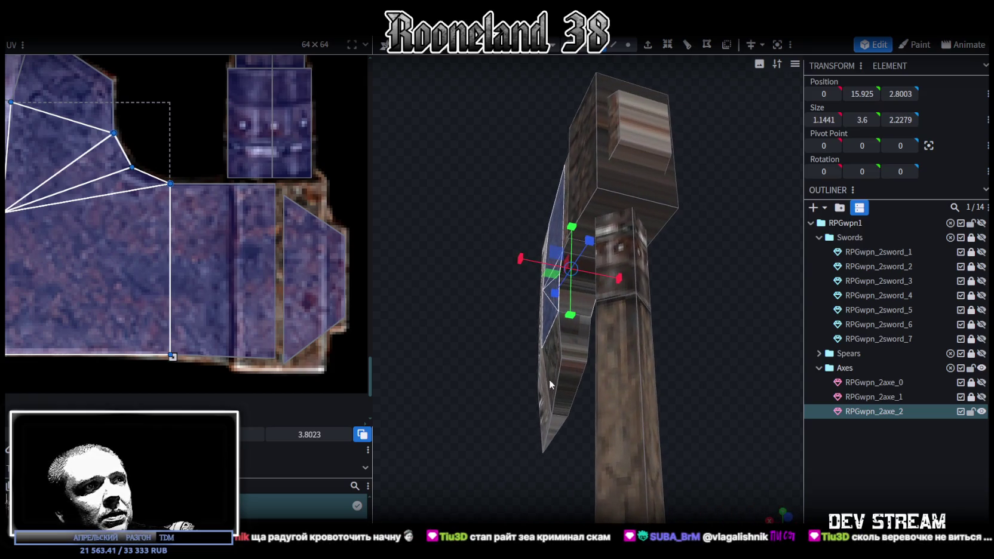
left_click(572, 388)
left_click_drag(612, 394, 640, 388)
mouse_move(640, 388)
middle_mouse_down()
mouse_move(788, 391)
mouse_move(708, 391)
mouse_move(631, 420)
mouse_move(678, 394)
mouse_move(667, 338)
middle_mouse_up()
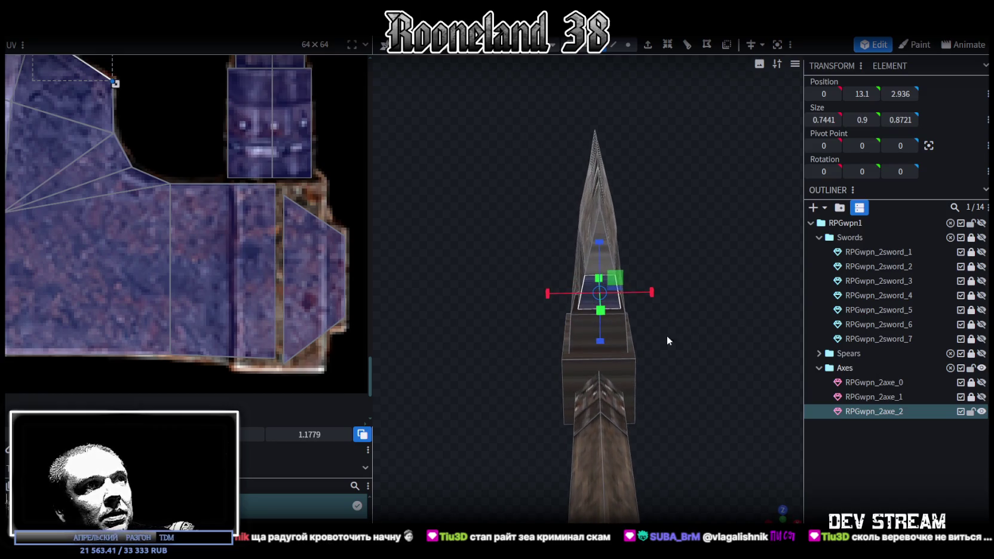
- Switch to edge selection and widen a blade edge by 0.2 along X
left_click(612, 45)
left_click(589, 268)
left_click_drag(644, 272, 656, 267)
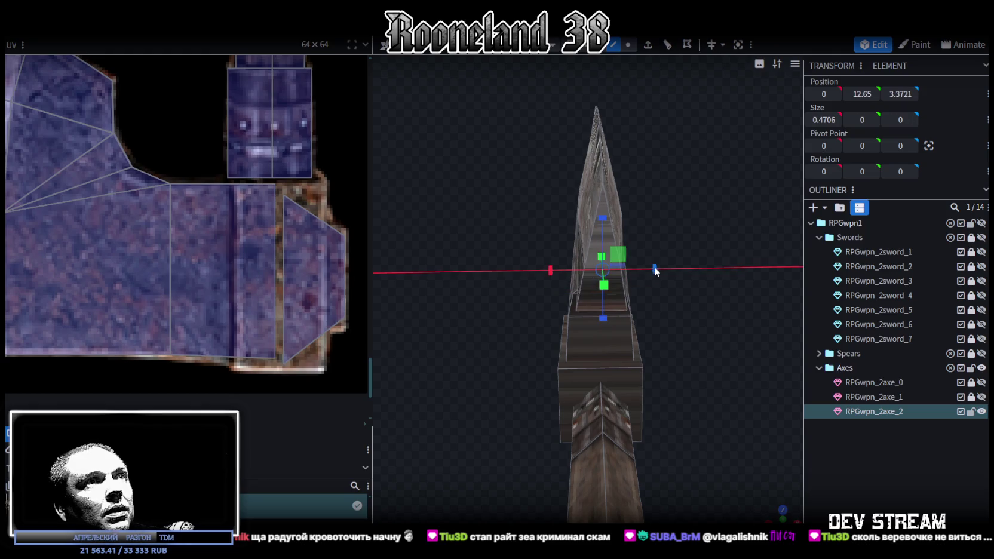
- Select the inner blade elements and widen them by 0.2 along X
mouse_move(656, 266)
middle_mouse_down()
mouse_move(672, 265)
mouse_move(606, 289)
mouse_move(538, 209)
mouse_move(492, 266)
middle_mouse_up()
mouse_move(440, 337)
left_mouse_down()
mouse_move(560, 385)
mouse_move(664, 397)
mouse_move(705, 433)
mouse_move(709, 465)
mouse_move(758, 463)
mouse_move(730, 492)
mouse_move(702, 494)
mouse_move(725, 473)
mouse_move(618, 314)
mouse_move(738, 328)
mouse_move(715, 317)
left_mouse_up()
left_click(612, 310)
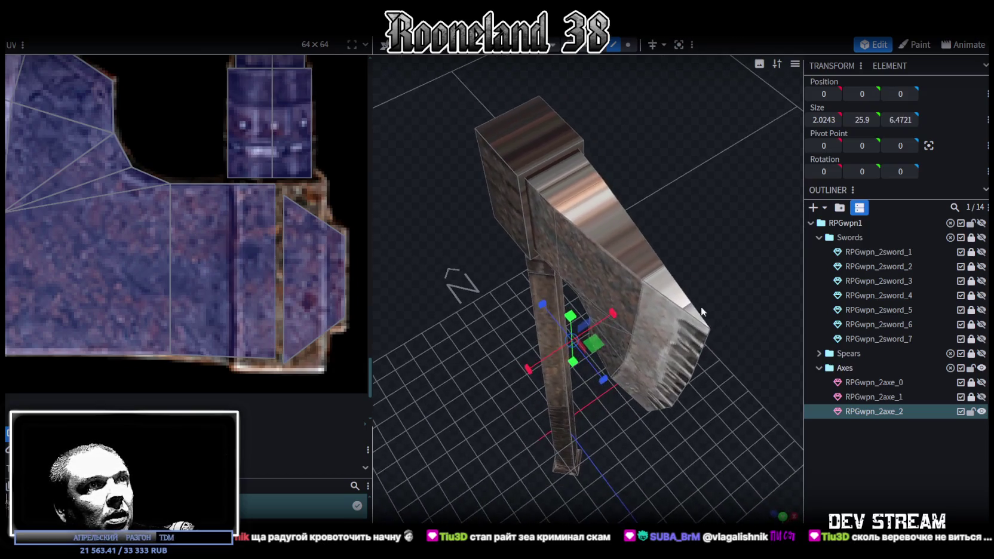
left_click(637, 304)
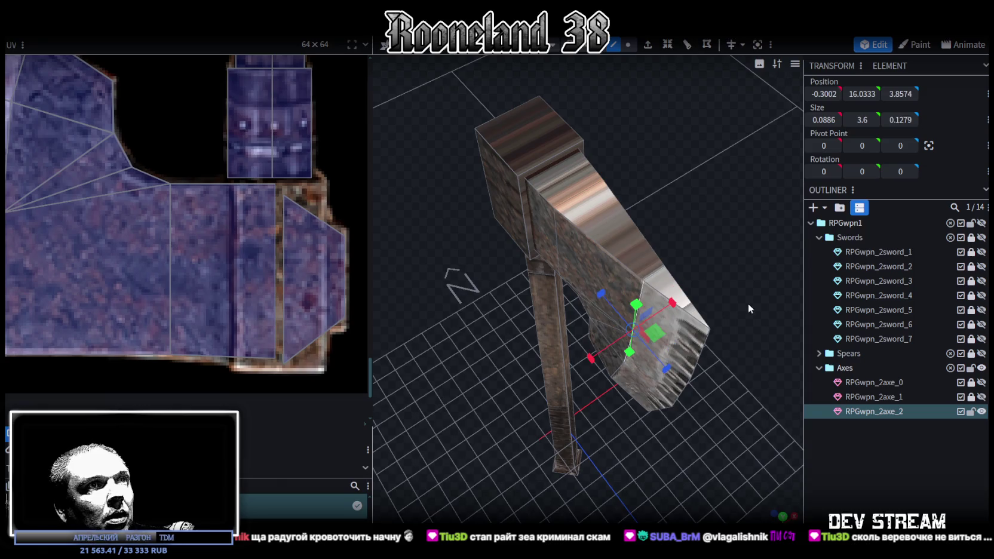
left_click_drag(748, 304, 557, 259)
left_click(562, 259)
left_click(572, 336)
mouse_move(675, 391)
left_mouse_down()
mouse_move(660, 329)
mouse_move(733, 328)
mouse_move(676, 281)
left_mouse_up()
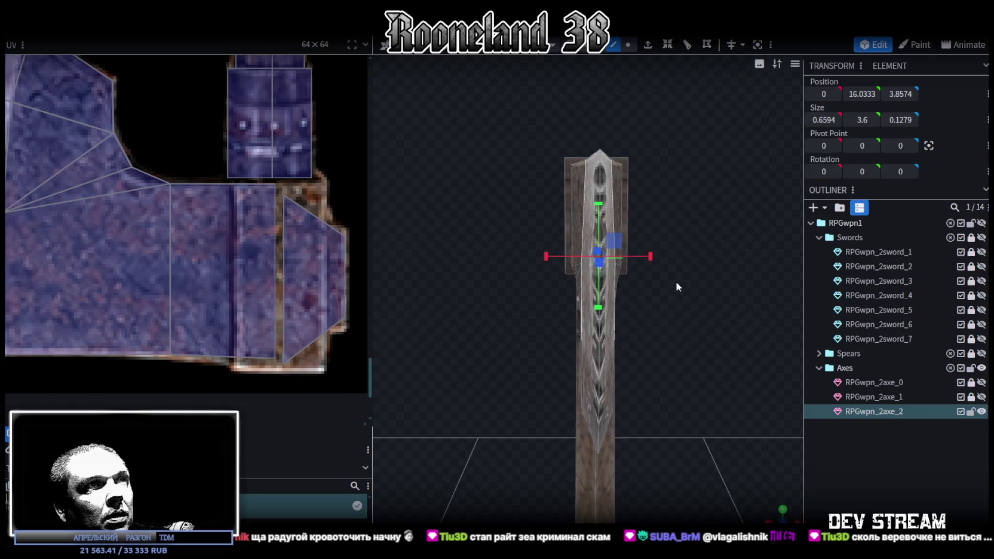
mouse_move(650, 248)
left_mouse_down()
mouse_move(716, 285)
mouse_move(714, 324)
mouse_move(723, 288)
left_mouse_up()
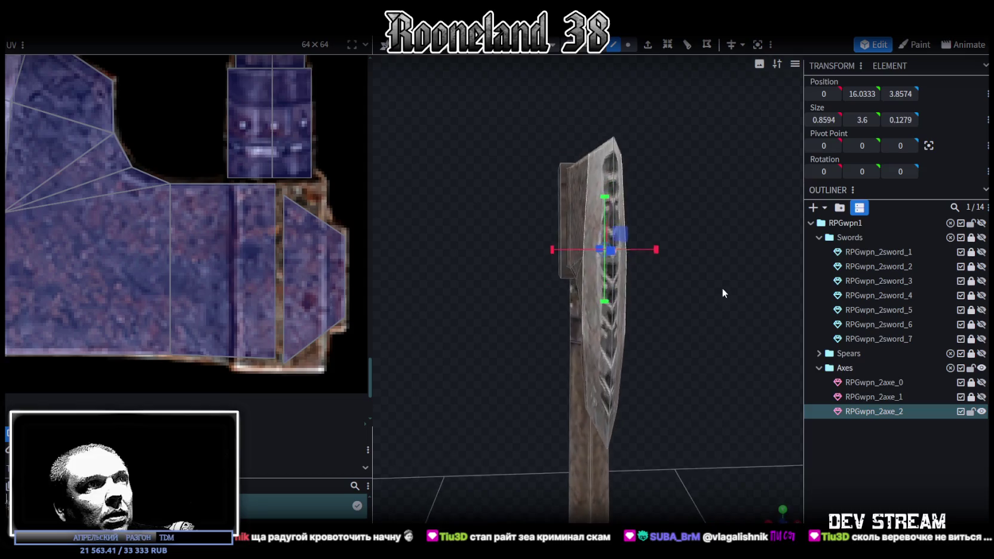
- Reselect a blade face on the RPGwpn_2axe_2 mesh and save the model as RPGweapon.bbmodel
left_click(578, 289)
mouse_move(582, 288)
left_mouse_down()
mouse_move(662, 306)
mouse_move(600, 284)
mouse_move(710, 341)
mouse_move(704, 323)
mouse_move(711, 351)
mouse_move(592, 390)
mouse_move(542, 367)
mouse_move(563, 301)
mouse_move(455, 318)
mouse_move(668, 323)
mouse_move(641, 414)
mouse_move(646, 438)
mouse_move(826, 402)
mouse_move(577, 434)
mouse_move(647, 307)
mouse_move(660, 231)
mouse_move(689, 239)
mouse_move(692, 316)
mouse_move(666, 258)
mouse_move(669, 295)
mouse_move(644, 260)
mouse_move(662, 226)
mouse_move(690, 213)
mouse_move(672, 177)
mouse_move(639, 172)
mouse_move(562, 299)
mouse_move(522, 299)
mouse_move(582, 301)
mouse_move(722, 351)
mouse_move(589, 364)
mouse_move(629, 378)
mouse_move(706, 364)
mouse_move(590, 115)
left_mouse_up()
left_click(602, 285)
left_click(668, 323)
left_click(588, 259)
left_click(580, 257)
key("ctrl+s")
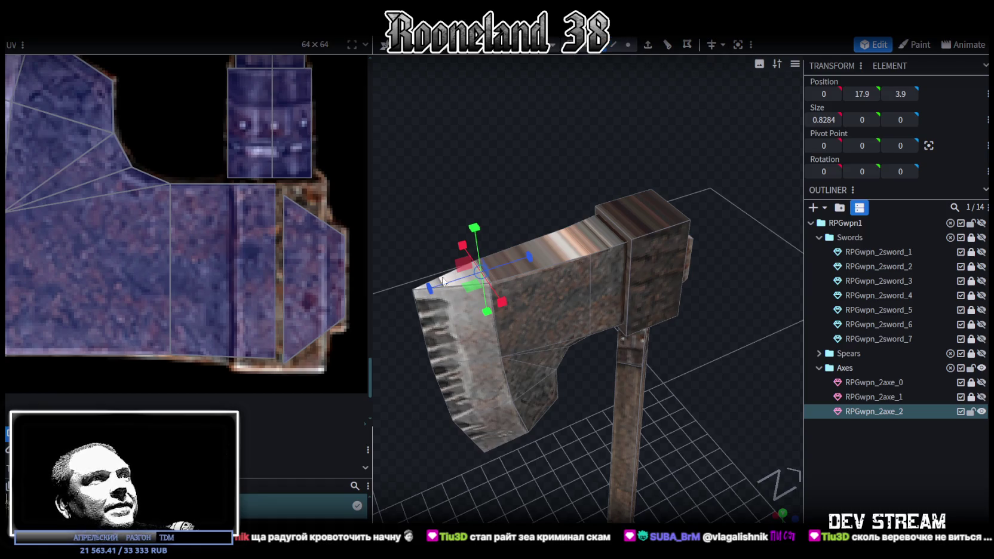
- Select the triangular faces running along the top of the blade
left_click(463, 288)
left_click(520, 264)
left_click(555, 245, "shift")
left_click_drag(622, 237, 596, 283)
left_click(560, 319, "shift")
left_click(567, 311, "shift")
left_click(588, 296, "shift")
mouse_move(709, 292)
left_mouse_down()
mouse_move(670, 307)
mouse_move(665, 405)
mouse_move(714, 400)
mouse_move(751, 479)
left_mouse_up()
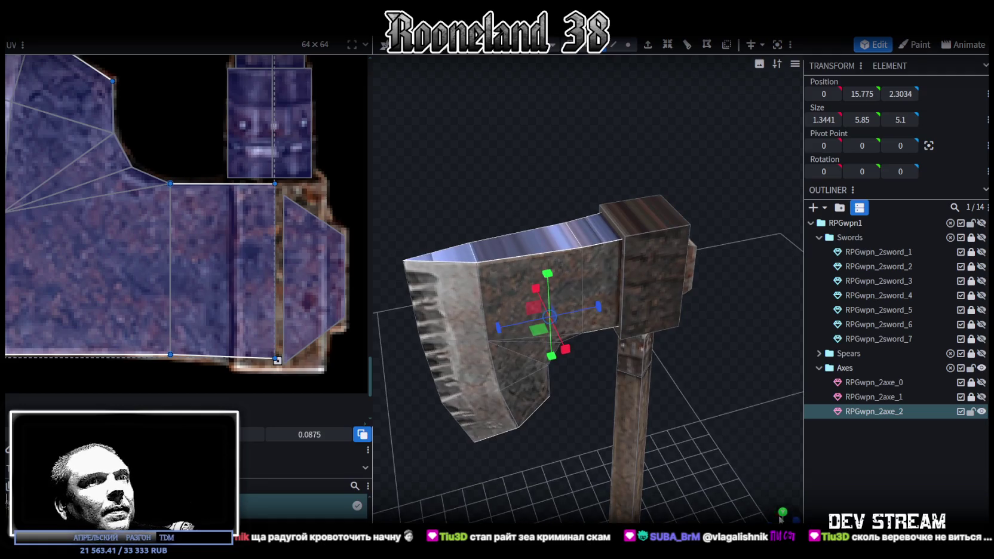
- In the top-down view, move the selected face's UV area onto the axe artwork
left_click(782, 512)
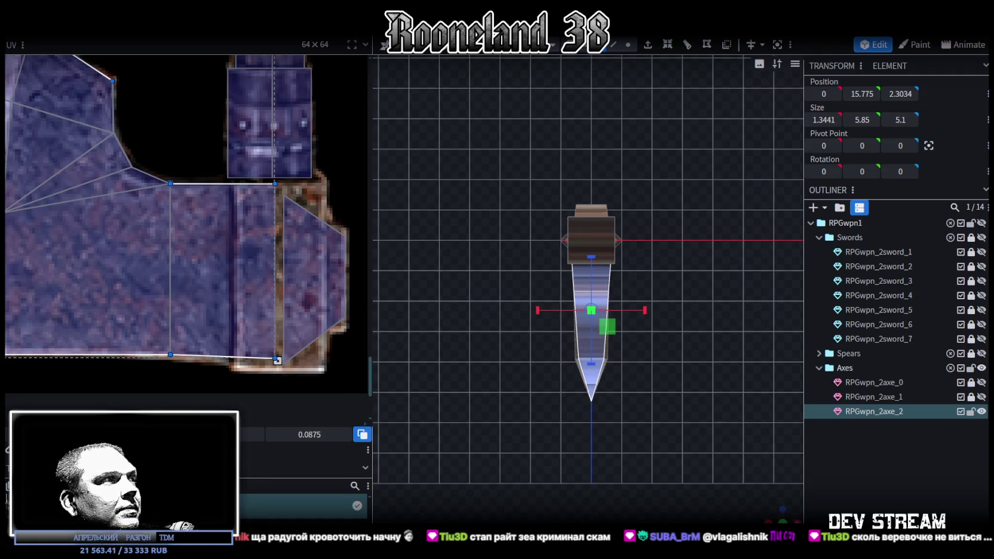
scroll(239, 239, "down", 3)
scroll(221, 220, "down", 3)
scroll(197, 238, "down", 2)
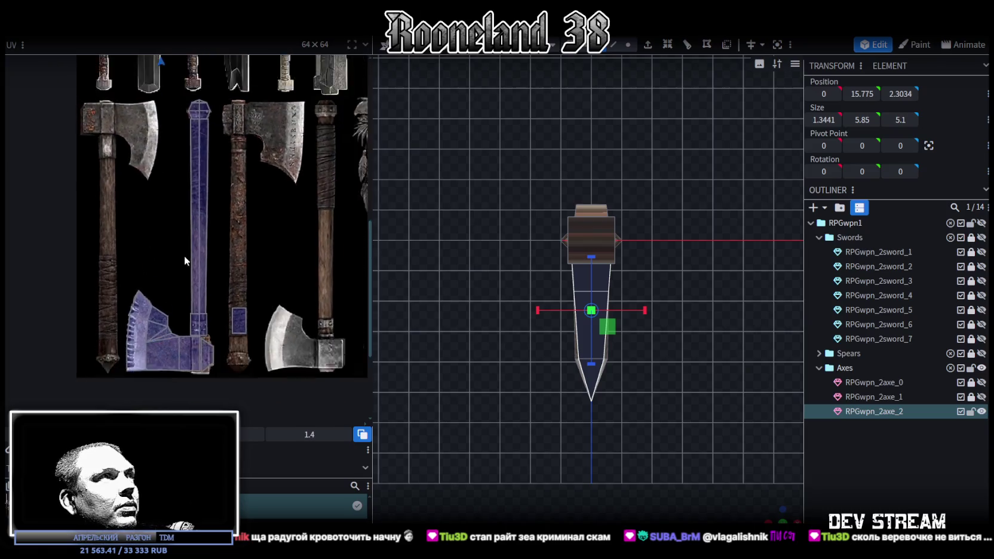
scroll(185, 258, "down", 2)
left_click_drag(177, 76, 170, 248)
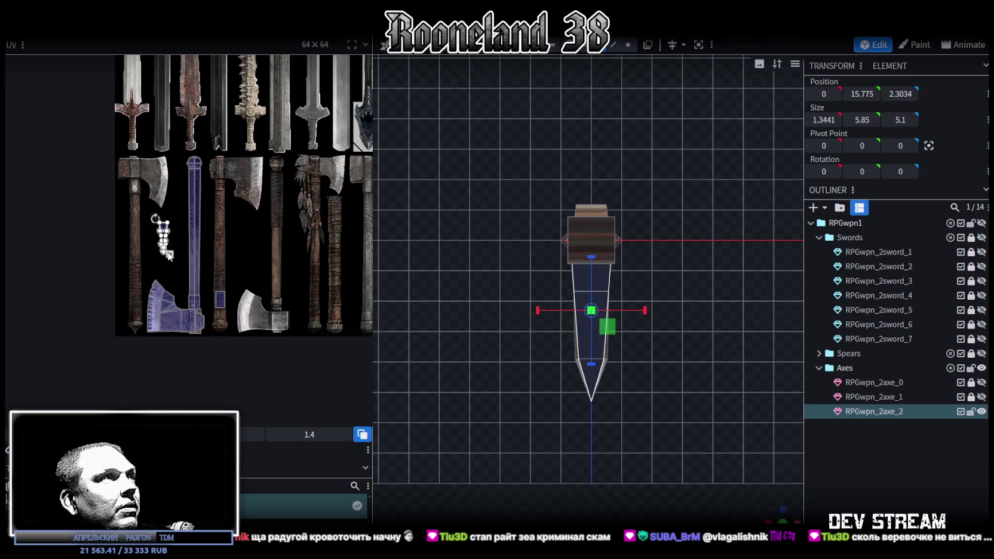
scroll(204, 263, "up", 2)
scroll(212, 271, "up", 2)
middle_click_drag(214, 276, 183, 216)
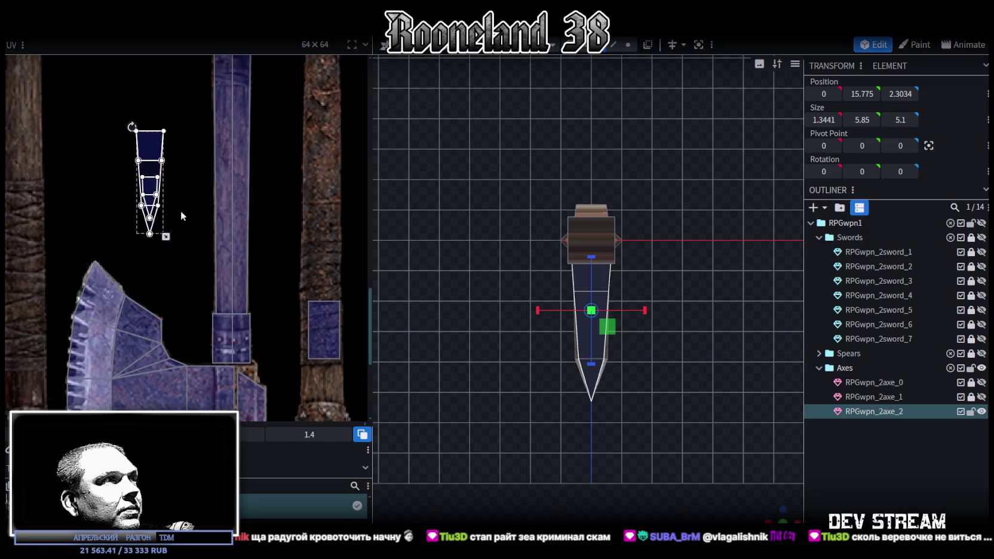
left_click_drag(592, 358, 578, 297)
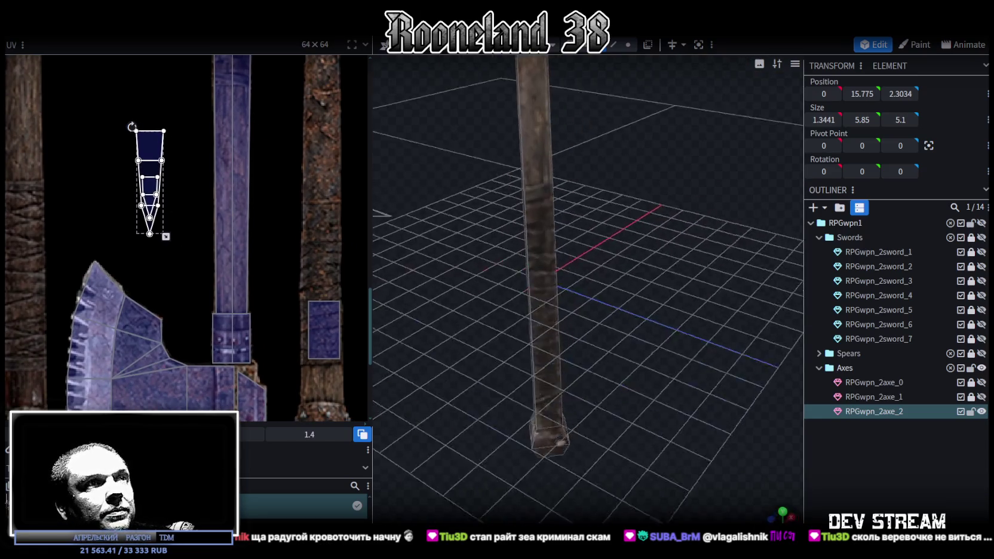
- Map the head's thin top strip onto the blade texture, rotated 90 degrees along its bottom edge
left_click(590, 263)
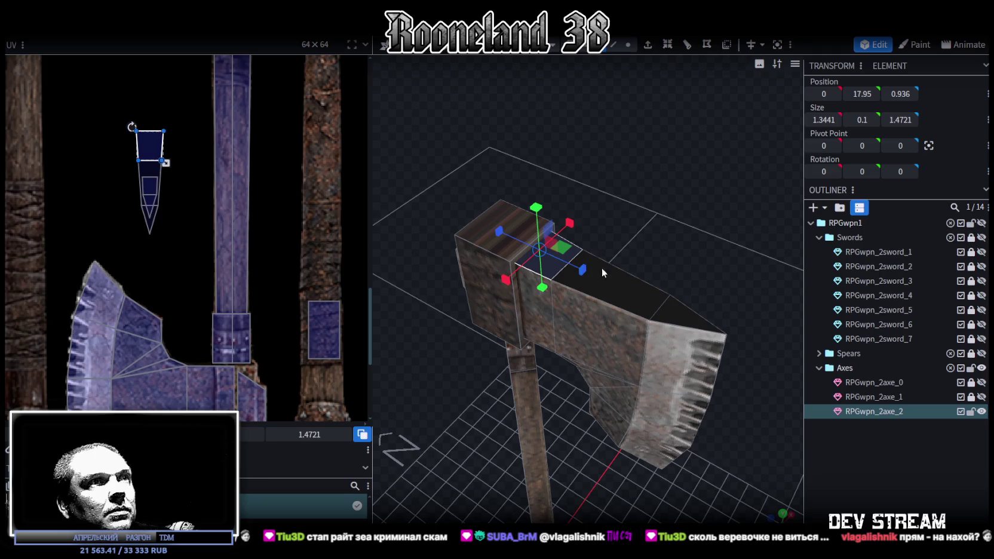
middle_click_drag(264, 314, 284, 275)
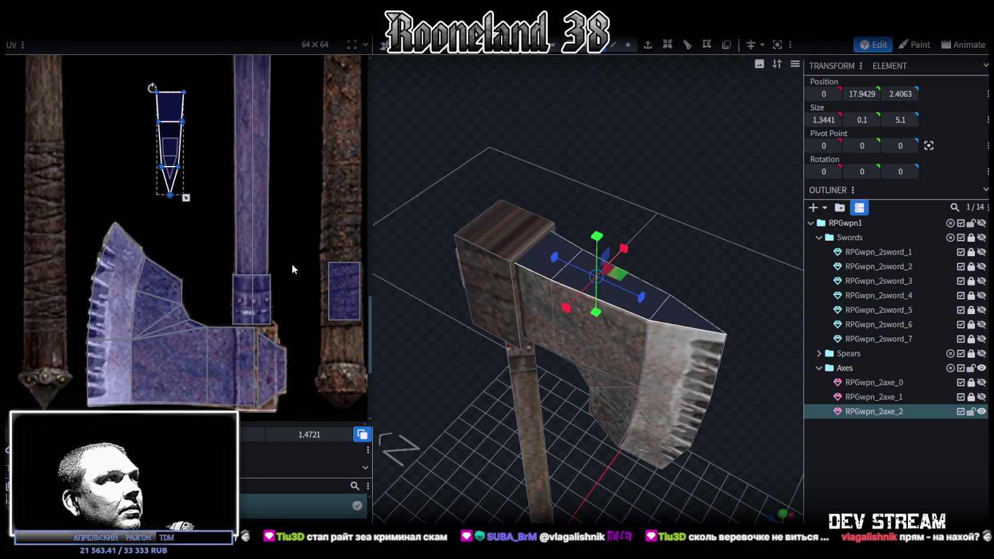
left_click_drag(169, 110, 149, 253)
right_click(149, 252)
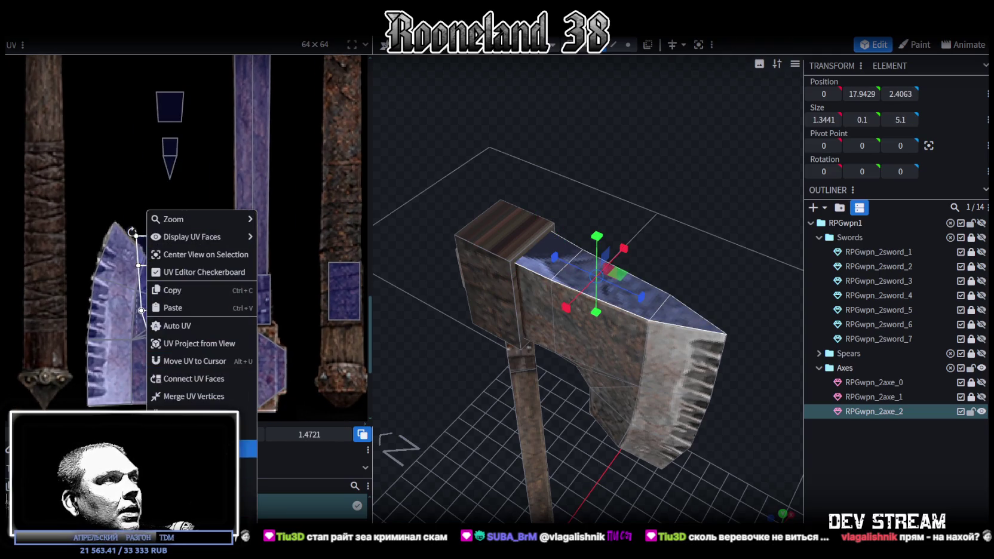
left_click(179, 317)
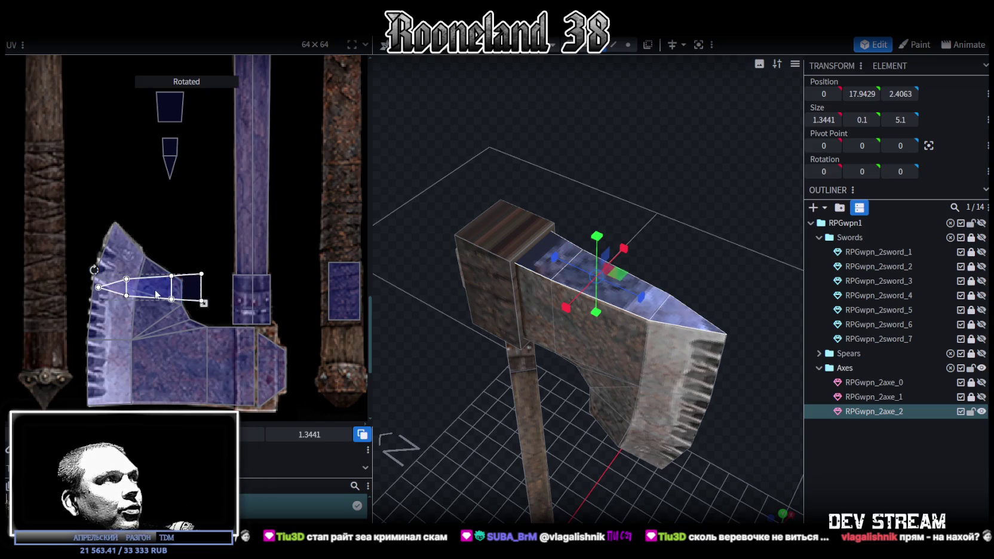
left_click_drag(154, 289, 142, 388)
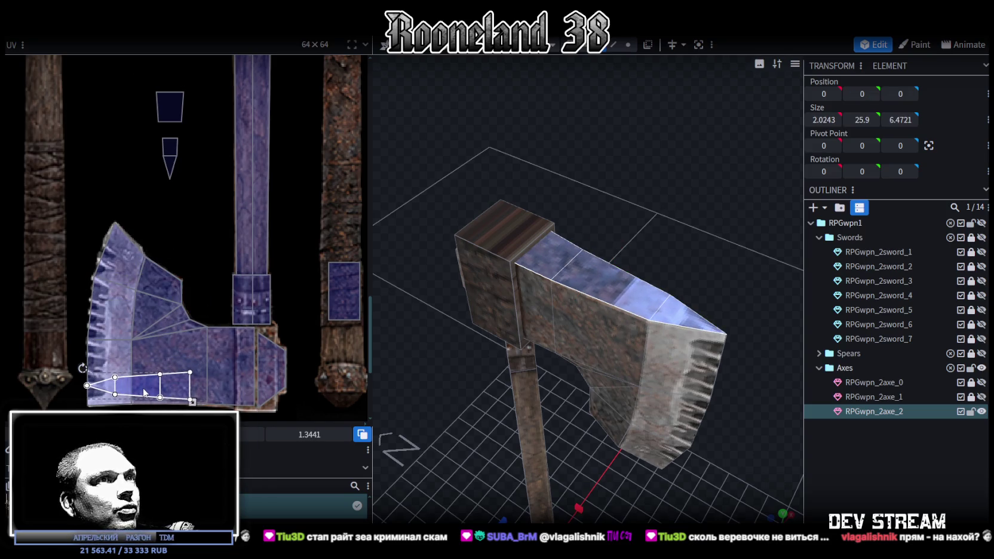
left_click_drag(144, 389, 146, 392)
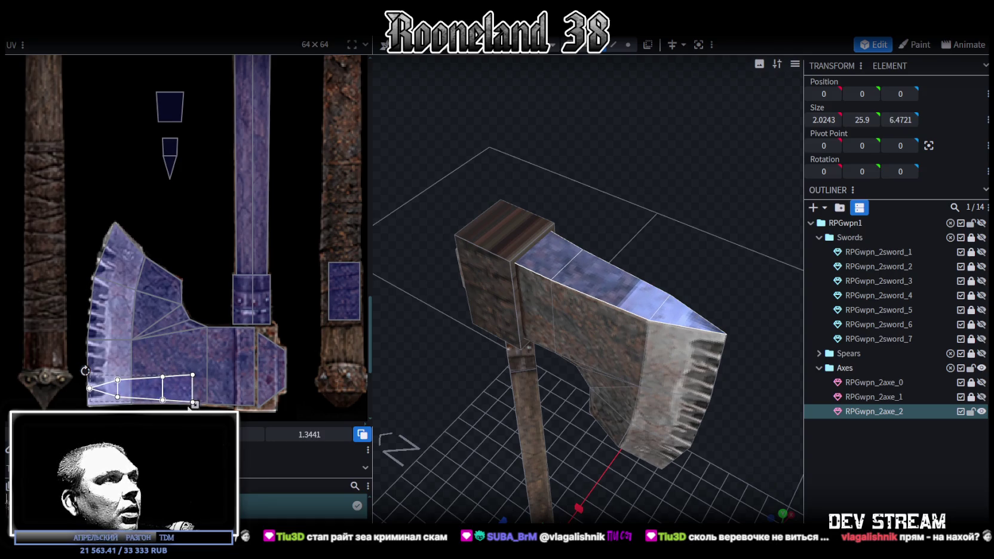
- Enlarge the strip's UV to cover more blade texture and shift it upward
scroll(190, 406, "up", 2)
scroll(203, 388, "up", 1)
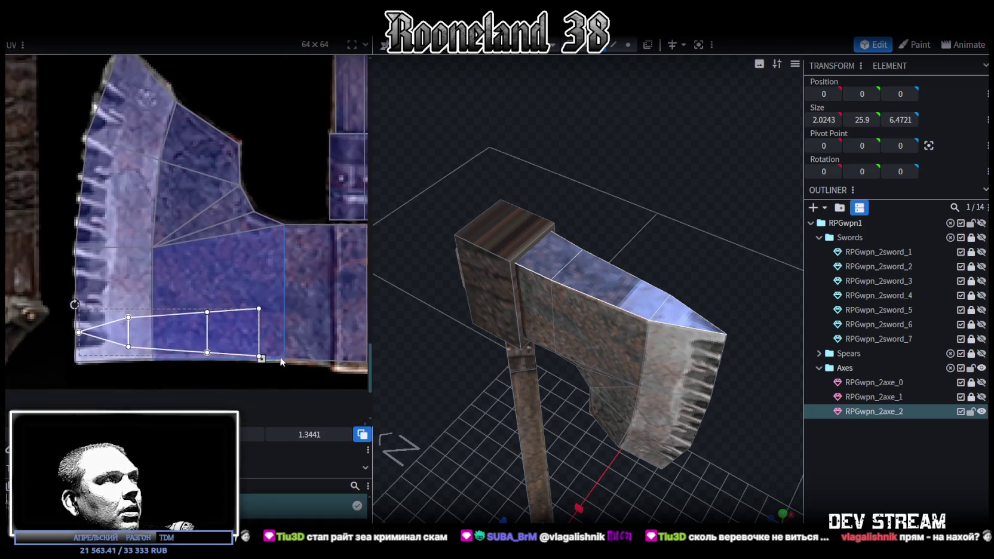
scroll(239, 346, "up", 1)
left_click_drag(223, 344, 296, 359)
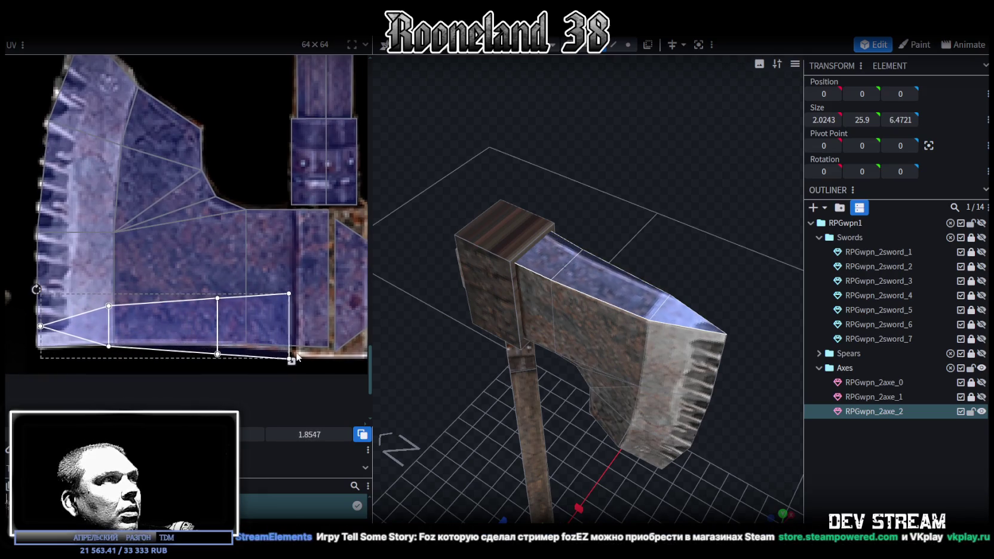
left_click_drag(298, 357, 300, 358)
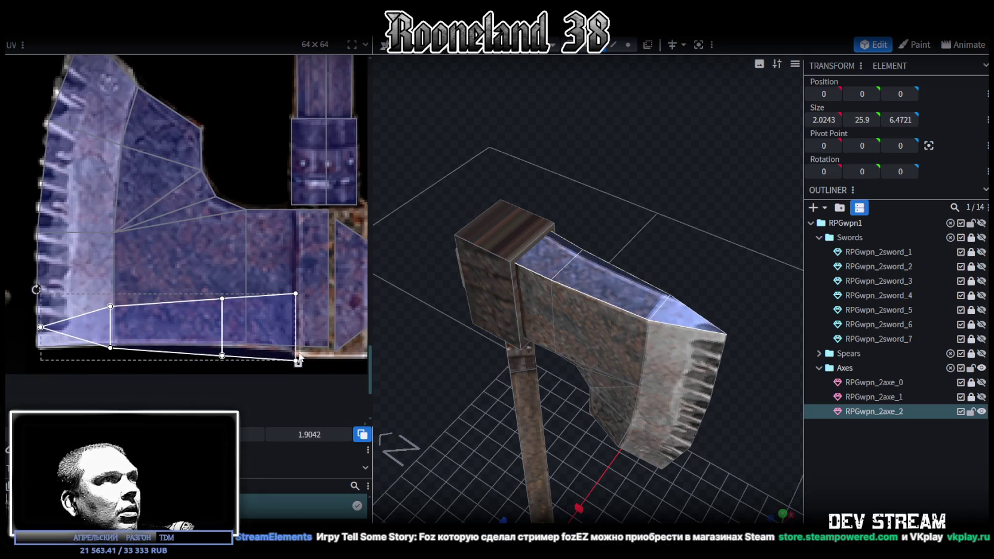
mouse_move(257, 326)
left_mouse_down()
mouse_move(261, 305)
mouse_move(283, 307)
left_mouse_up()
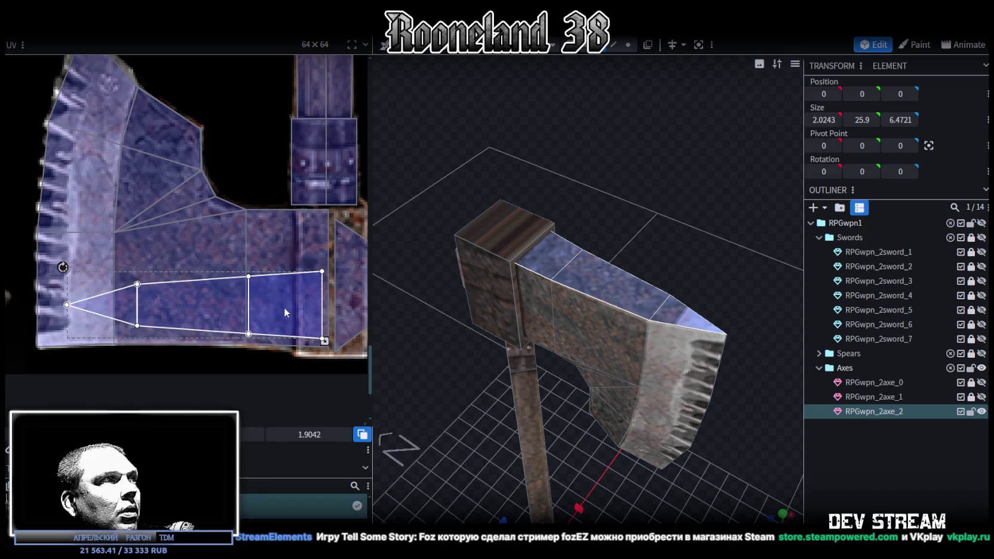
- Stretch the larger face's UV by pulling two of its points left, then pick a small head face
middle_click_drag(155, 367, 216, 346)
left_click_drag(216, 346, 198, 267)
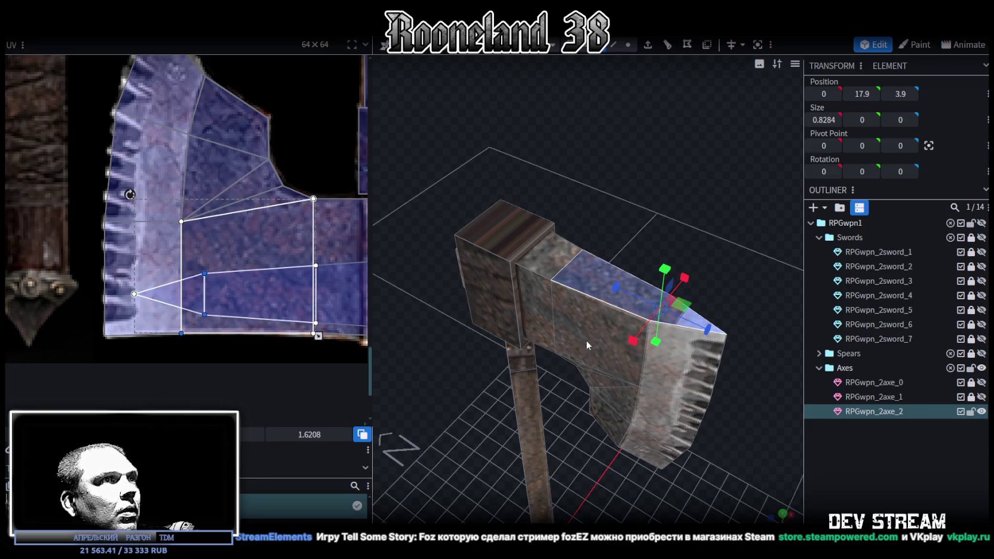
left_click_drag(657, 269, 568, 262)
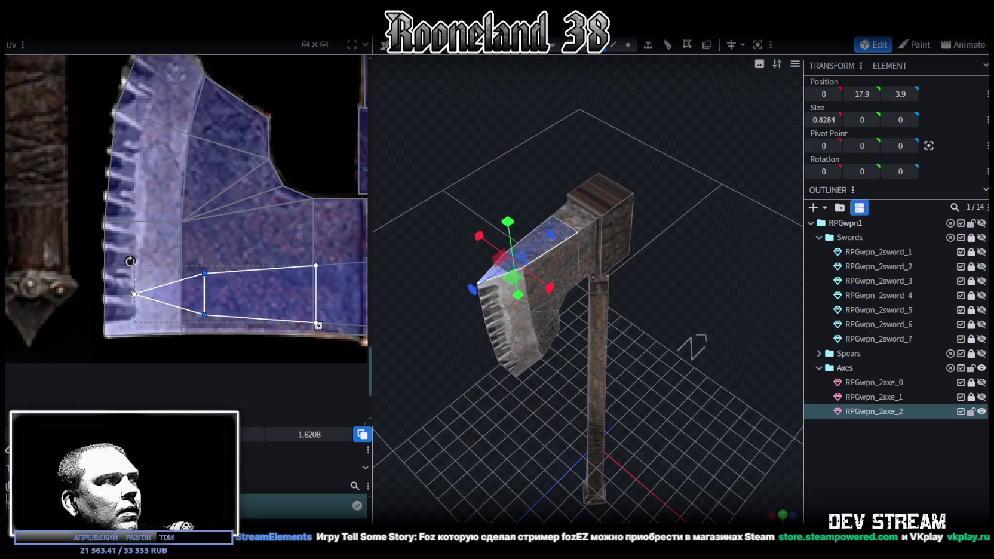
left_click_drag(205, 293, 181, 292)
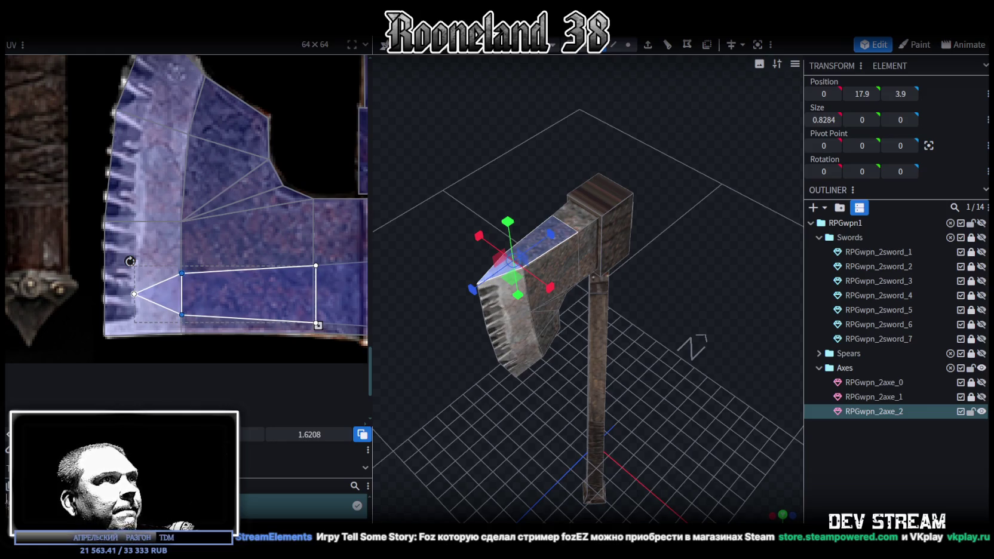
mouse_move(507, 449)
left_mouse_down()
mouse_move(721, 455)
mouse_move(647, 425)
left_mouse_up()
left_click(699, 436)
mouse_move(534, 370)
left_mouse_down()
mouse_move(549, 416)
mouse_move(560, 207)
left_mouse_up()
left_click(536, 190)
left_click(540, 195)
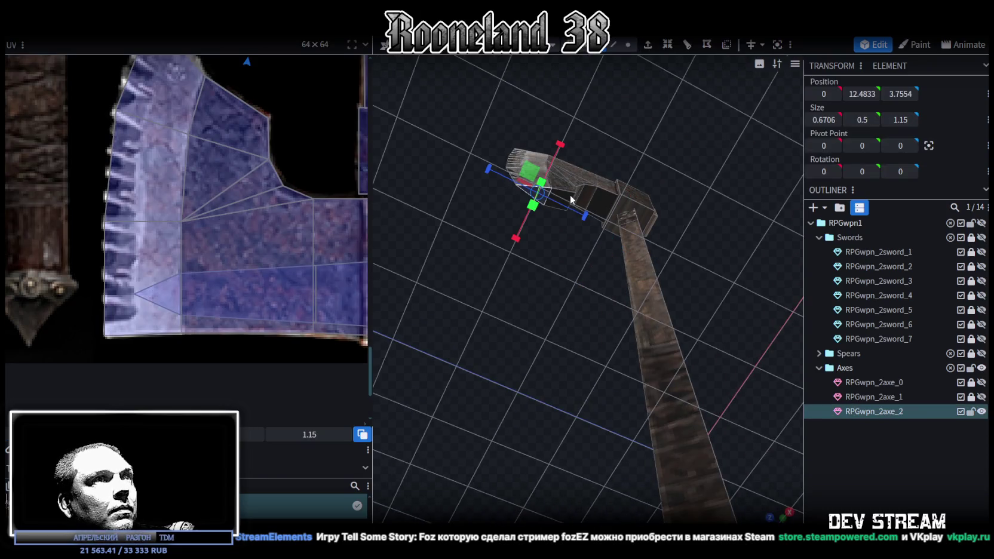
- Rotate the small face's UV by 90 degrees and move it onto the blade texture
scroll(280, 275, "down", 3)
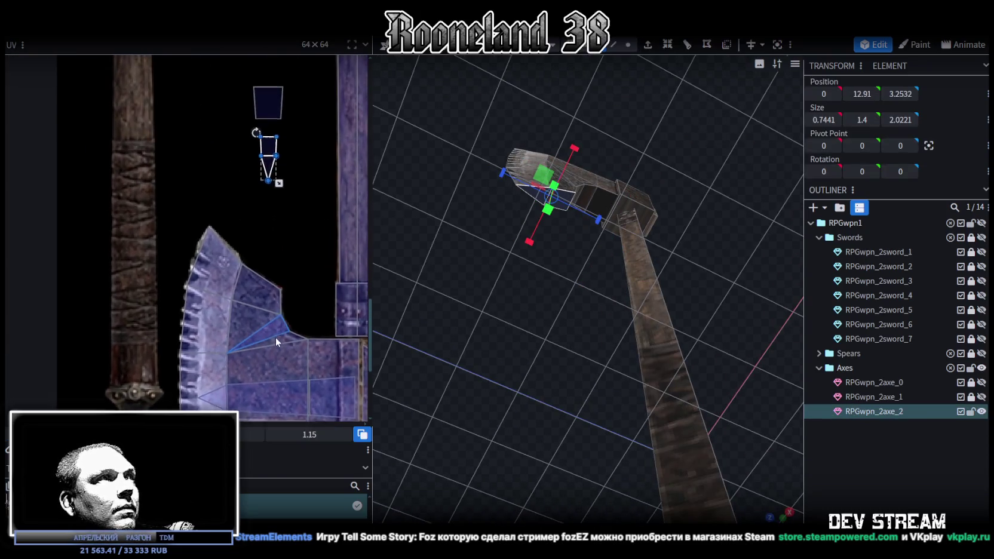
right_click(267, 147)
left_click(317, 388)
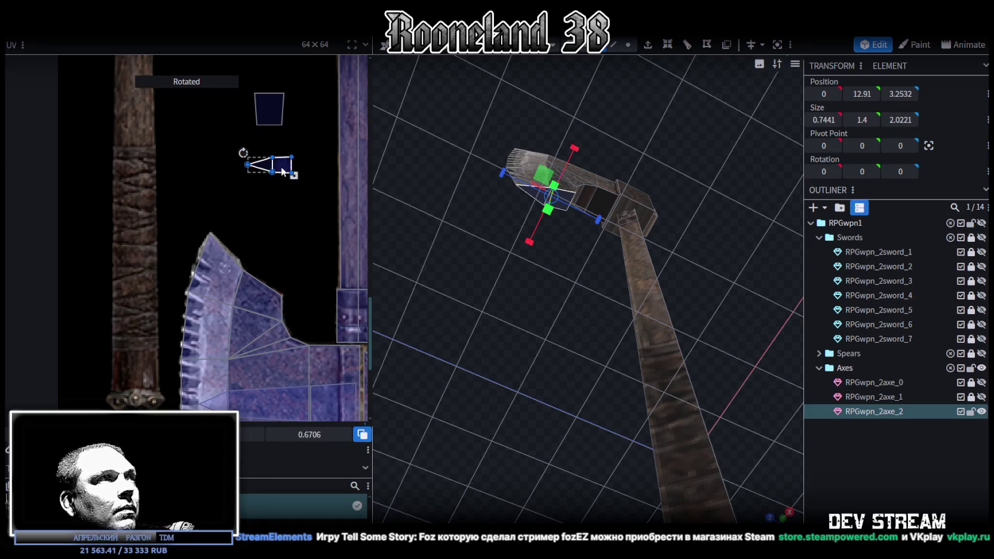
left_click_drag(282, 171, 261, 353)
scroll(245, 373, "up", 3)
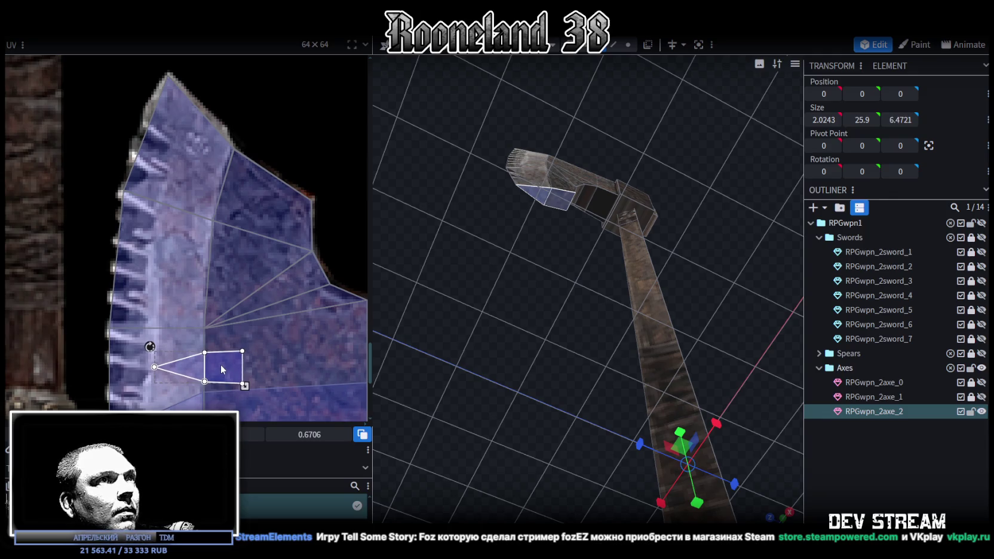
- Select the top block of the axe head
mouse_move(522, 237)
left_mouse_down()
mouse_move(512, 401)
mouse_move(491, 432)
mouse_move(528, 324)
left_mouse_up()
left_click(600, 182)
mouse_move(600, 181)
left_mouse_down()
mouse_move(664, 235)
mouse_move(612, 161)
left_mouse_up()
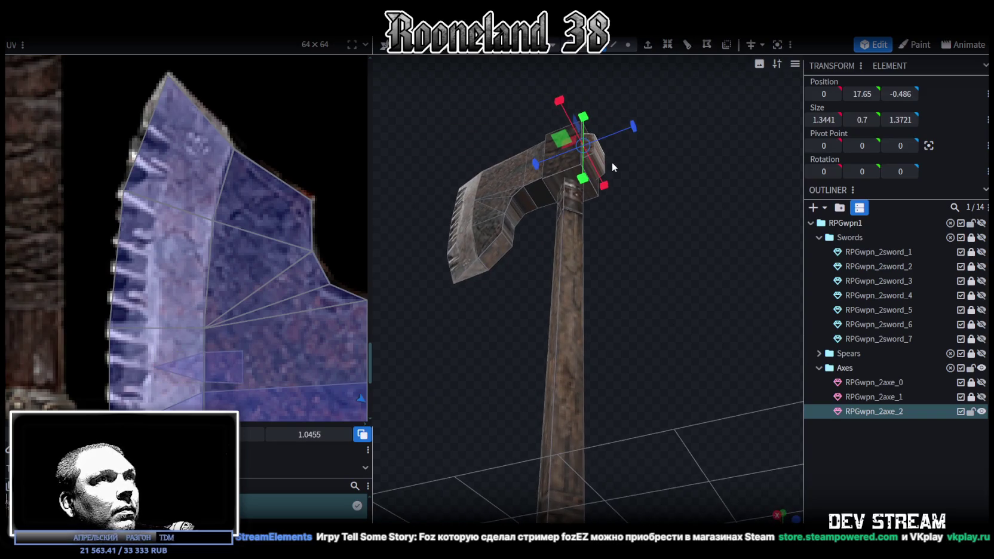
mouse_move(680, 191)
left_mouse_down()
mouse_move(624, 223)
mouse_move(575, 107)
left_mouse_up()
left_click(556, 90)
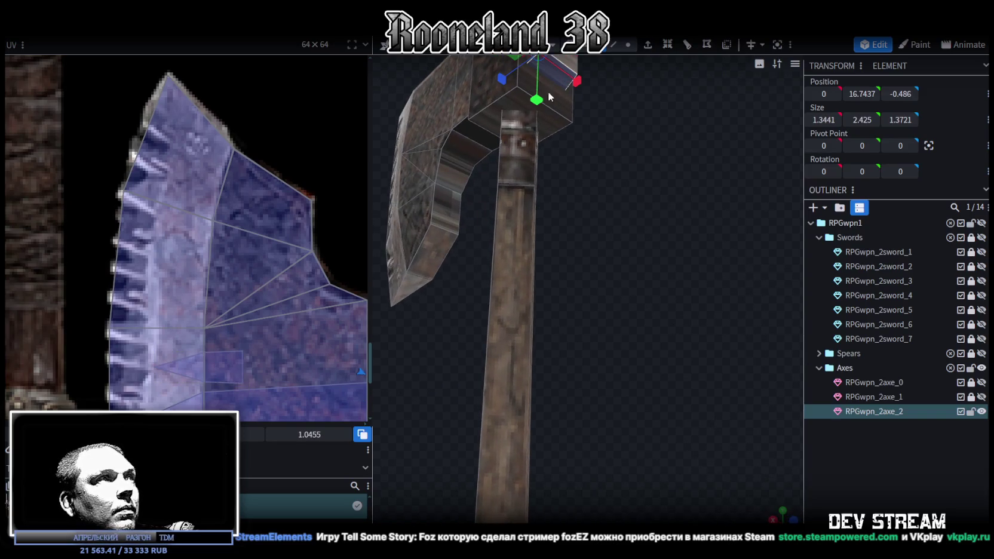
scroll(288, 239, "down", 3)
scroll(287, 239, "up", 2)
left_click_drag(583, 173, 658, 229)
- Rotate the thin plate face's UV a quarter turn left and shift it onto the blade texture
left_click(234, 151)
mouse_move(386, 187)
left_mouse_down()
mouse_move(671, 198)
mouse_move(695, 155)
mouse_move(409, 147)
left_mouse_up()
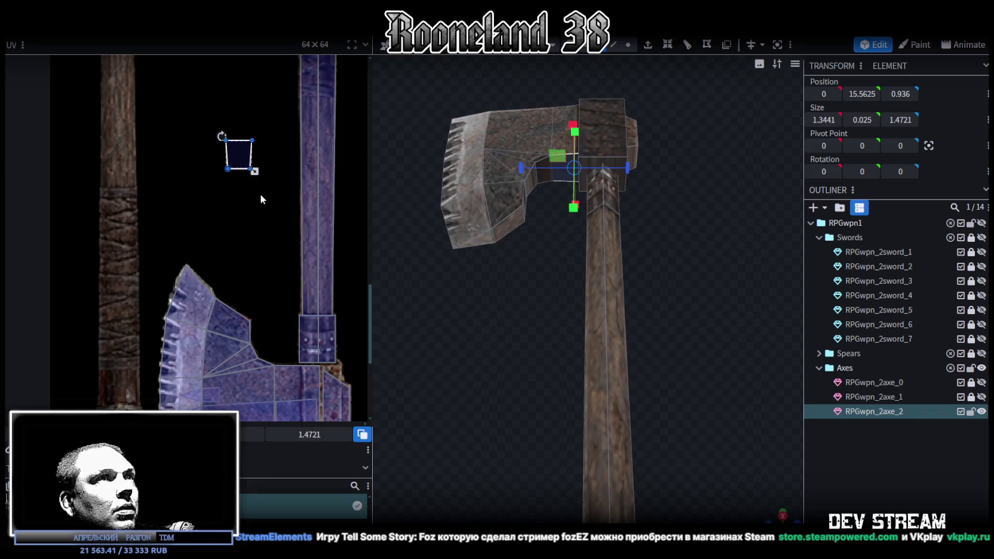
scroll(254, 193, "down", 1)
mouse_move(254, 134)
left_mouse_down()
mouse_move(265, 292)
mouse_move(283, 358)
left_mouse_up()
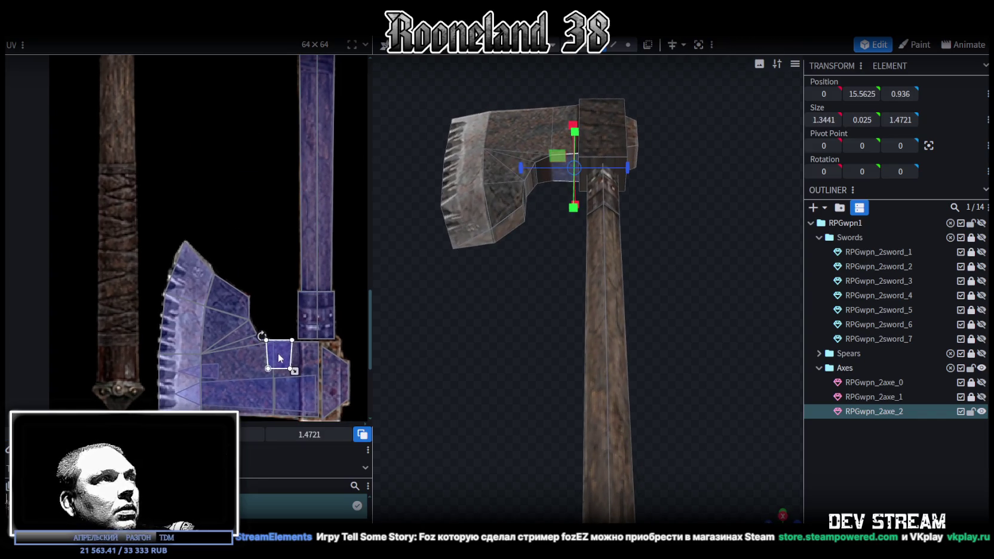
right_click(282, 357)
left_click(345, 243)
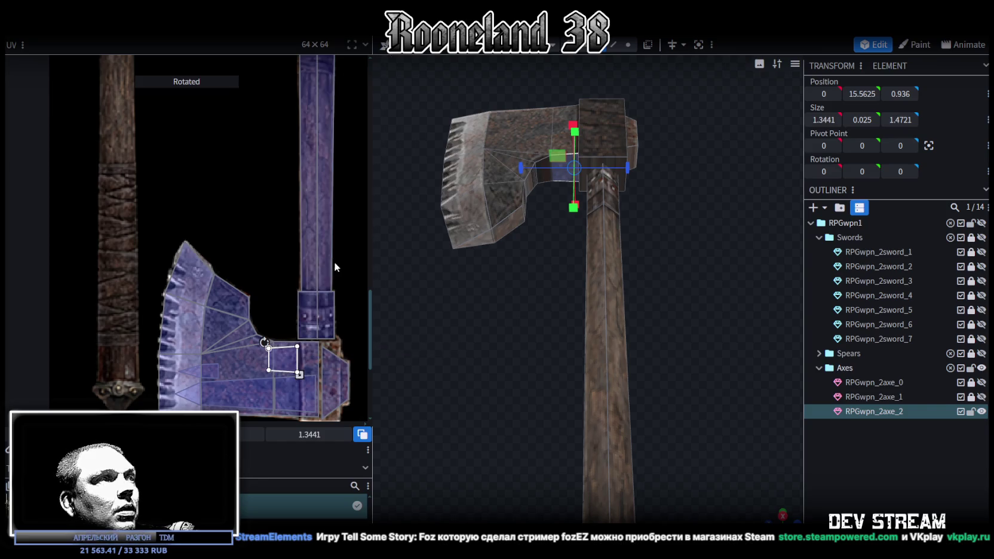
left_click_drag(285, 368, 299, 367)
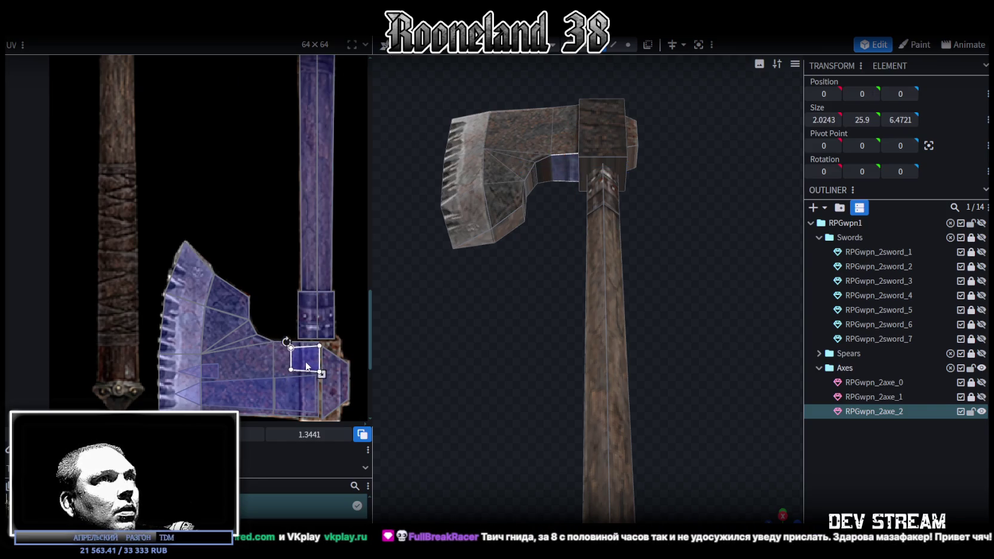
- Select a small blade face and switch to the straight front view
mouse_move(538, 261)
left_mouse_down()
mouse_move(515, 246)
mouse_move(528, 277)
left_mouse_up()
left_click(511, 194)
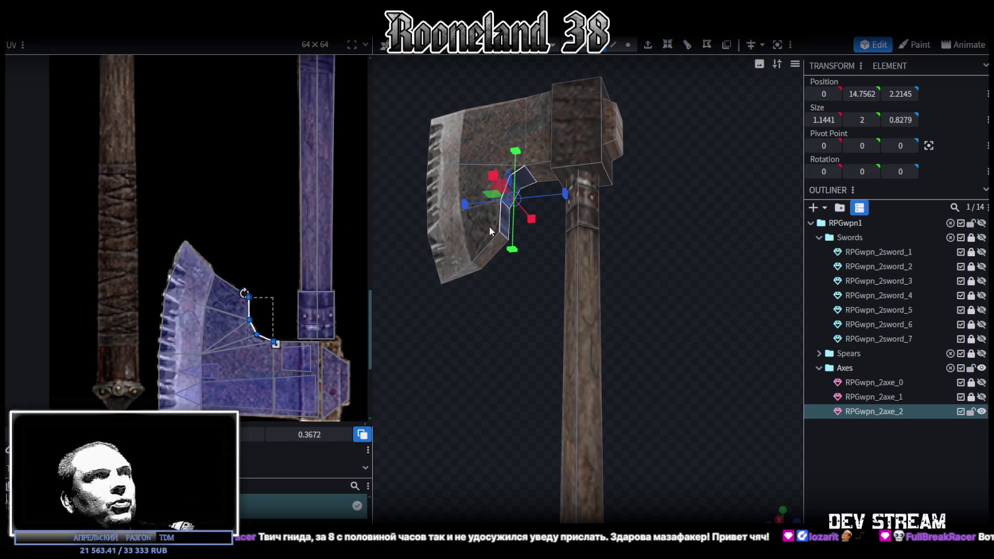
mouse_move(522, 293)
left_mouse_down()
mouse_move(485, 347)
mouse_move(471, 345)
left_mouse_up()
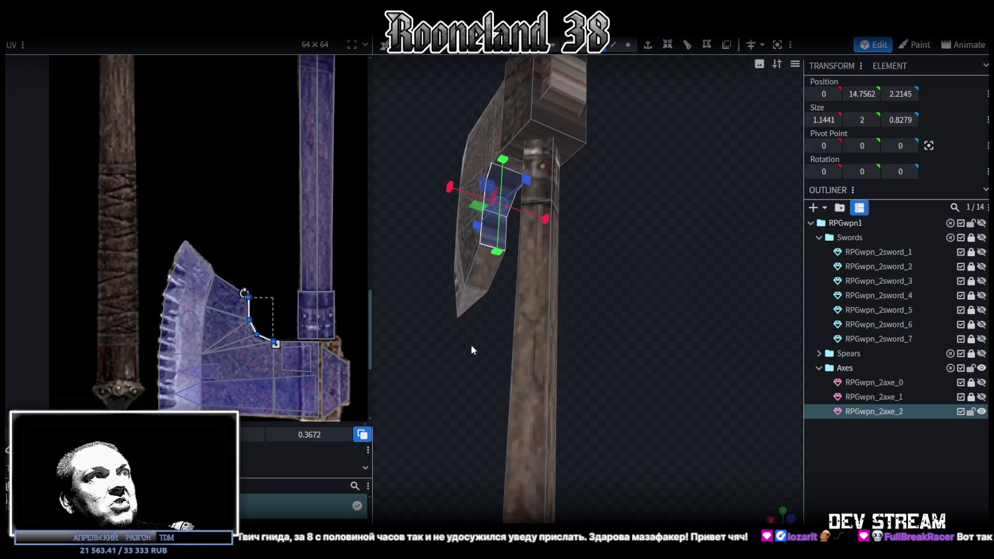
left_click(790, 519)
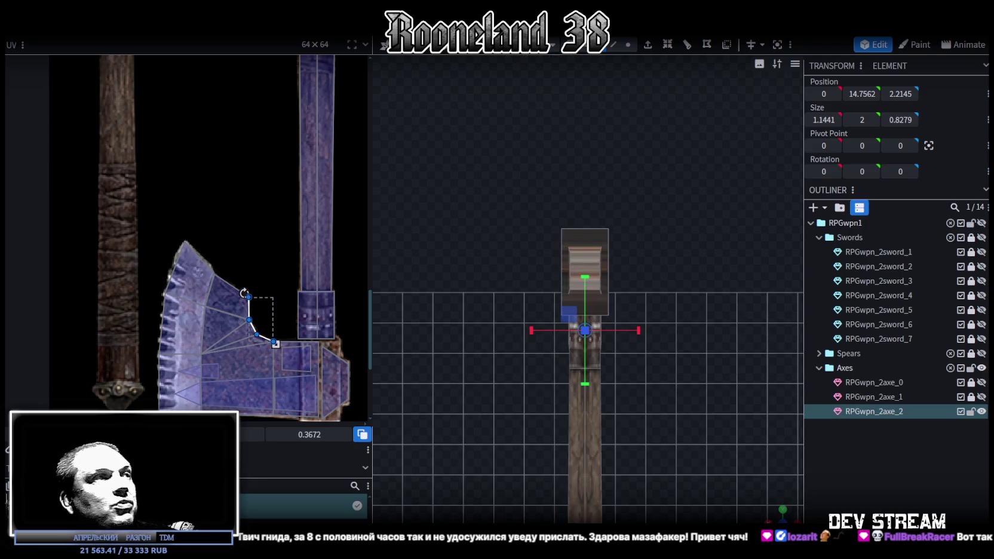
scroll(240, 245, "down", 2)
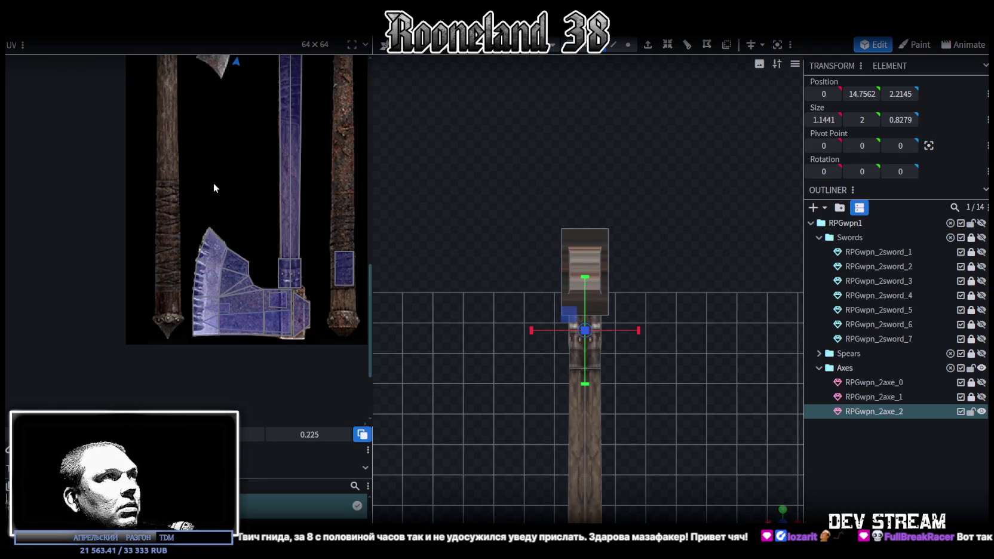
scroll(229, 375, "up", 2)
scroll(249, 212, "up", 3)
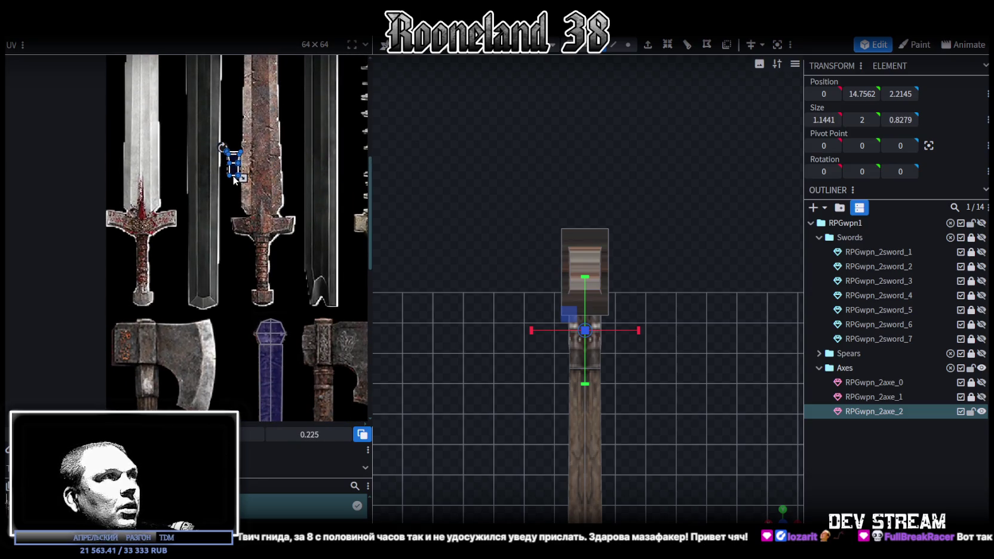
scroll(259, 356, "down", 2)
scroll(256, 275, "down", 2)
scroll(254, 200, "down", 2)
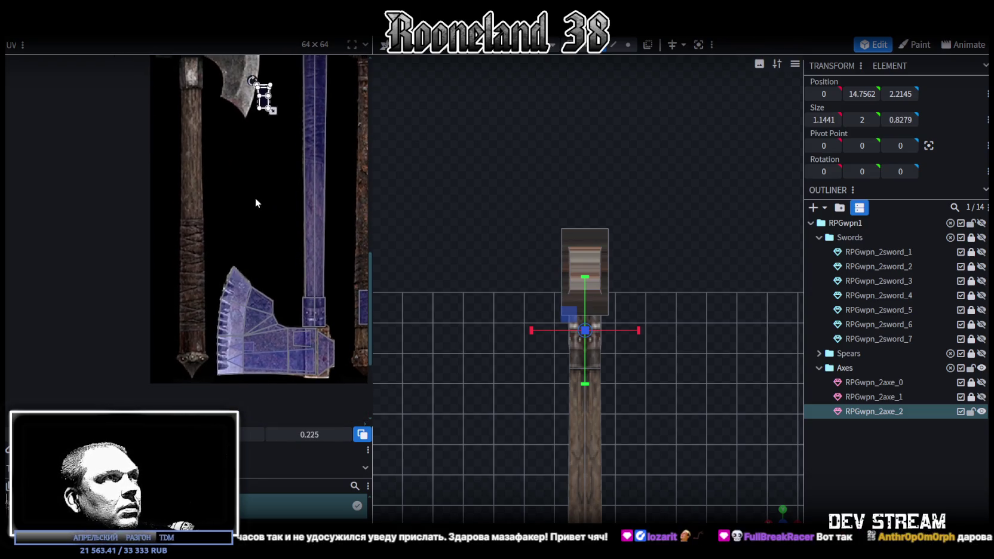
- Map the face onto the lower axe-head texture, mirrored vertically and stretched to fit
left_click_drag(261, 107, 258, 318)
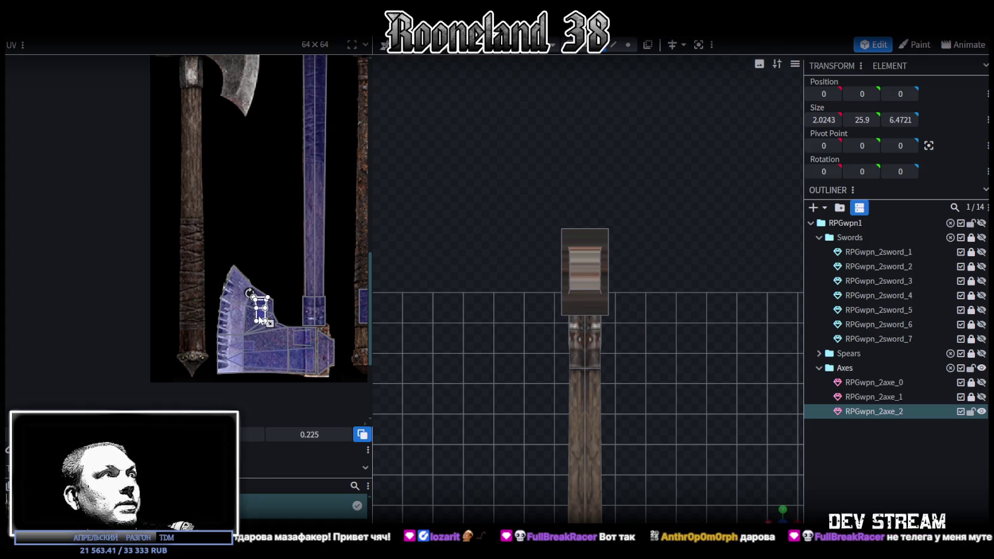
scroll(258, 318, "up", 2)
scroll(260, 368, "up", 2)
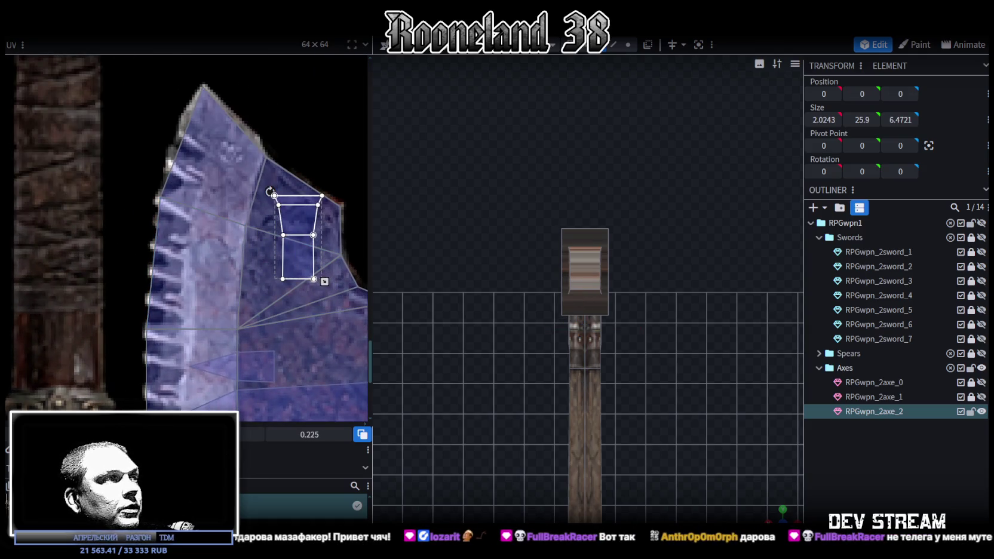
key("m")
mouse_move(297, 219)
left_mouse_down()
mouse_move(284, 206)
mouse_move(295, 227)
left_mouse_up()
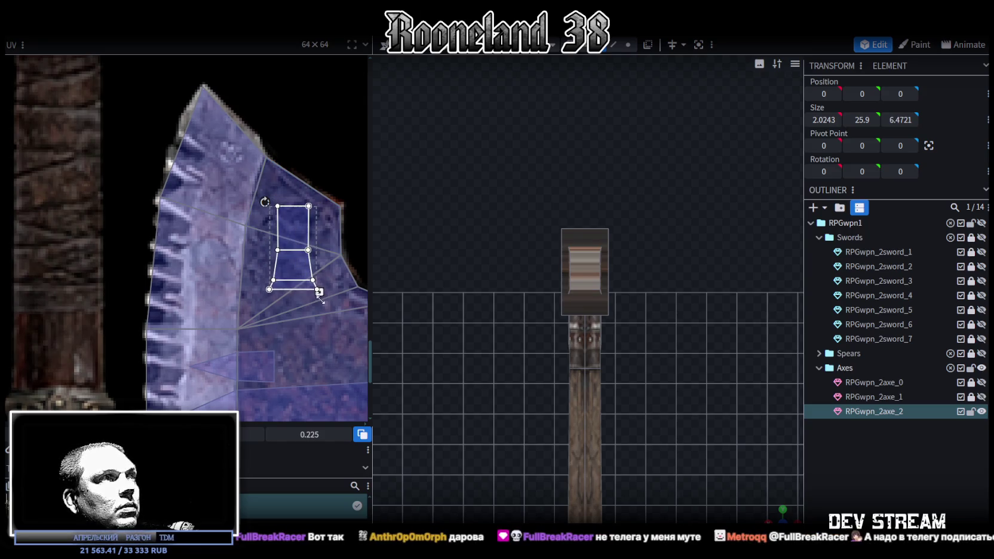
left_click_drag(319, 292, 324, 321)
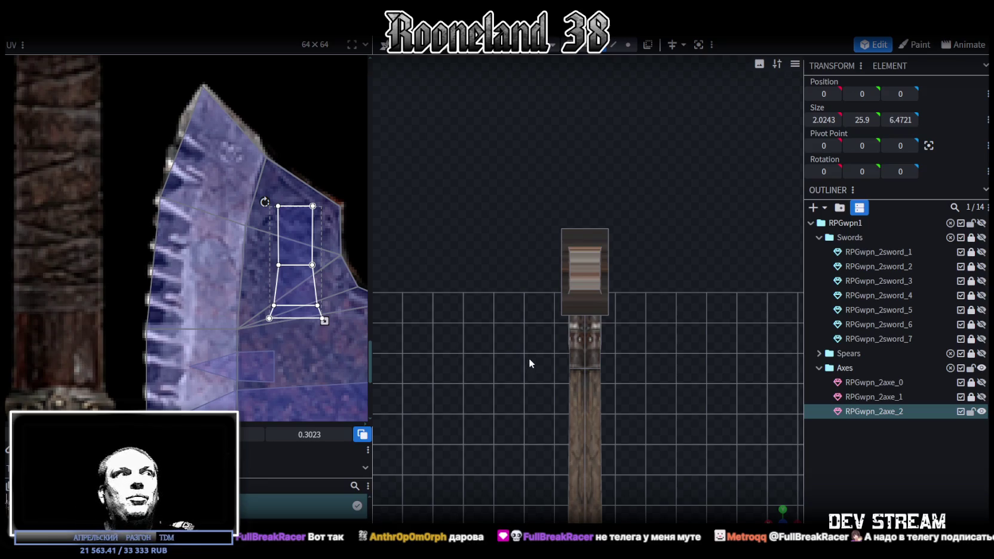
scroll(745, 475, "up", 2)
- Select the head's box block and snap to the orthographic front view
mouse_move(771, 512)
left_mouse_down()
mouse_move(724, 467)
mouse_move(639, 430)
mouse_move(575, 430)
left_mouse_up()
left_click(724, 468)
scroll(618, 323, "up", 3)
left_click(616, 362)
left_click(616, 362)
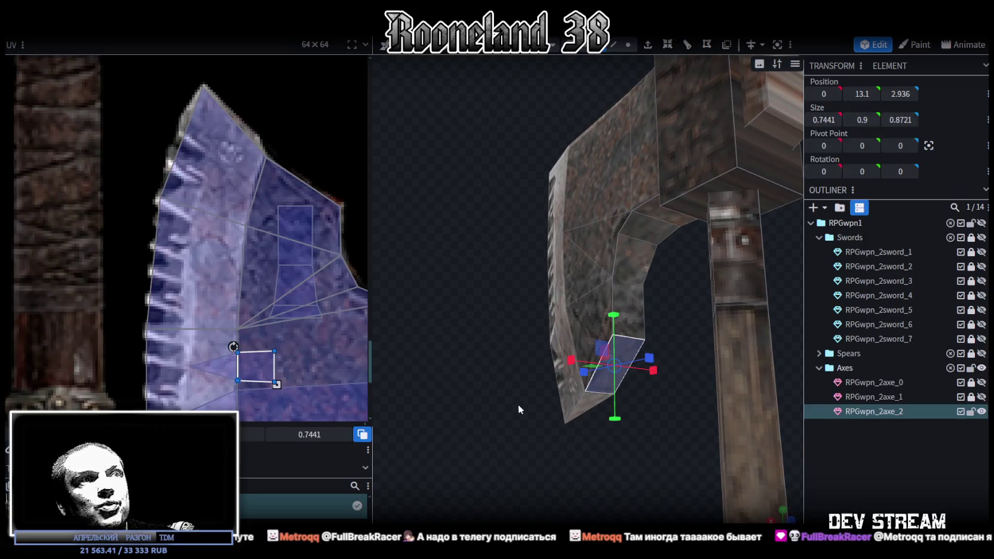
mouse_move(698, 370)
left_mouse_down()
mouse_move(735, 389)
mouse_move(739, 337)
mouse_move(730, 393)
mouse_move(716, 316)
mouse_move(584, 445)
mouse_move(706, 413)
mouse_move(674, 389)
left_mouse_up()
left_click(716, 316)
scroll(675, 397, "up", 5)
scroll(657, 412, "up", 3)
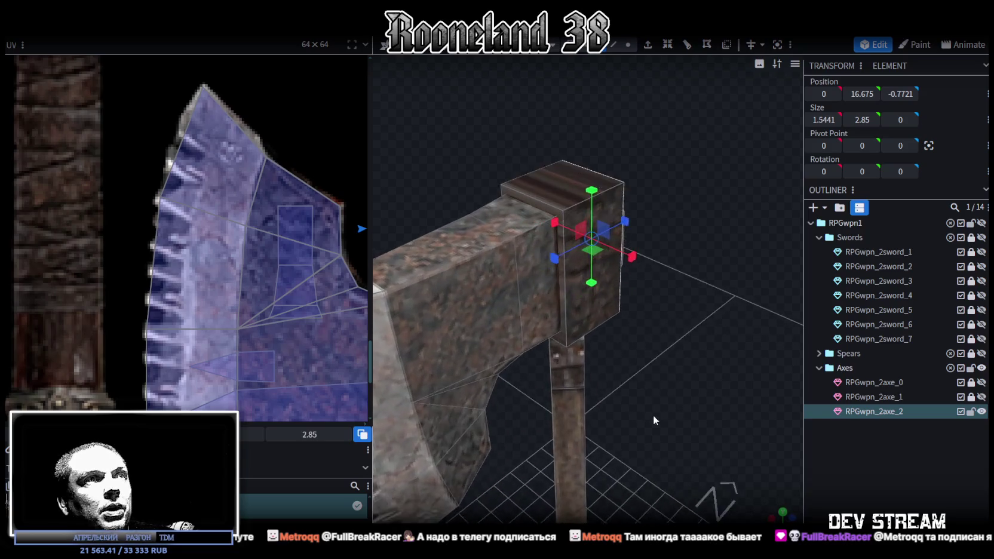
double_click(559, 340)
mouse_move(703, 414)
left_mouse_down()
mouse_move(530, 381)
mouse_move(518, 410)
left_mouse_up()
left_click_drag(573, 401, 380, 373)
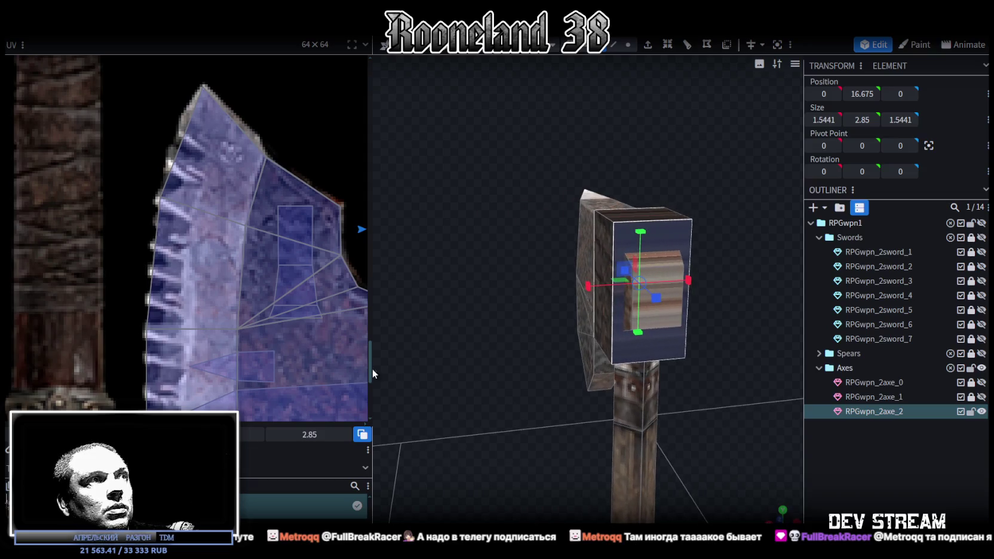
key("KP_1")
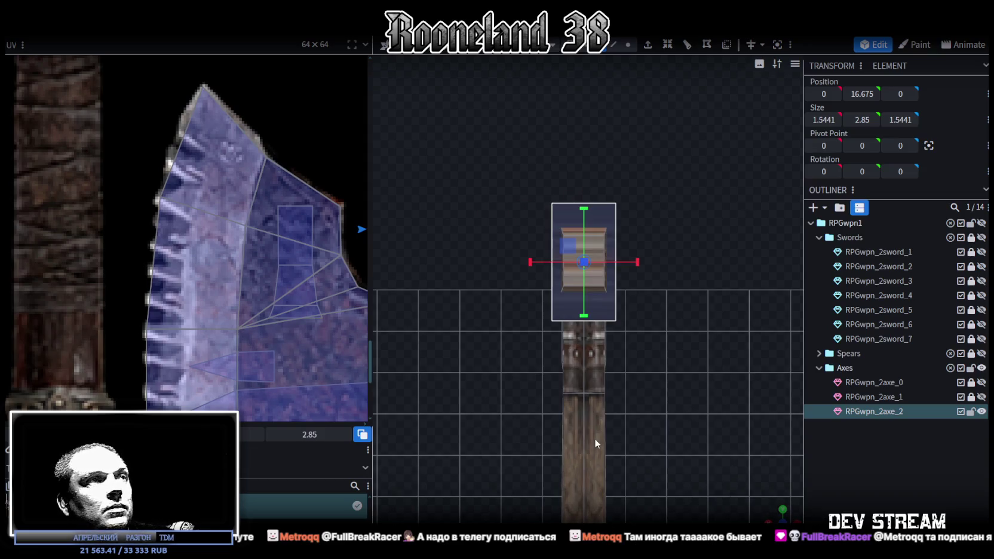
- Move the selected head-block face's UV area off the wood and onto the axe-head metal
scroll(161, 241, "down", 3)
scroll(156, 287, "down", 2)
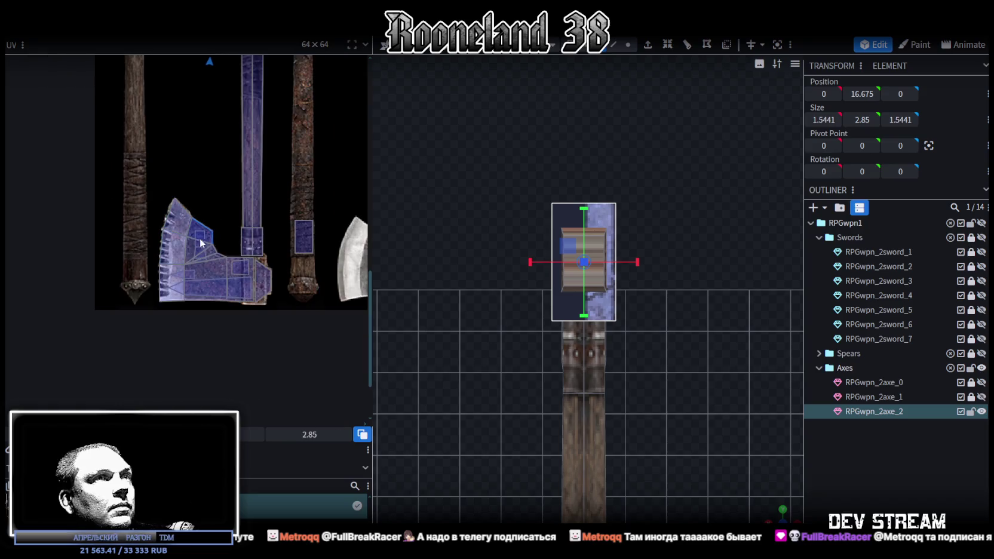
scroll(146, 345, "down", 2)
scroll(246, 352, "down", 2)
scroll(239, 268, "down", 1)
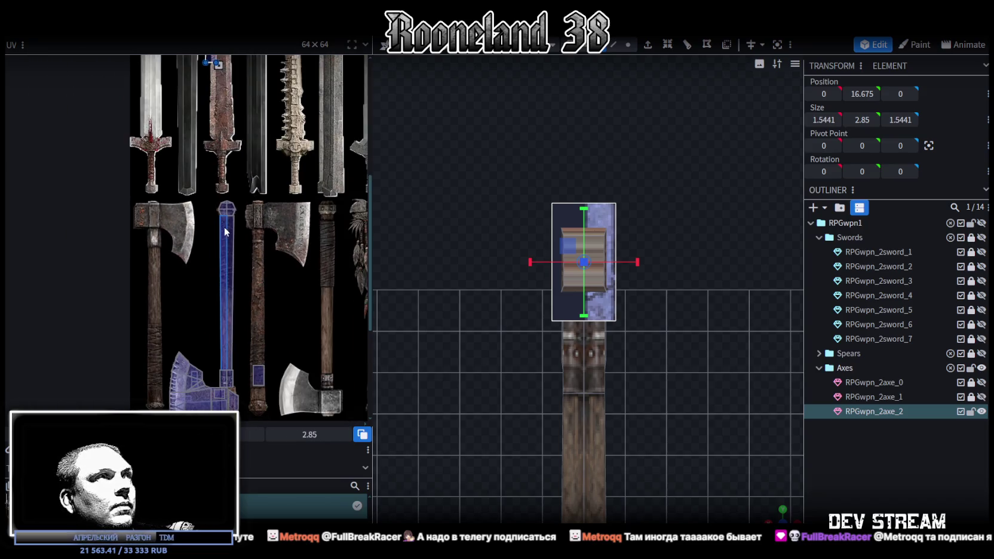
scroll(227, 180, "down", 1)
scroll(217, 121, "down", 1)
left_click_drag(216, 120, 246, 375)
scroll(283, 359, "up", 1)
scroll(282, 299, "up", 2)
scroll(282, 240, "up", 2)
middle_click_drag(281, 240, 306, 214)
mouse_move(298, 194)
left_mouse_down()
mouse_move(242, 363)
mouse_move(229, 336)
left_mouse_up()
- Recentre and stretch that UV area so it covers more of the rusty metal
scroll(239, 362, "up", 2)
middle_click_drag(240, 354, 279, 297)
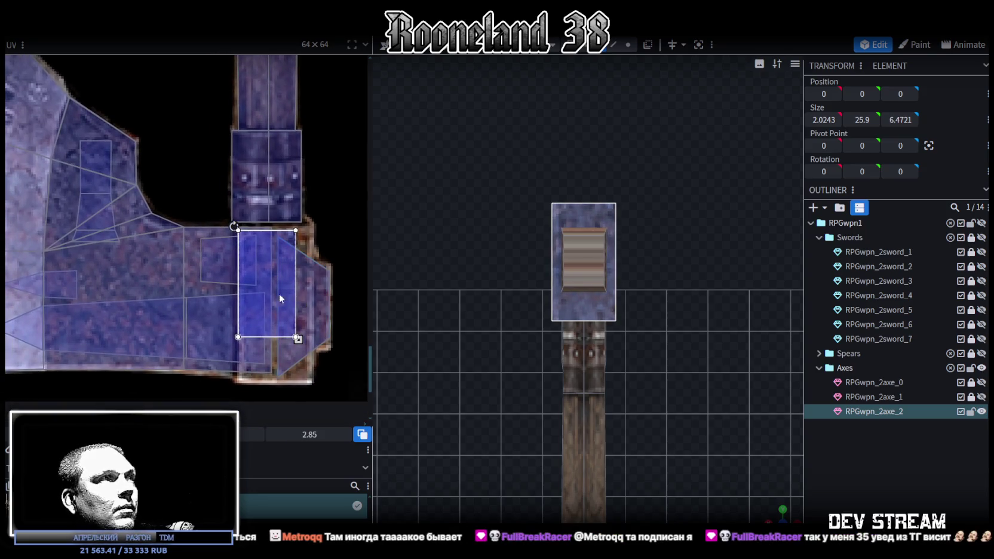
left_click_drag(241, 280, 241, 278)
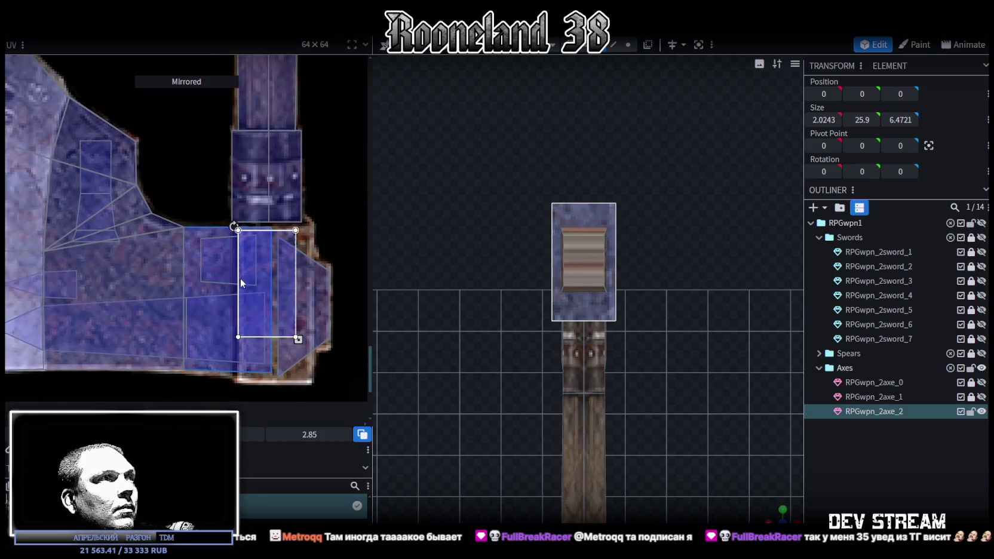
scroll(299, 285, "down", 2)
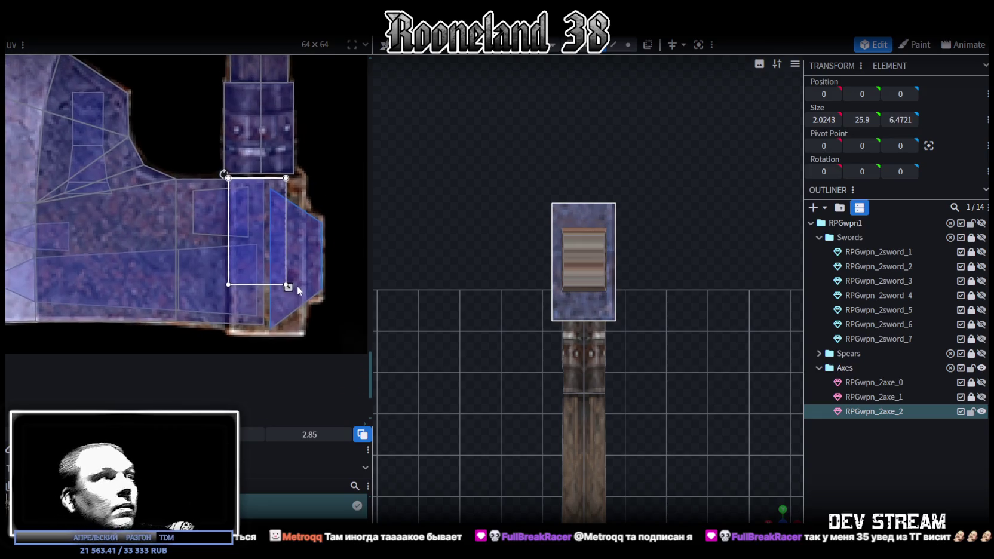
left_click_drag(287, 286, 304, 334)
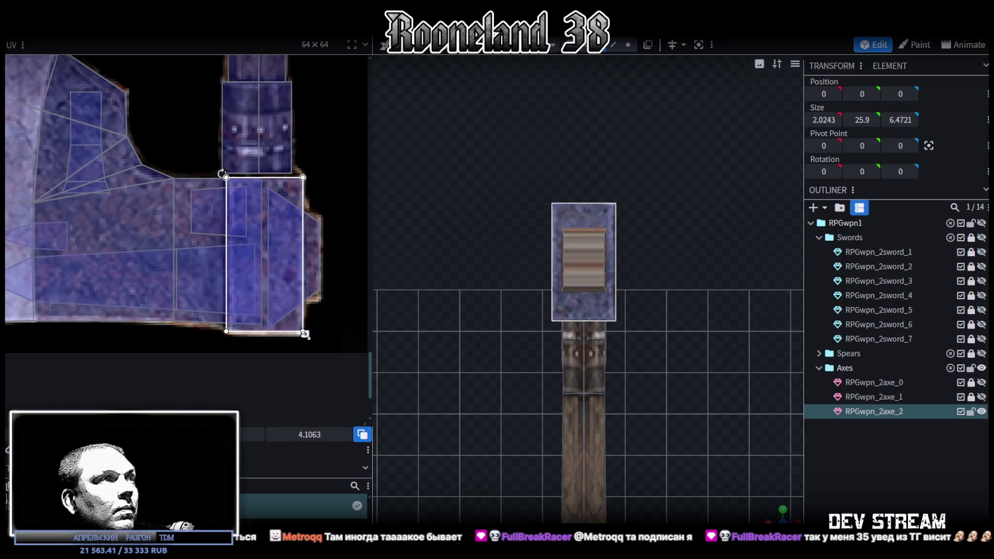
scroll(657, 430, "up", 2)
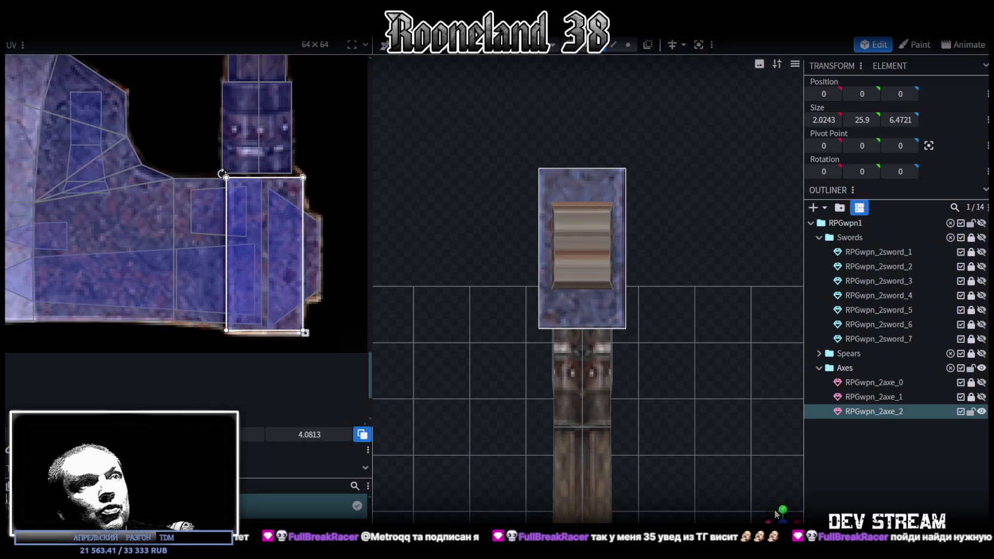
- Select a thin side face of the head block and enlarge its UV area
left_click_drag(777, 512, 753, 495)
left_click(617, 293)
left_click_drag(701, 345, 407, 342)
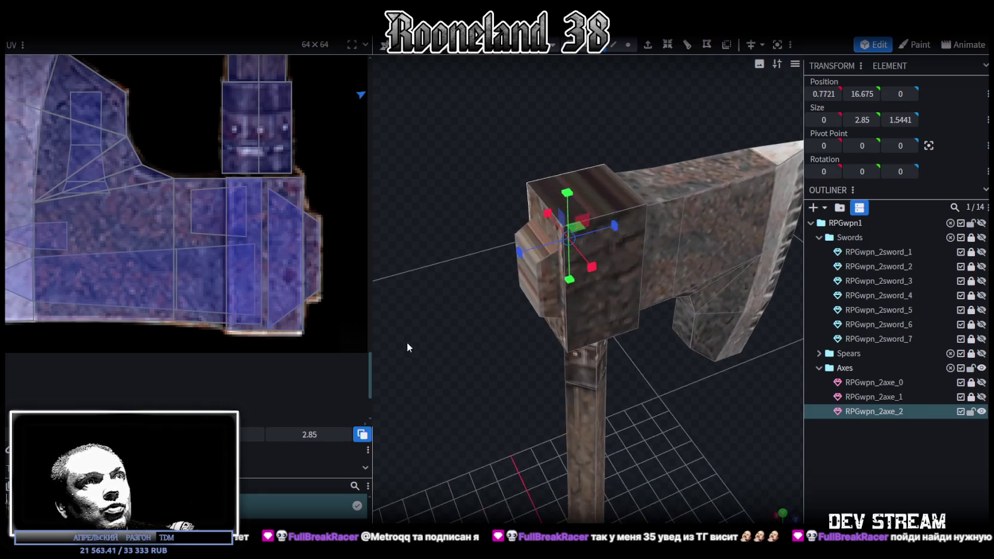
left_click(611, 305)
scroll(277, 317, "down", 2)
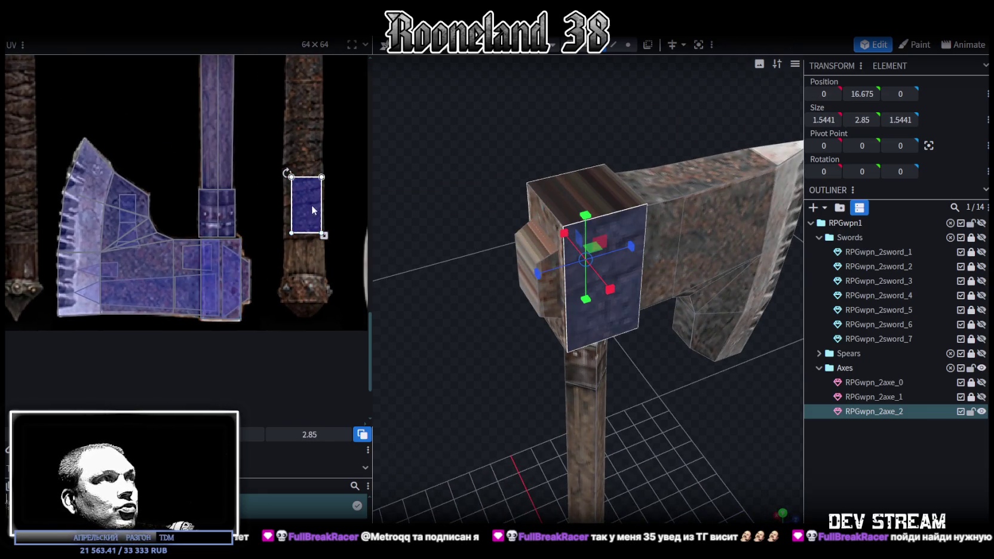
scroll(212, 265, "up", 3)
left_click(202, 238)
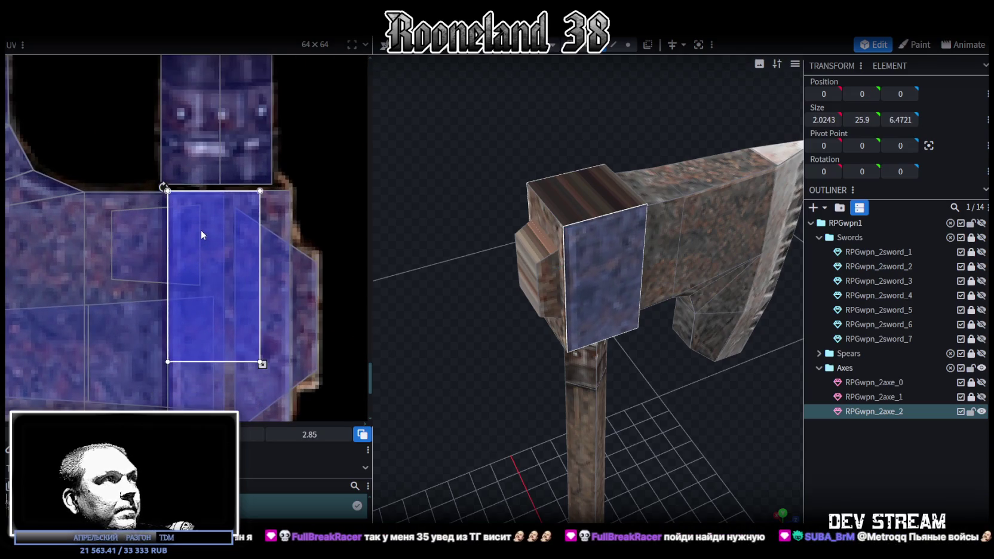
middle_click_drag(295, 358, 241, 270)
left_click_drag(235, 270, 264, 344)
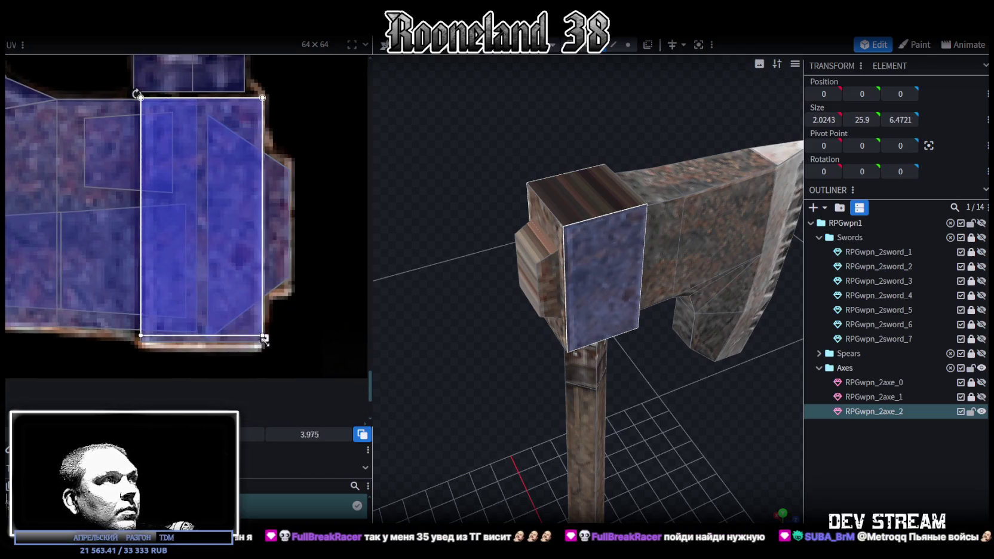
- Switch to a top-down orthographic view and select the head block's top face
left_click(583, 211)
mouse_move(583, 210)
left_mouse_down()
mouse_move(636, 381)
mouse_move(610, 310)
left_mouse_up()
mouse_move(453, 301)
left_mouse_down()
mouse_move(571, 482)
mouse_move(620, 471)
left_mouse_up()
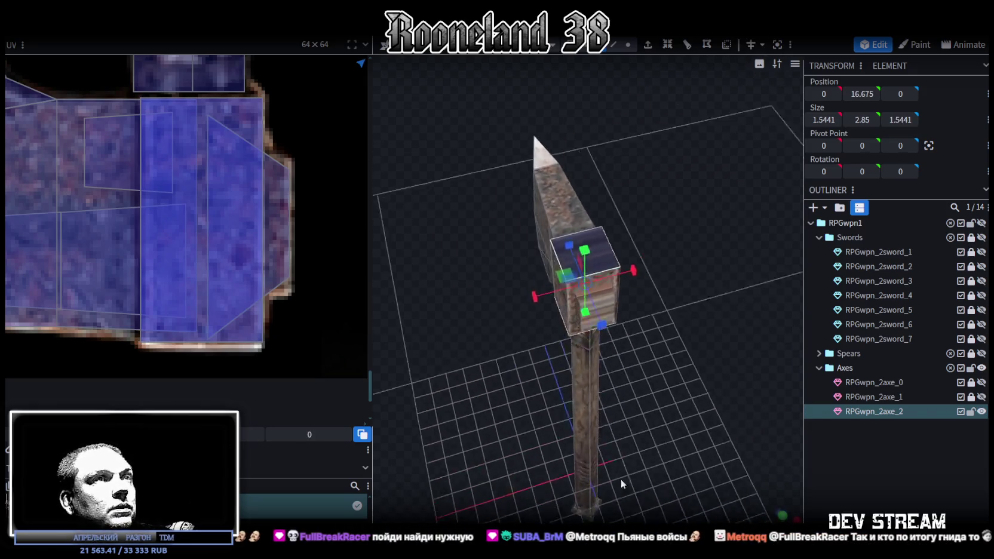
key("KP_7")
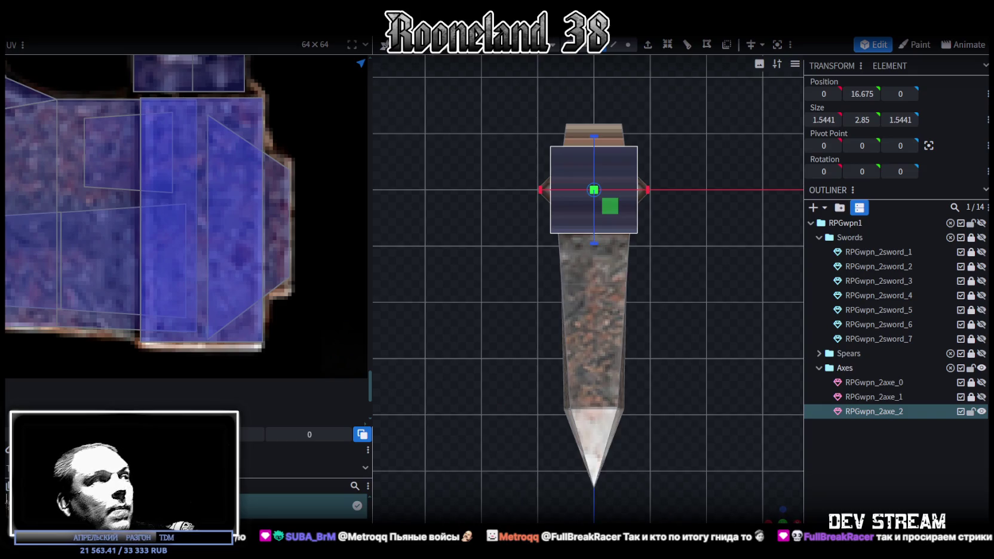
left_click(180, 297)
scroll(181, 294, "down", 3)
scroll(184, 289, "down", 2)
scroll(243, 382, "down", 2)
scroll(251, 253, "up", 4)
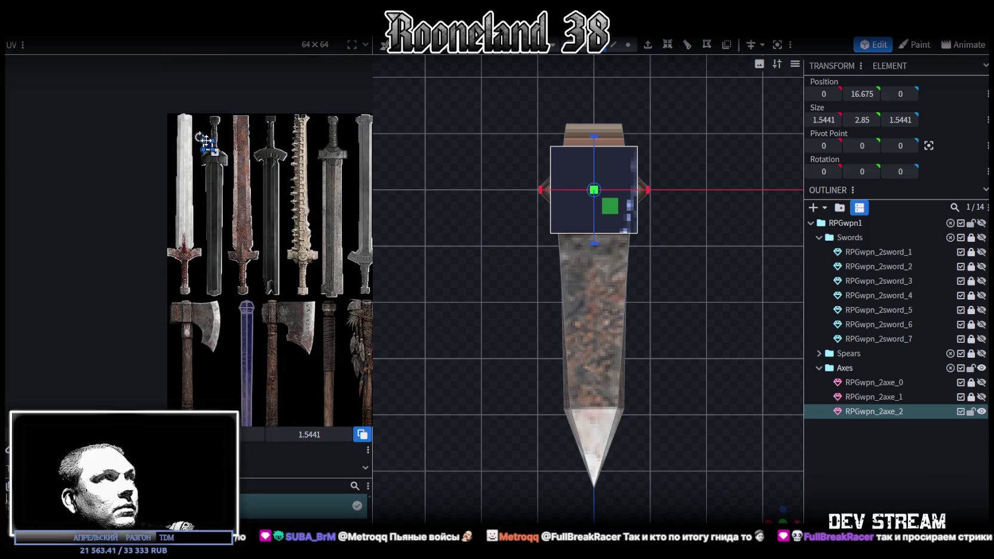
- Move the top face's UV area onto the axe blade and widen it to 1.9379
left_click_drag(205, 141, 232, 378)
scroll(232, 377, "up", 3)
left_click_drag(267, 190, 329, 366)
scroll(281, 238, "up", 2)
scroll(265, 191, "up", 1)
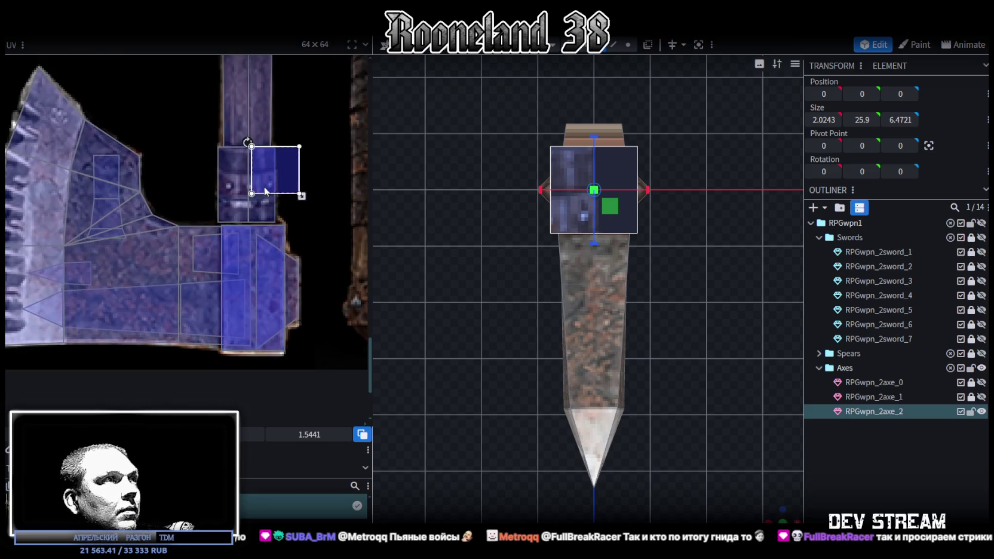
left_click_drag(266, 192, 235, 263)
scroll(281, 279, "up", 2)
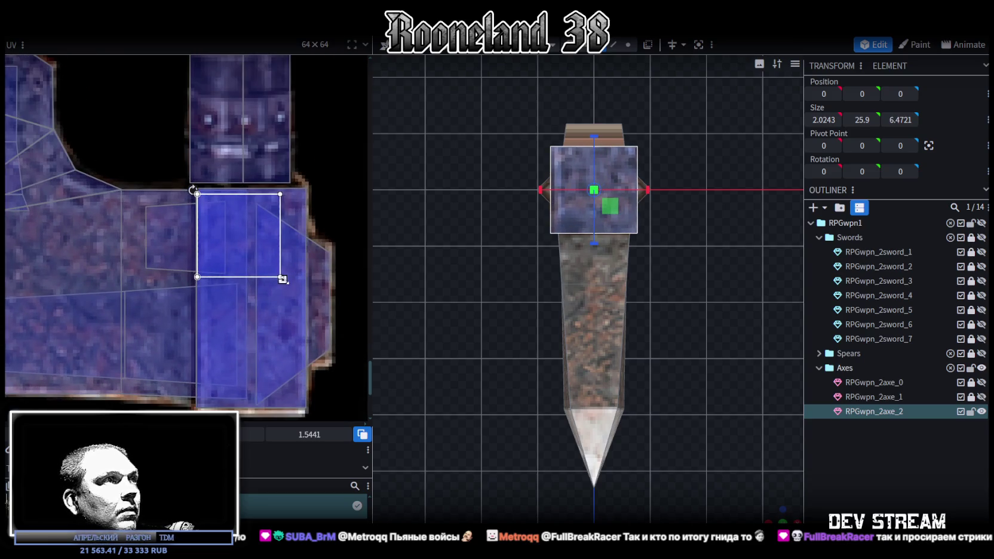
left_click_drag(283, 279, 306, 301)
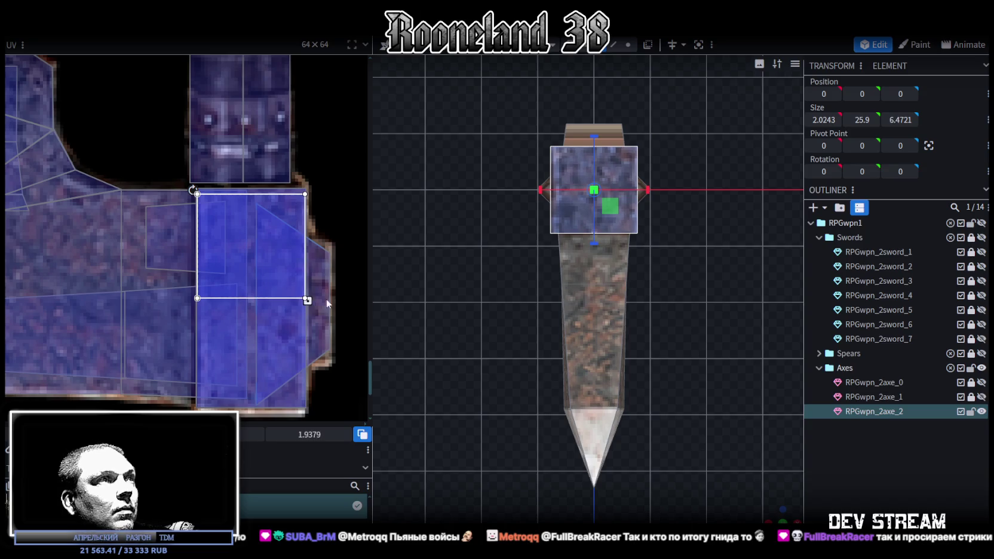
left_click_drag(243, 266, 247, 269)
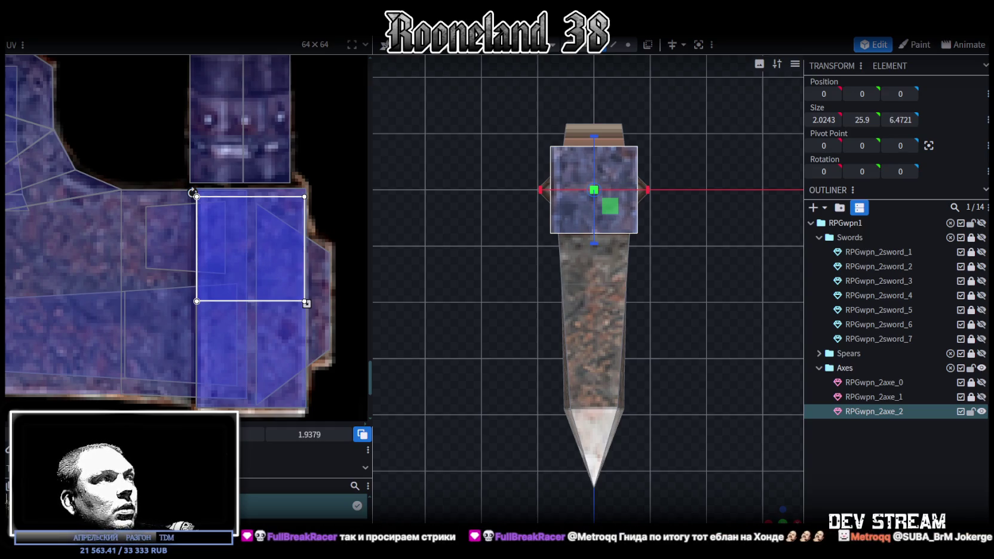
- Rotate the selected face's UV mapping from its texture context menu
right_click(246, 239)
mouse_move(291, 237)
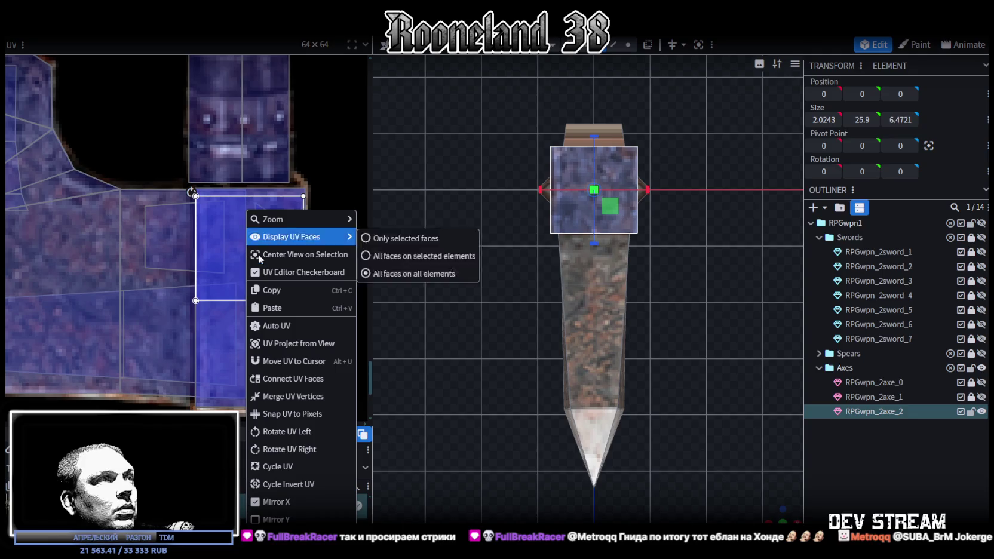
left_click(285, 431)
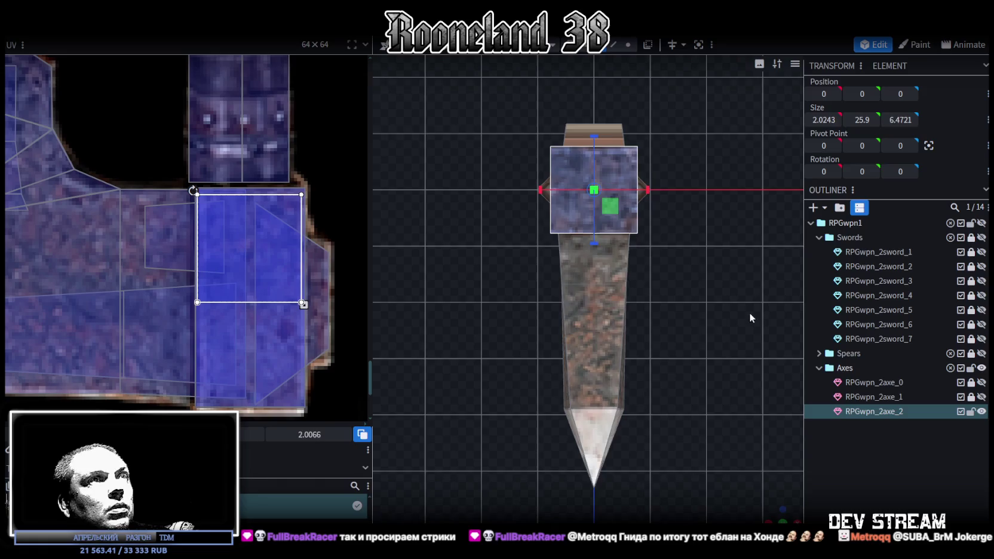
scroll(750, 318, "down", 4)
- Select the small faces on the end of the axe head
mouse_move(751, 318)
left_mouse_down()
mouse_move(656, 362)
mouse_move(671, 349)
mouse_move(587, 289)
mouse_move(635, 339)
mouse_move(582, 287)
left_mouse_up()
left_click(555, 273)
scroll(630, 278, "up", 5)
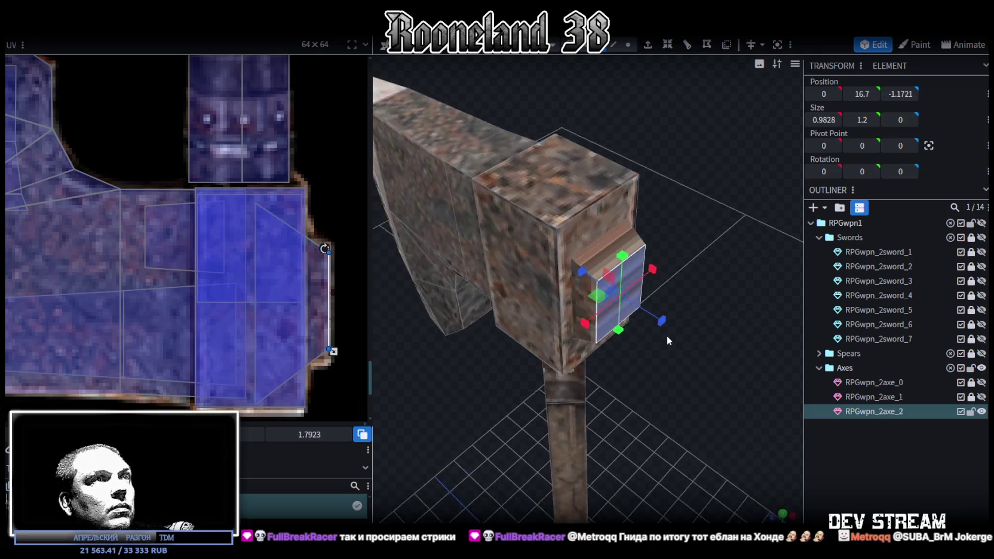
left_click(638, 229)
mouse_move(695, 422)
left_mouse_down()
mouse_move(544, 241)
mouse_move(679, 466)
mouse_move(659, 351)
mouse_move(563, 207)
left_mouse_up()
left_click(528, 109)
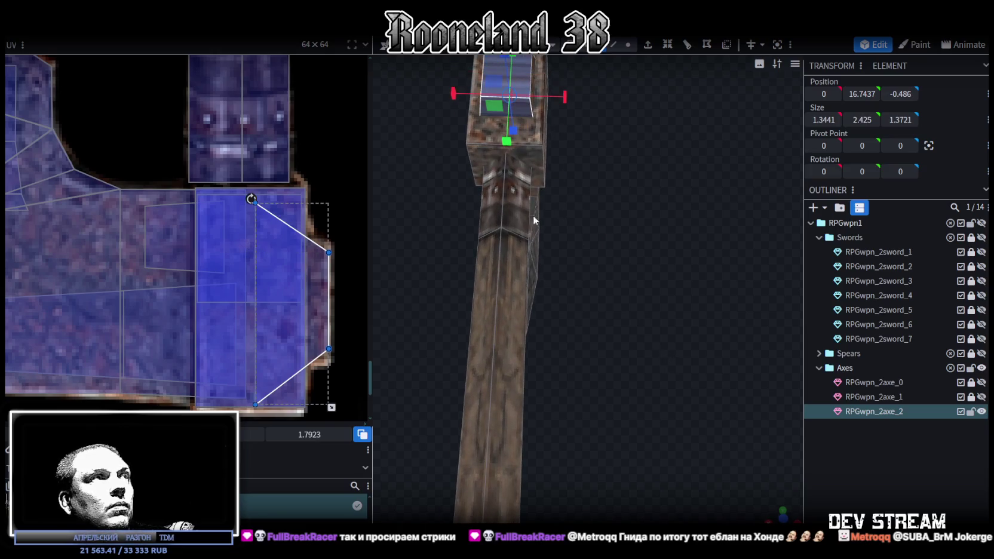
scroll(282, 309, "down", 3)
scroll(282, 308, "down", 2)
mouse_move(454, 272)
left_mouse_down()
mouse_move(592, 292)
mouse_move(779, 493)
mouse_move(616, 420)
left_mouse_up()
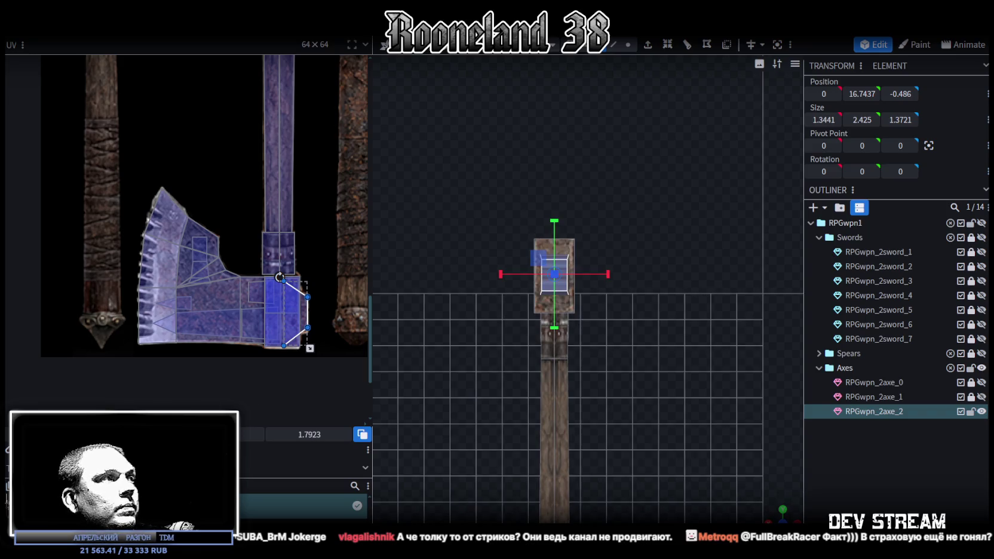
scroll(233, 227, "down", 3)
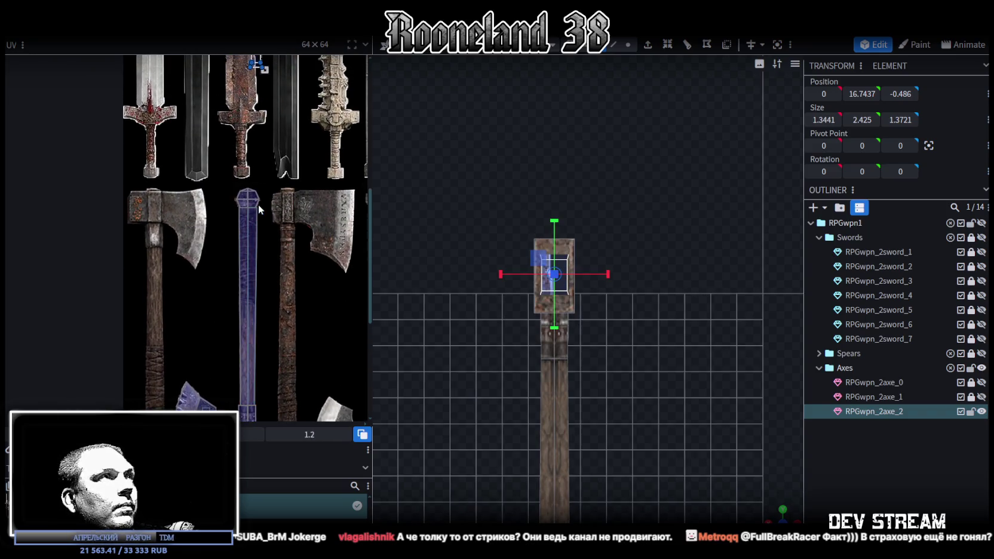
scroll(258, 205, "up", 2)
- Drag those faces' UV mapping onto the axe area of the texture atlas
left_click_drag(267, 127, 265, 325)
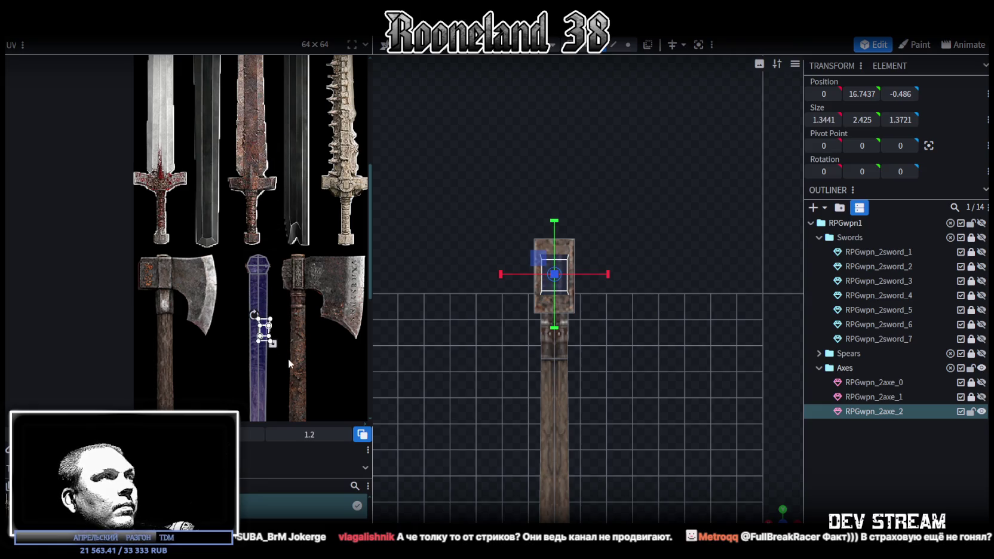
scroll(291, 257, "down", 3)
scroll(254, 145, "up", 2, "ctrl")
scroll(322, 186, "down", 1)
scroll(324, 153, "down", 1)
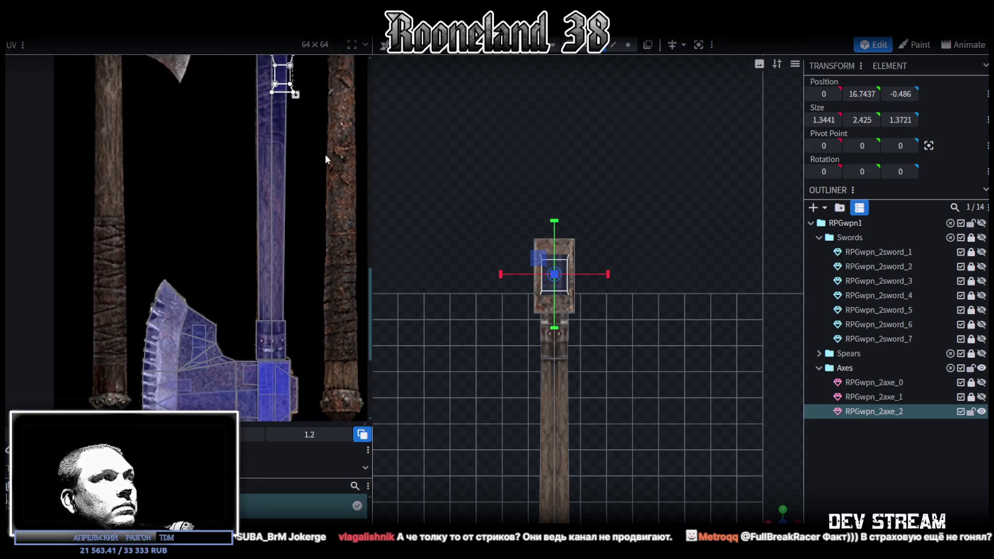
left_click_drag(292, 80, 239, 374)
scroll(239, 373, "down", 4)
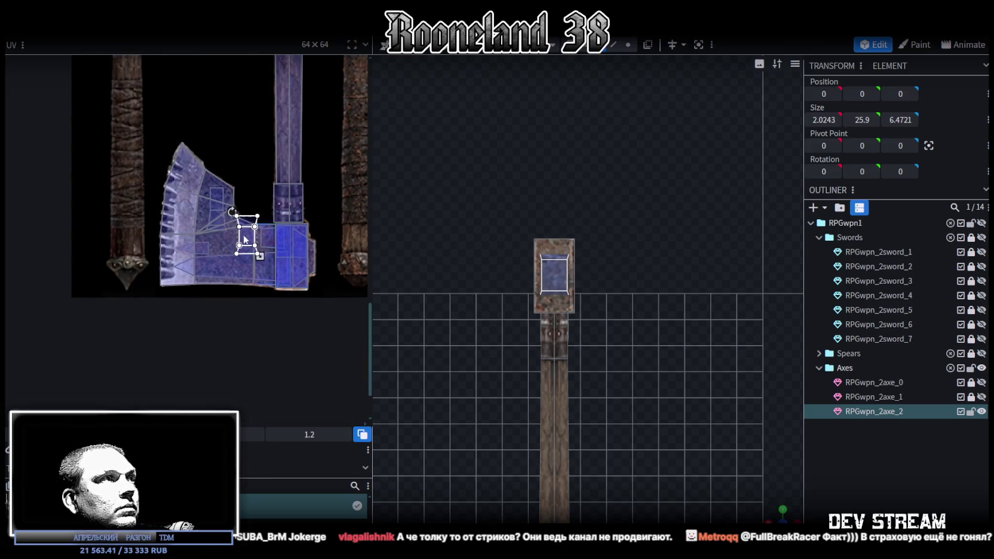
scroll(246, 239, "up", 3, "ctrl")
left_click_drag(247, 239, 265, 274)
scroll(710, 452, "up", 2)
mouse_move(710, 451)
left_mouse_down()
mouse_move(689, 426)
mouse_move(739, 386)
mouse_move(759, 404)
mouse_move(764, 447)
mouse_move(507, 468)
mouse_move(571, 349)
mouse_move(725, 320)
mouse_move(749, 277)
mouse_move(722, 238)
mouse_move(544, 282)
mouse_move(431, 258)
mouse_move(540, 339)
left_mouse_up()
left_click(565, 349)
- Add the neighbouring triangle and move both blade-tip faces' UVs onto the blade texture
scroll(167, 221, "up", 3)
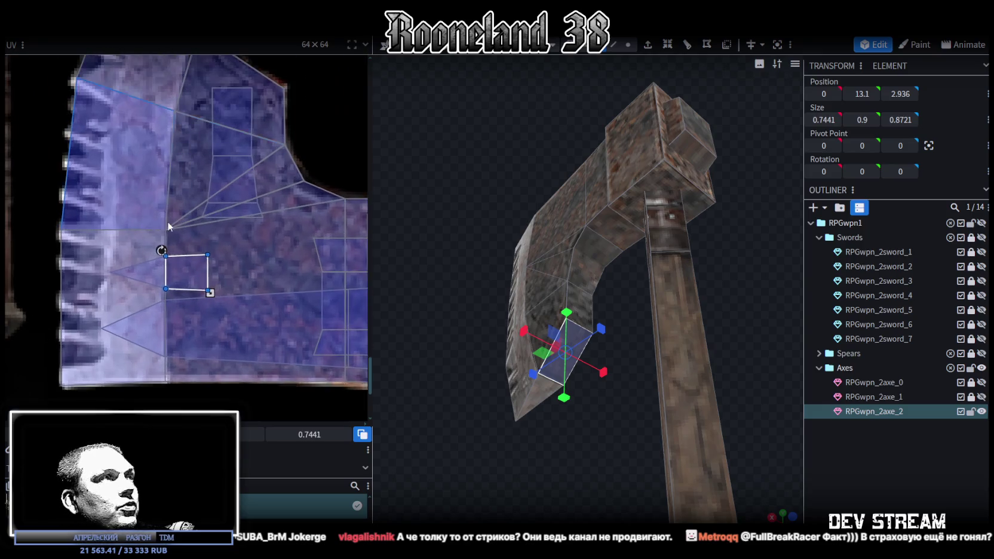
middle_click_drag(231, 245, 249, 282)
left_click_drag(552, 366, 509, 374)
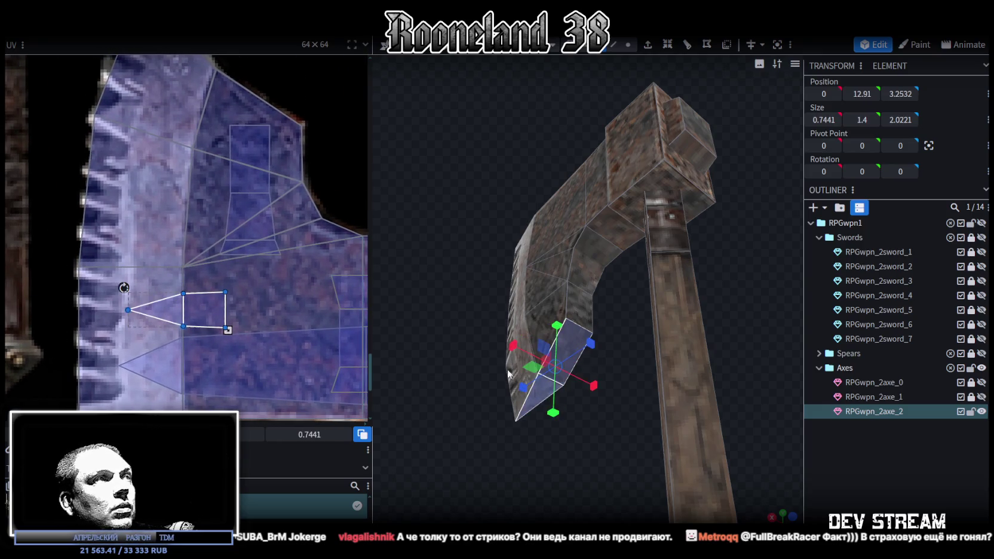
left_click_drag(215, 317, 224, 119)
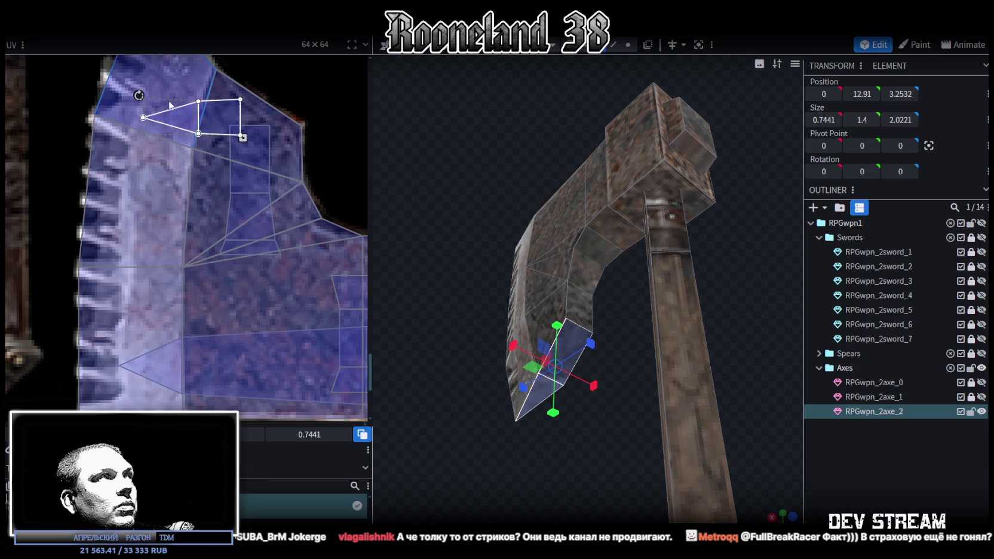
left_click_drag(202, 130, 207, 185)
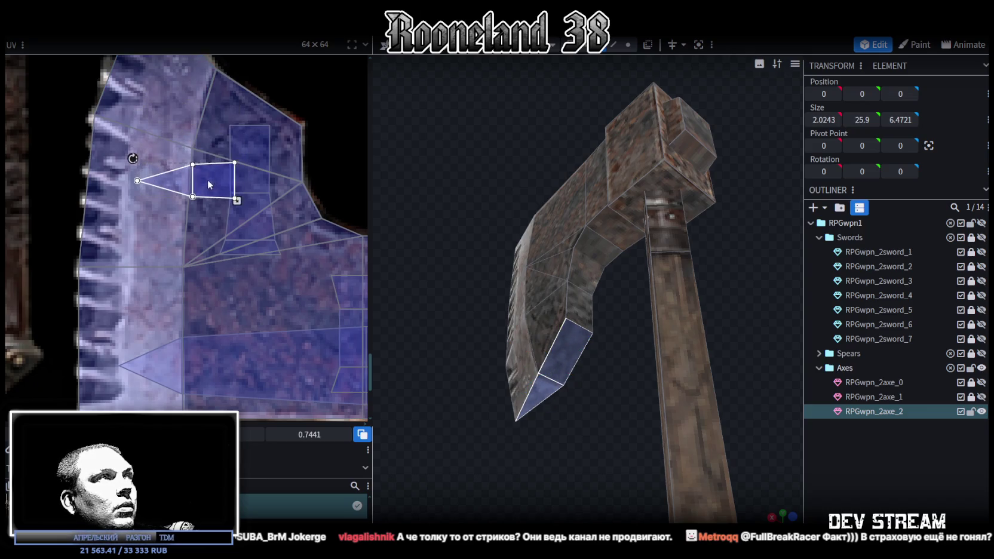
- In vertex mode on RPGwpn_2axe_2, select a blade vertex and its mirrored counterpart
left_click(885, 485)
mouse_move(618, 448)
left_mouse_down()
mouse_move(569, 437)
mouse_move(647, 478)
mouse_move(583, 410)
mouse_move(706, 479)
mouse_move(516, 417)
mouse_move(570, 413)
mouse_move(497, 386)
mouse_move(565, 293)
left_mouse_up()
left_click(566, 293)
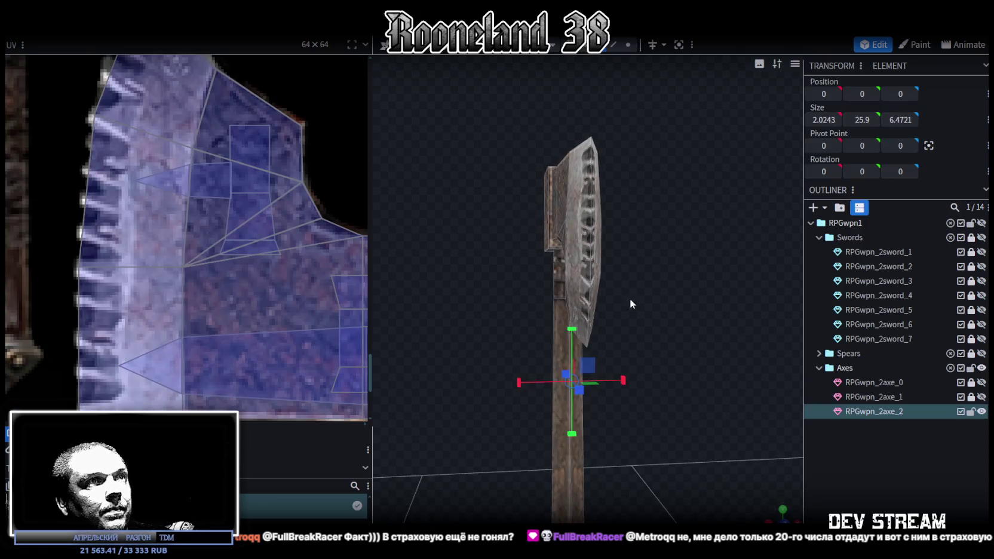
left_click_drag(629, 299, 703, 293)
left_click(628, 44)
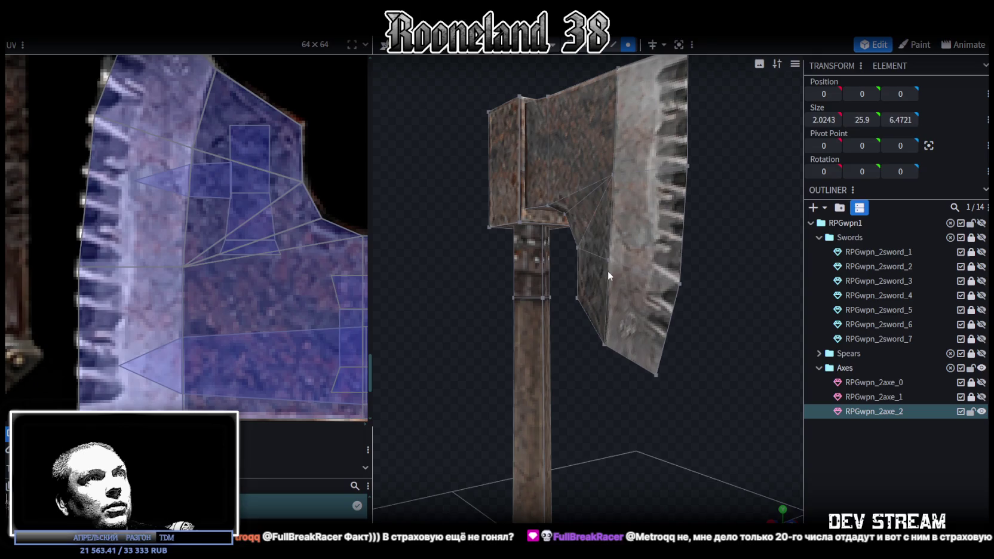
left_click(608, 270)
mouse_move(693, 303)
left_mouse_down()
mouse_move(589, 278)
mouse_move(607, 285)
left_mouse_up()
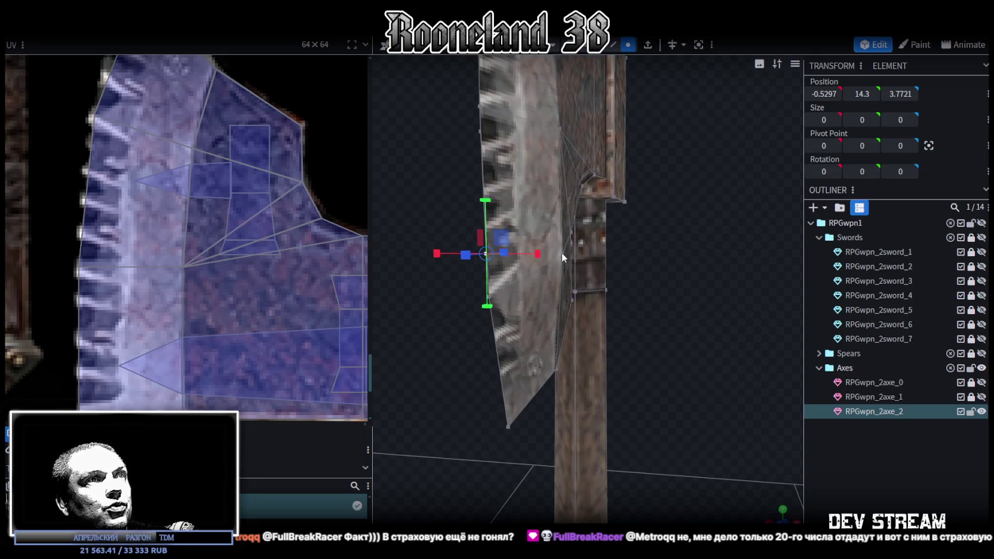
left_click(562, 252, "shift")
- Inspect the blade from front and perspective views, then clear the selection
mouse_move(685, 324)
left_mouse_down()
mouse_move(611, 279)
mouse_move(576, 277)
left_mouse_up()
scroll(649, 308, "down", 3)
scroll(648, 305, "down", 2)
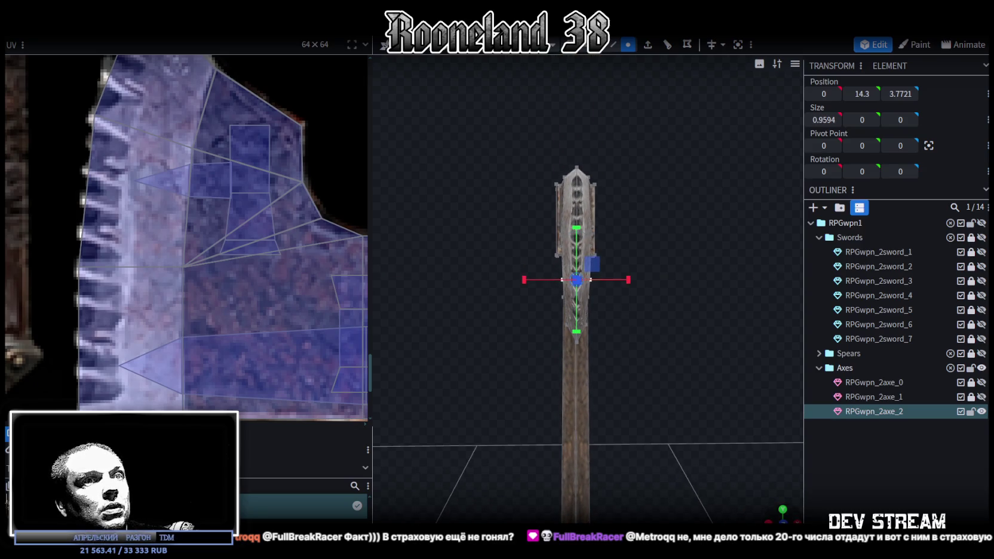
left_click_drag(683, 417, 685, 372)
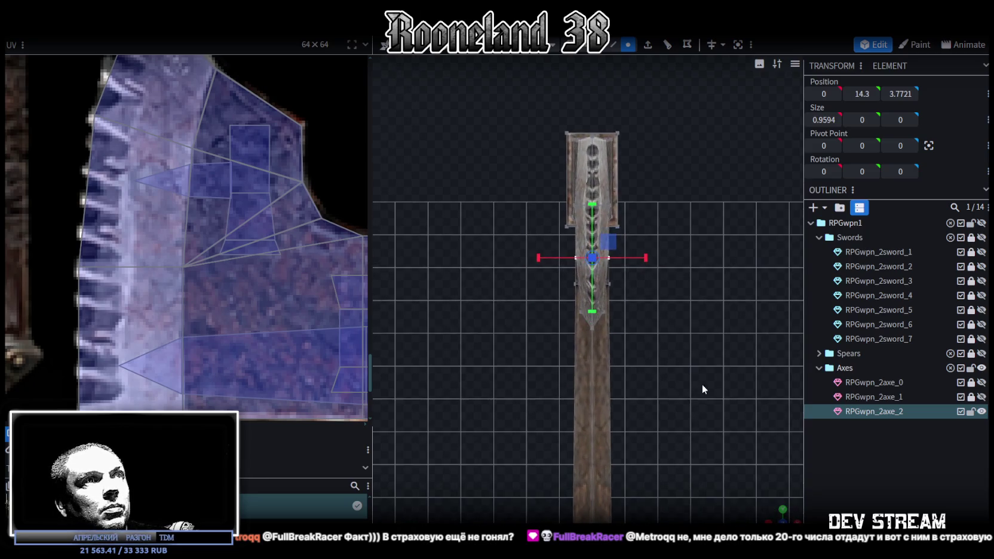
mouse_move(787, 507)
left_mouse_down()
mouse_move(681, 432)
mouse_move(689, 345)
mouse_move(634, 338)
mouse_move(627, 396)
mouse_move(628, 370)
mouse_move(661, 349)
left_mouse_up()
left_click(681, 432)
scroll(661, 351, "up", 3)
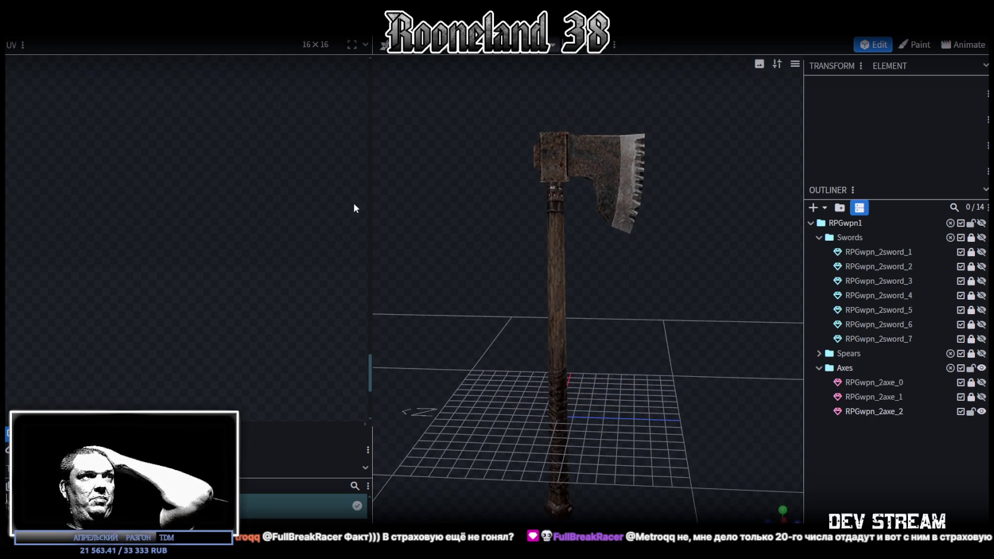
- Shrink the UV editor to widen the 3D view and select the axe mesh
mouse_move(370, 198)
left_mouse_down()
mouse_move(322, 191)
mouse_move(237, 214)
left_mouse_up()
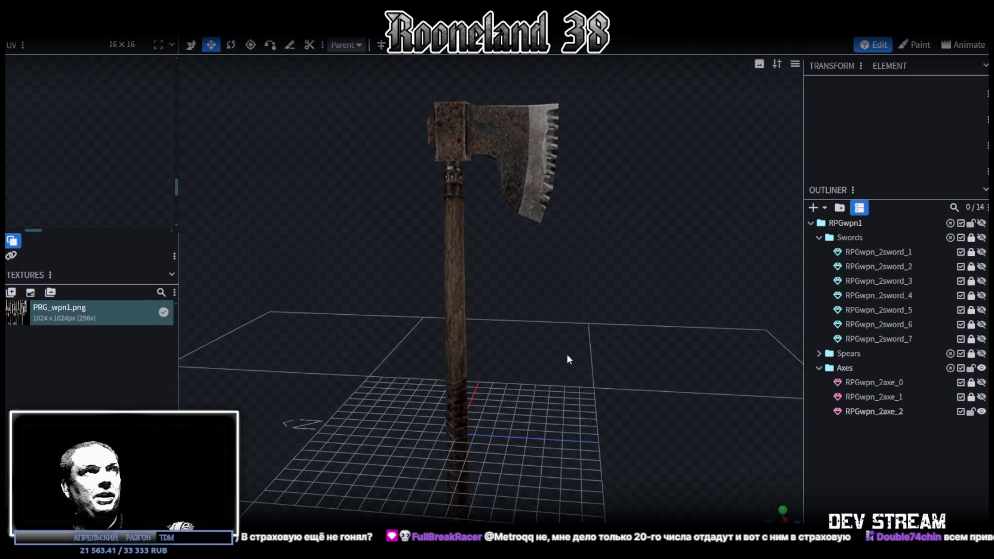
left_click_drag(566, 354, 469, 238)
left_click(450, 192)
left_click_drag(632, 321, 610, 298)
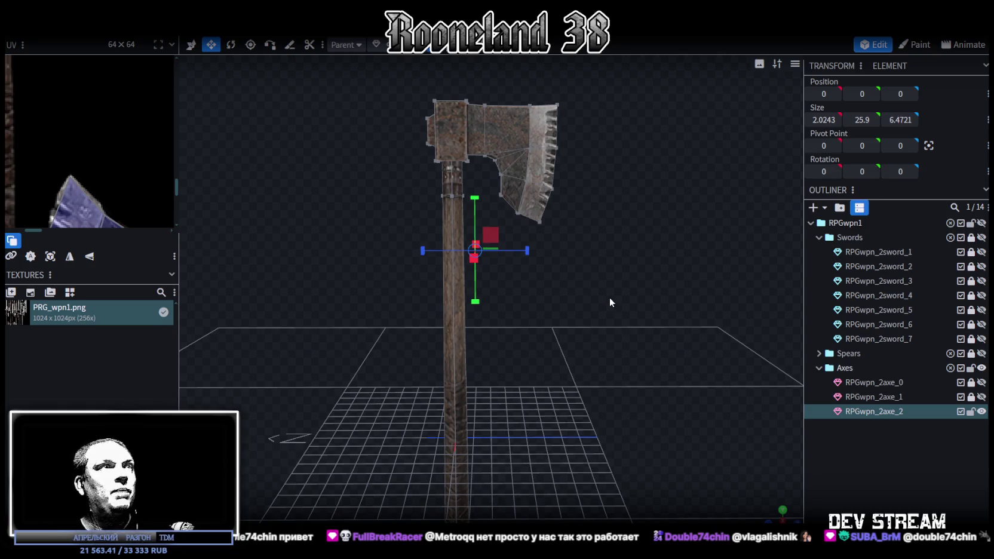
- Box-select the ring of handle vertices at Y 13.5 just below the head
scroll(573, 289, "up", 5)
left_click_drag(376, 345, 512, 231)
scroll(605, 423, "down", 2)
mouse_move(537, 388)
left_mouse_down()
mouse_move(623, 386)
mouse_move(463, 395)
left_mouse_up()
scroll(655, 387, "up", 3)
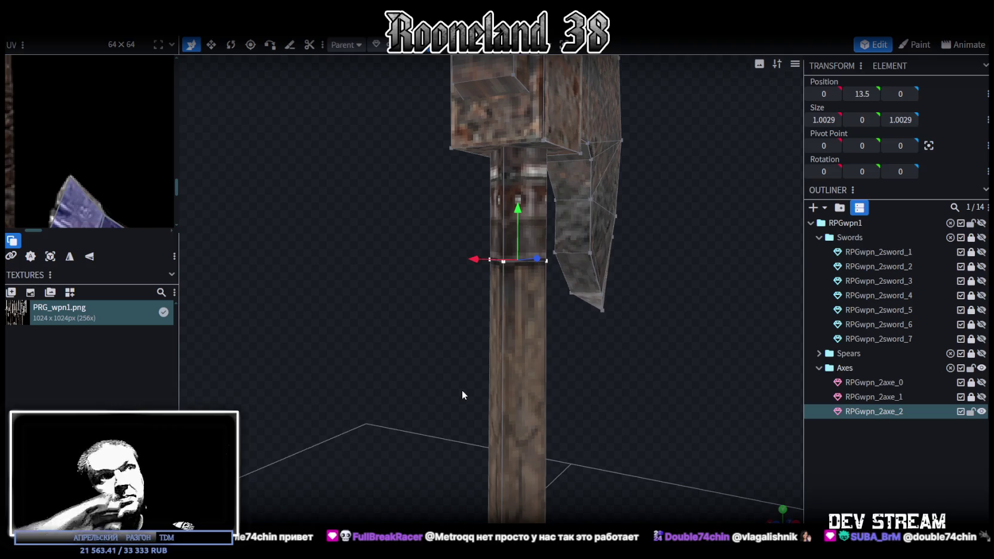
mouse_move(462, 394)
left_mouse_down()
mouse_move(690, 390)
mouse_move(554, 380)
mouse_move(554, 399)
left_mouse_up()
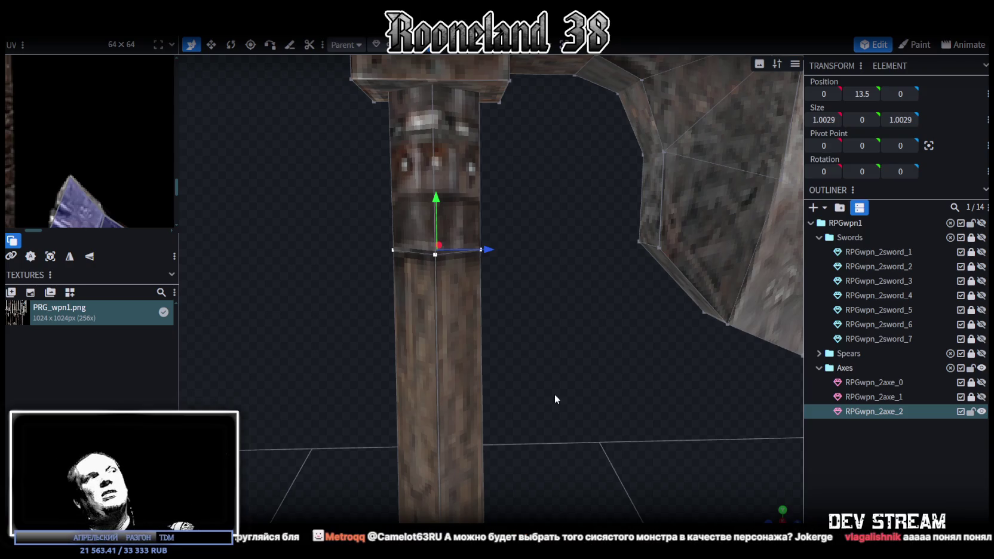
- Raise the blade's inner-edge vertex from 12.65 to 12.85 on Y
mouse_move(585, 385)
left_mouse_down()
mouse_move(535, 344)
mouse_move(556, 386)
left_mouse_up()
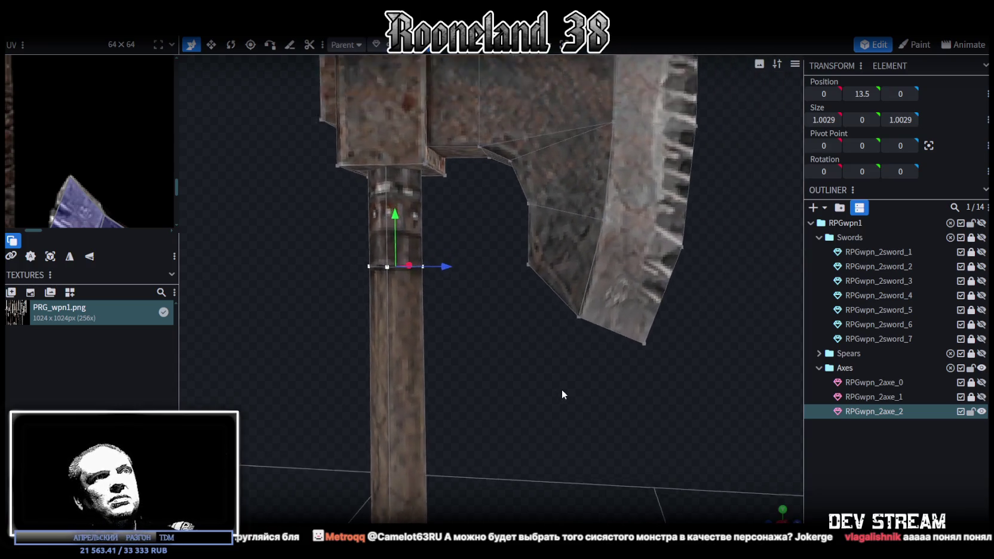
left_click(610, 317)
left_click_drag(663, 319, 667, 317)
mouse_move(612, 261)
left_mouse_down()
mouse_move(575, 392)
mouse_move(584, 376)
mouse_move(562, 389)
mouse_move(648, 389)
mouse_move(640, 375)
left_mouse_up()
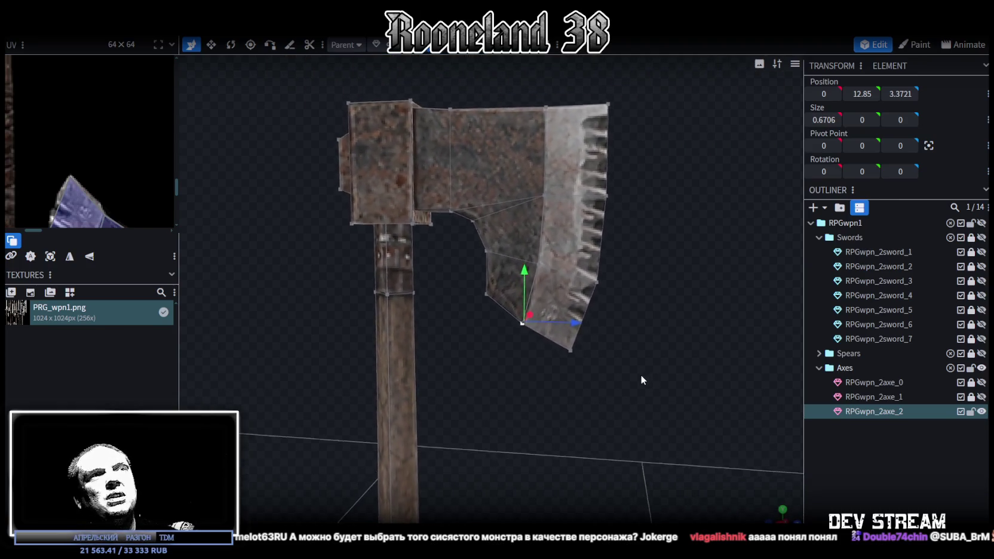
- Select the blade's edge and corner vertices, bottom and top-right
scroll(640, 379, "up", 3)
left_click(653, 282)
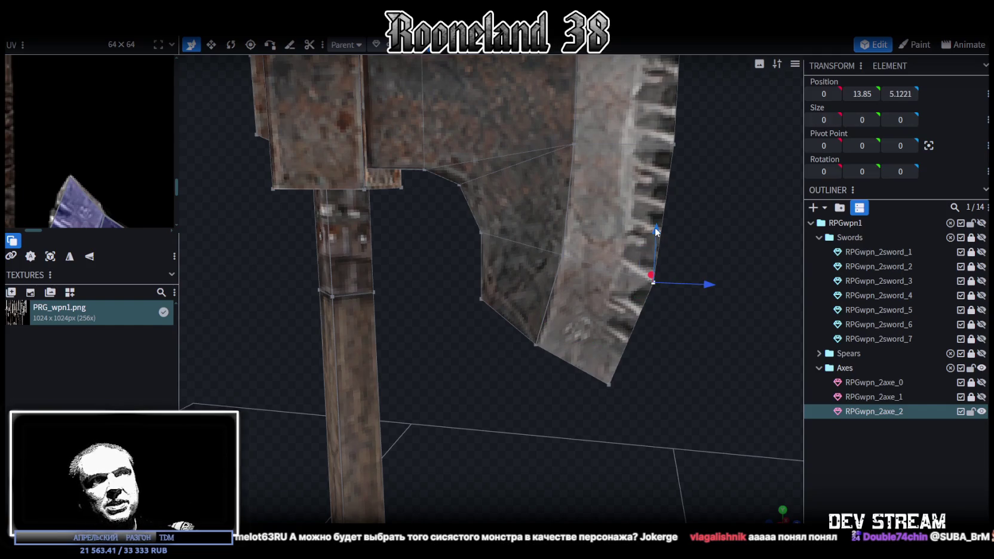
mouse_move(657, 221)
left_mouse_down()
mouse_move(645, 355)
mouse_move(656, 337)
left_mouse_up()
mouse_move(628, 379)
left_mouse_down("ctrl")
mouse_move(577, 339)
mouse_move(606, 398)
mouse_move(590, 467)
mouse_move(636, 259)
left_mouse_up("ctrl")
left_click(594, 159)
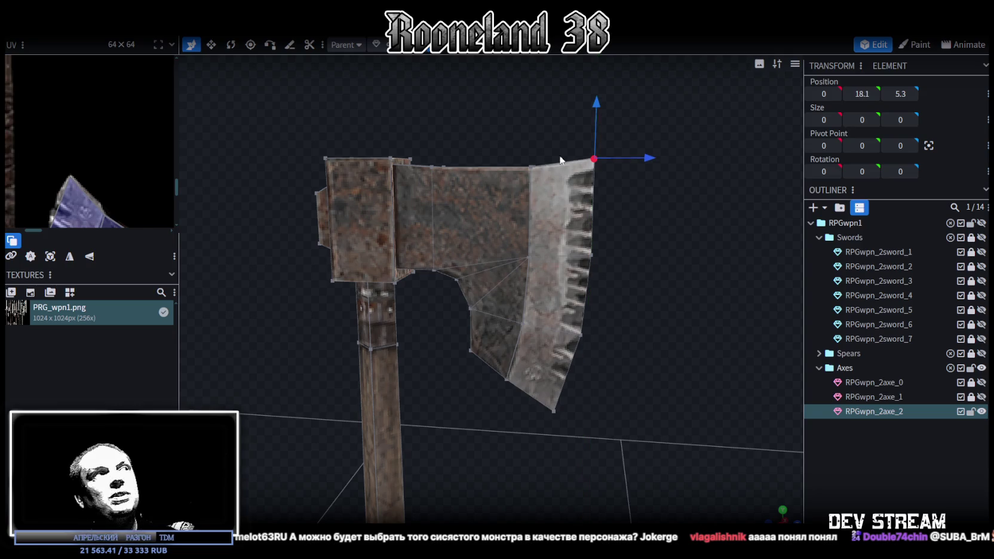
left_click_drag(596, 370, 649, 356)
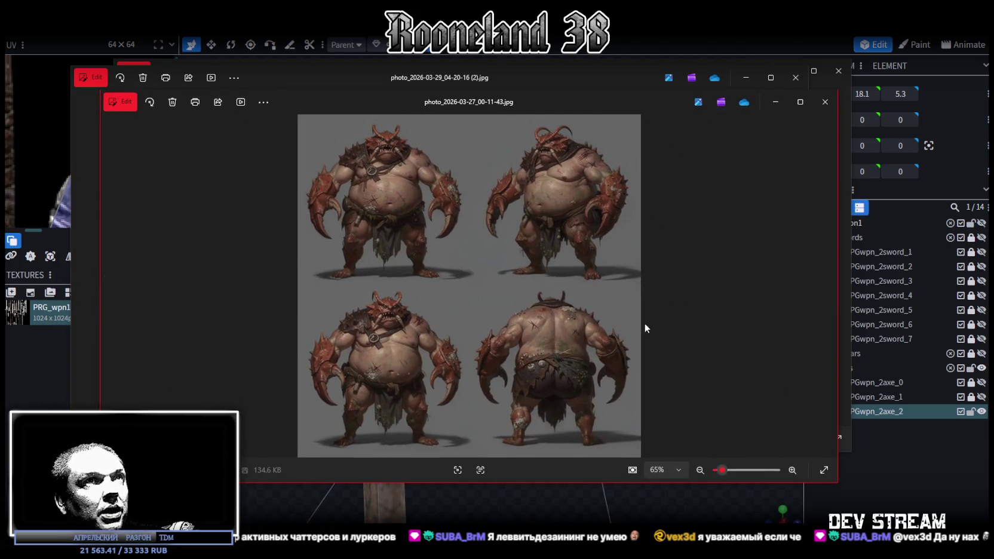
left_click(826, 103)
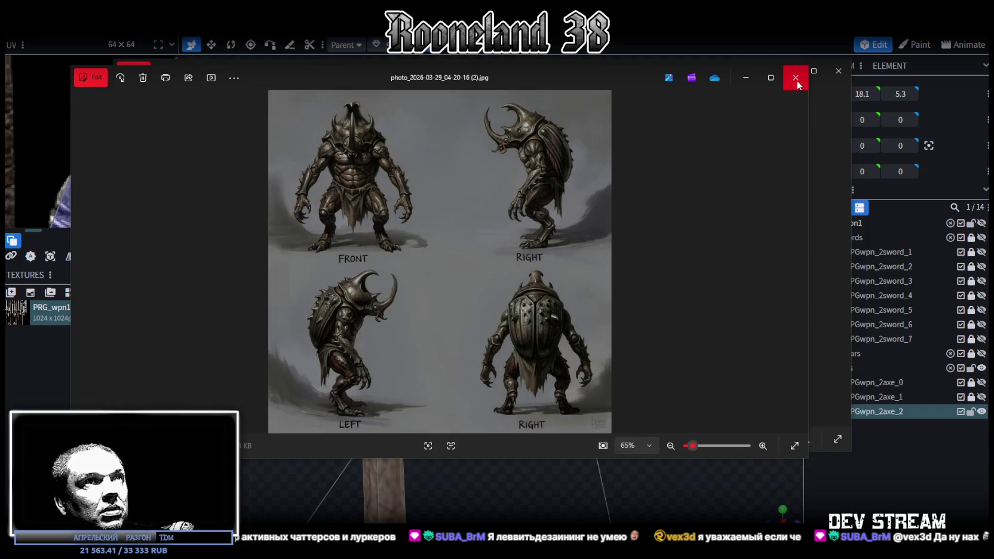
left_click(797, 81)
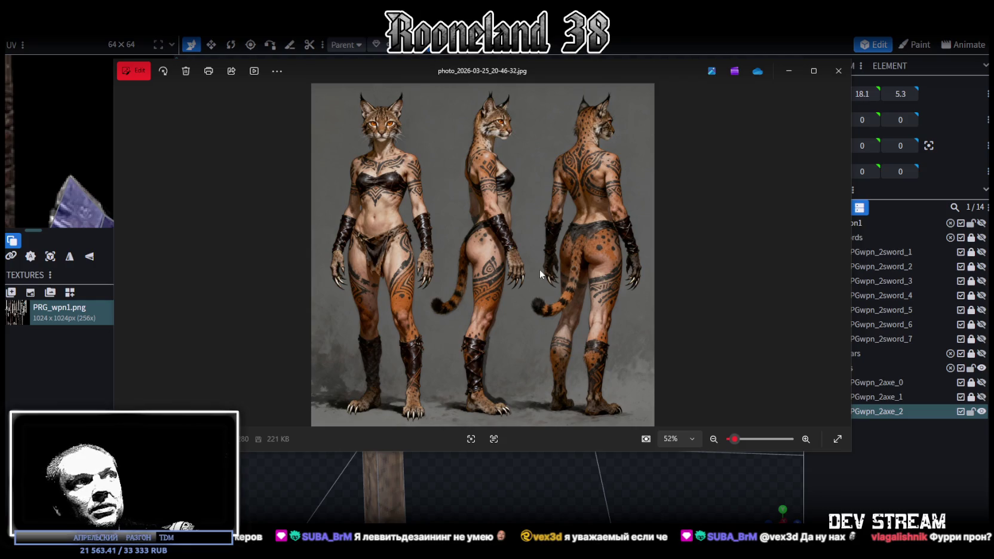
scroll(541, 267, "up", 2)
scroll(543, 261, "up", 2)
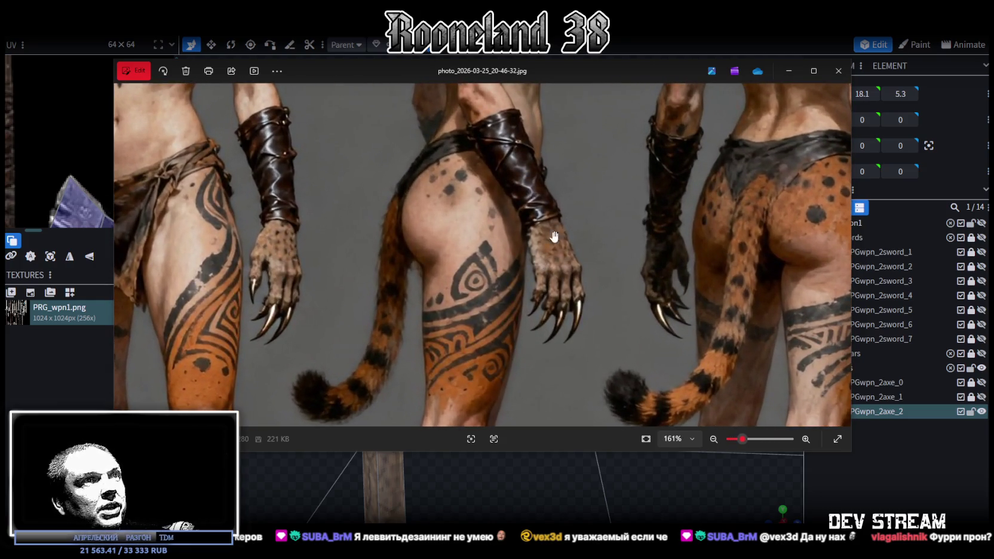
left_click_drag(542, 261, 503, 352)
scroll(500, 342, "down", 2)
scroll(500, 342, "down", 3)
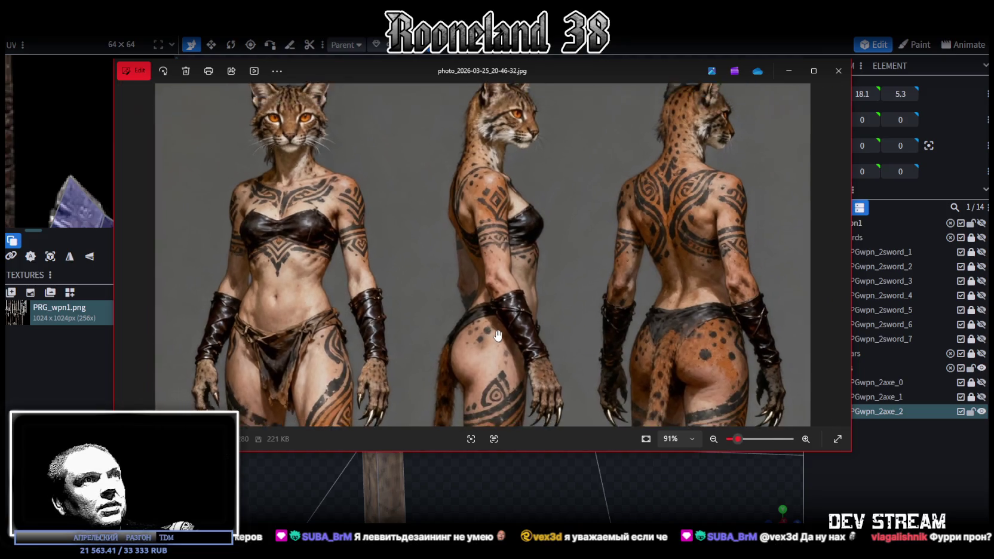
scroll(572, 293, "down", 1)
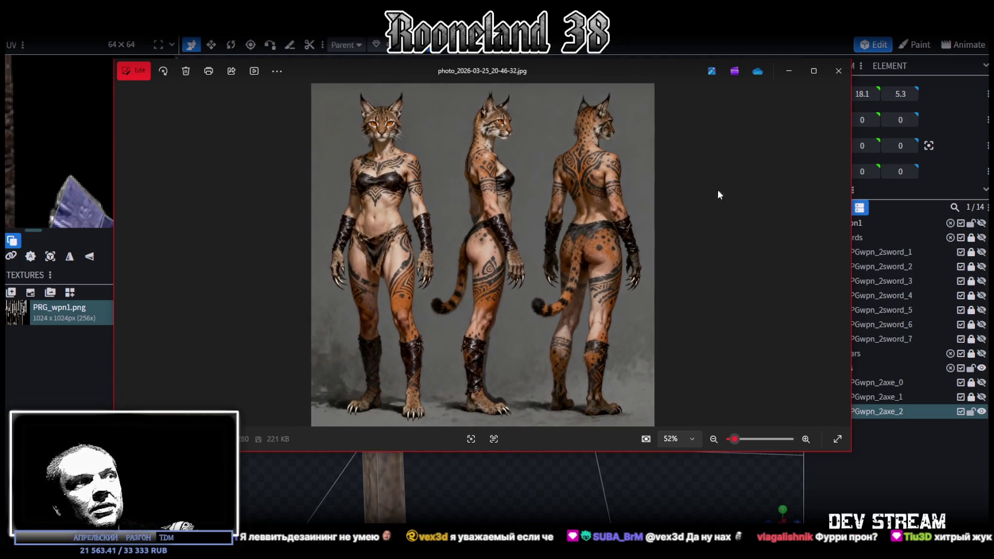
left_click(839, 70)
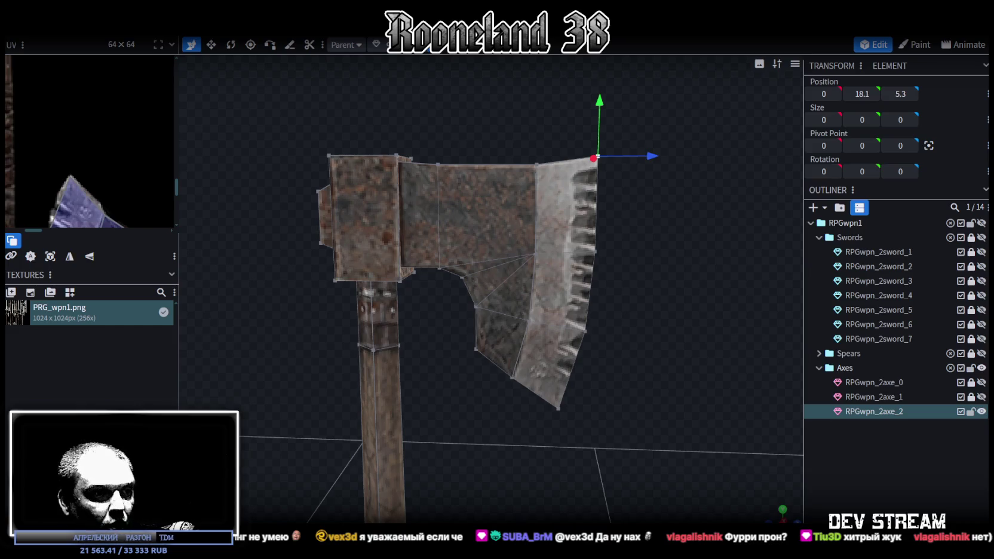
key("alt+Tab")
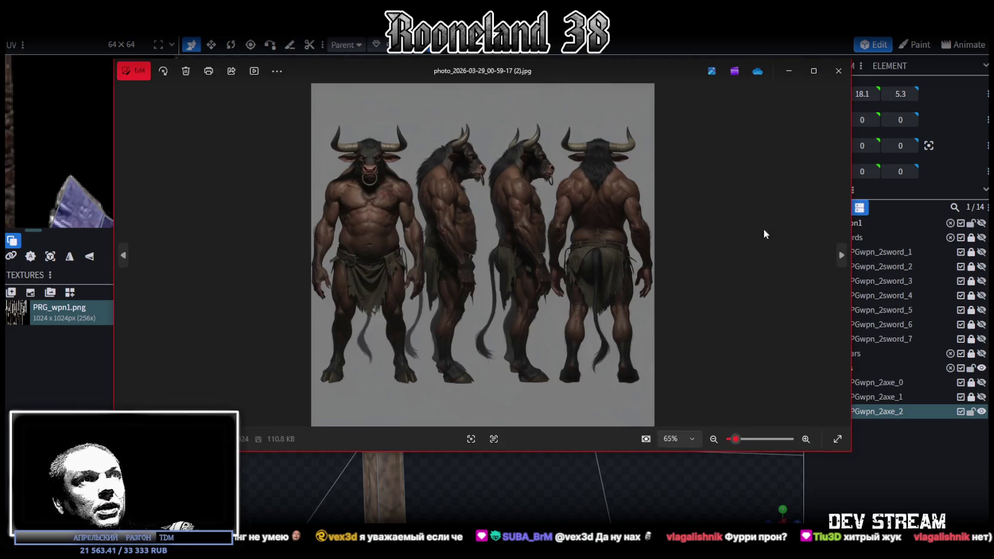
mouse_move(617, 72)
left_mouse_down()
mouse_move(622, 91)
mouse_move(646, 87)
left_mouse_up()
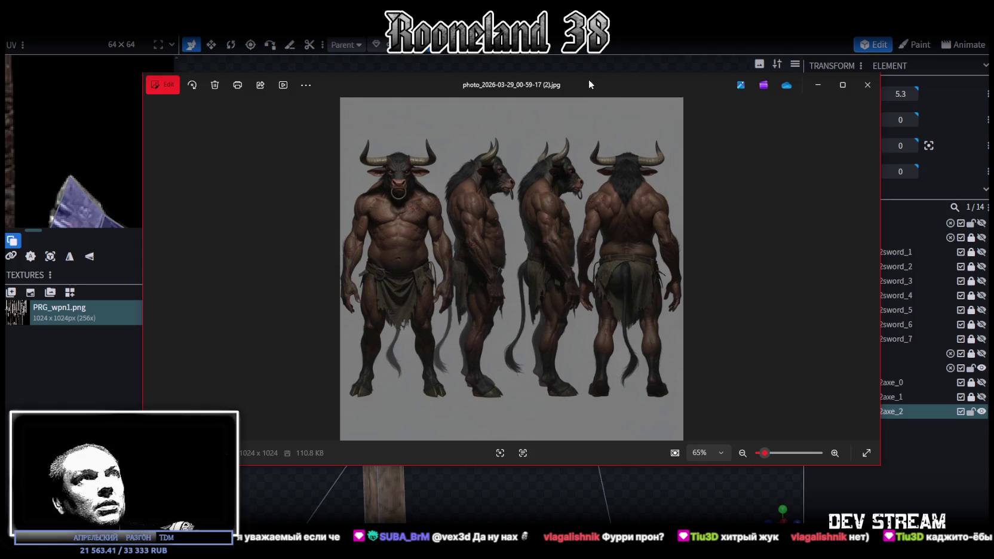
key("alt+Tab")
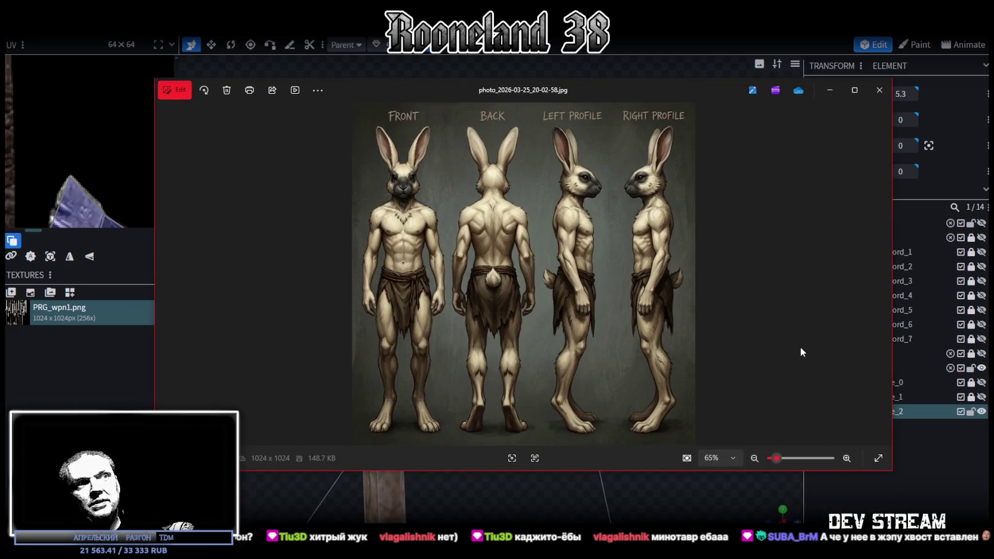
mouse_move(667, 97)
left_mouse_down()
mouse_move(653, 84)
mouse_move(0, 86)
left_mouse_up()
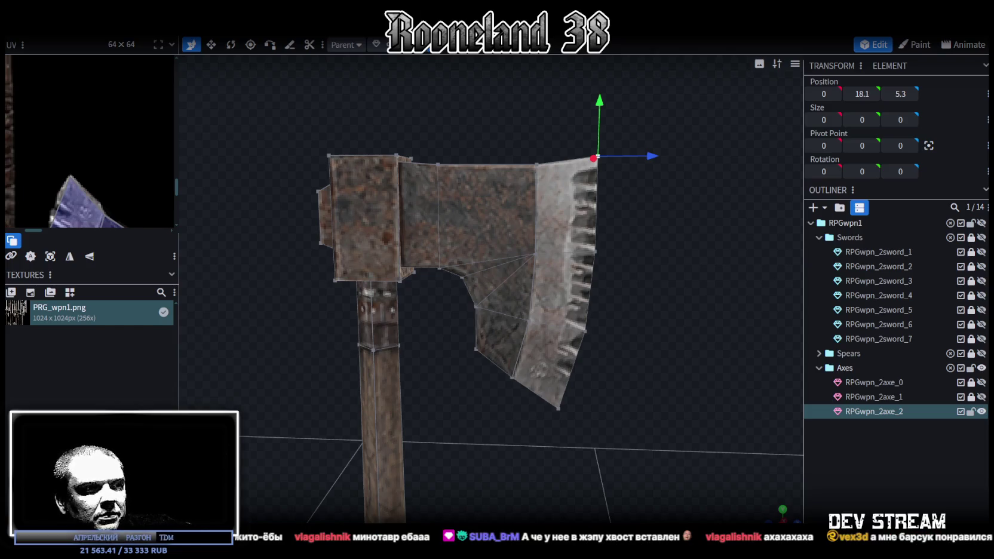
scroll(689, 279, "up", 3)
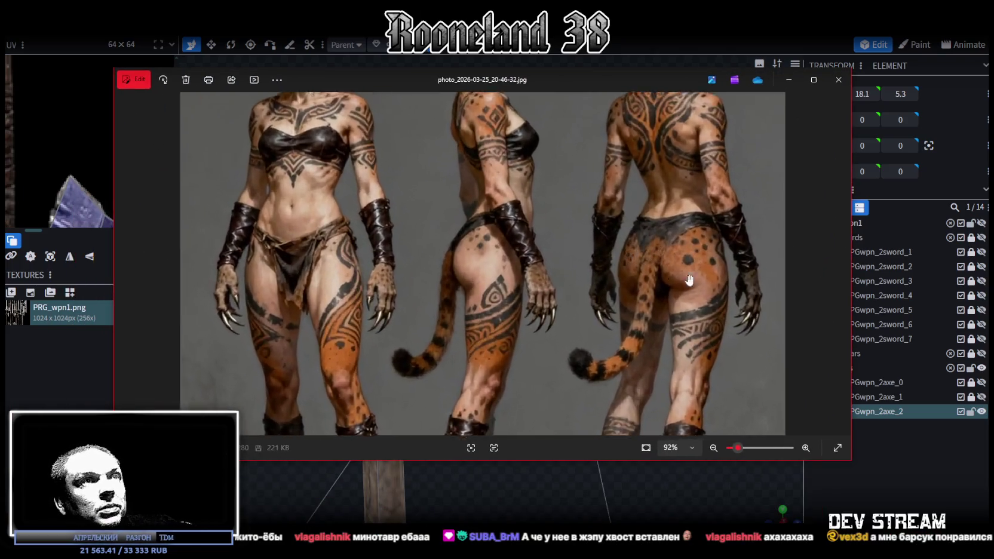
- Zoom through the cat reference sheet, then close it with Alt+F4
scroll(690, 279, "up", 3)
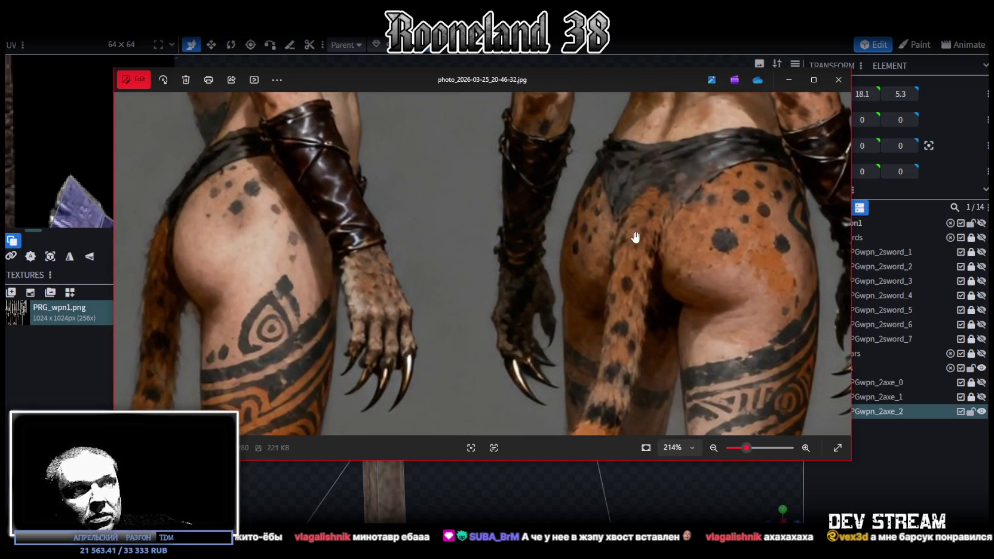
scroll(625, 269, "down", 5)
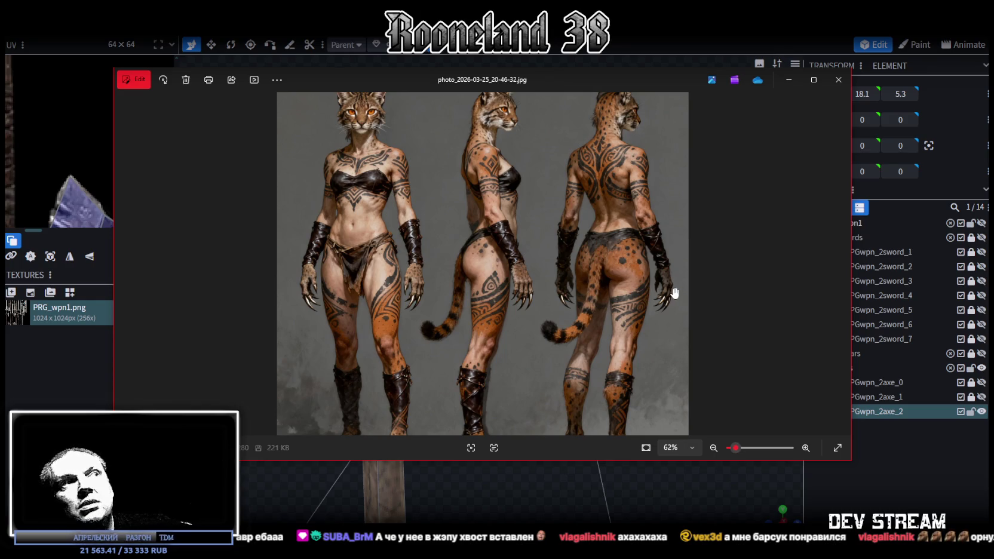
left_click_drag(529, 80, 524, 101)
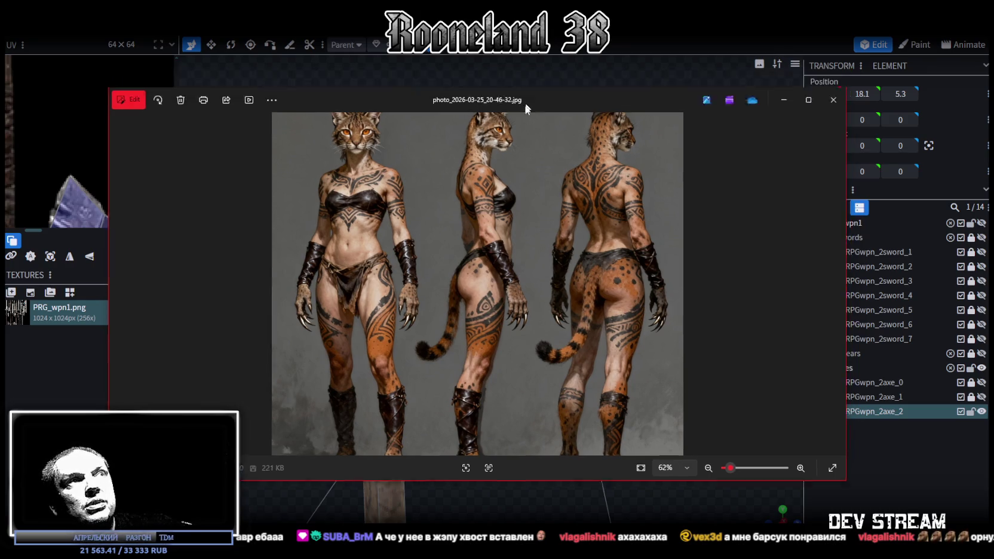
key("alt+F4")
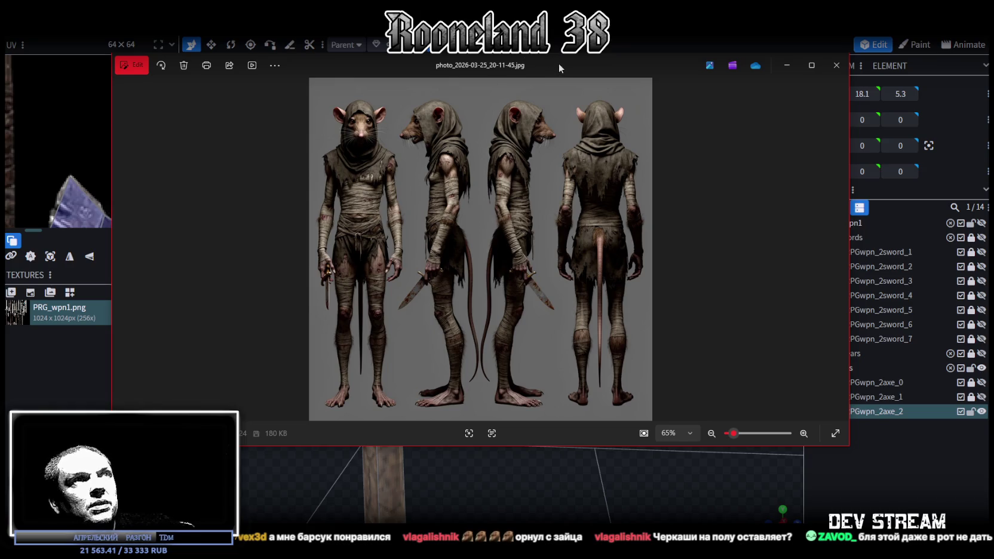
- Hide, bring back, then dismiss the rat reference image
key("alt+Tab")
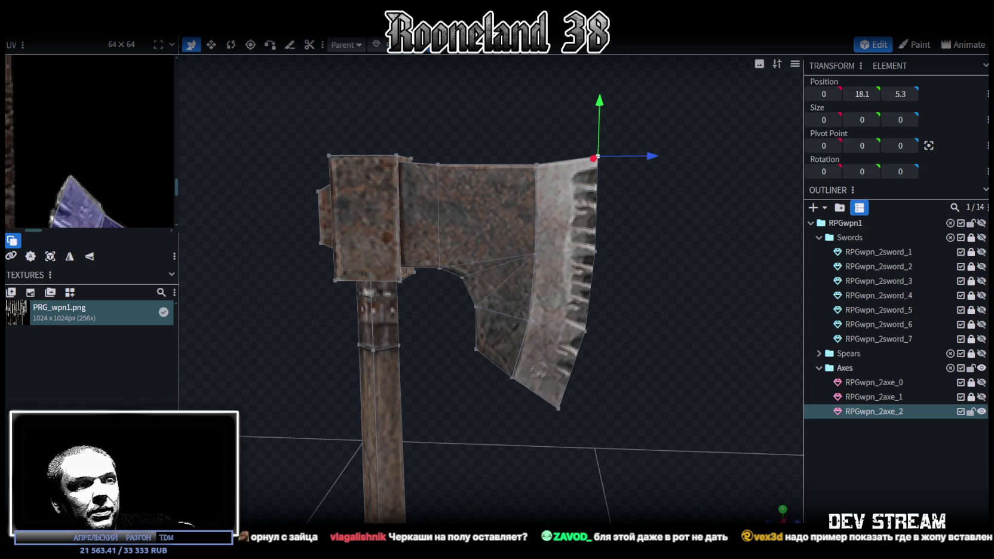
key("alt+Tab")
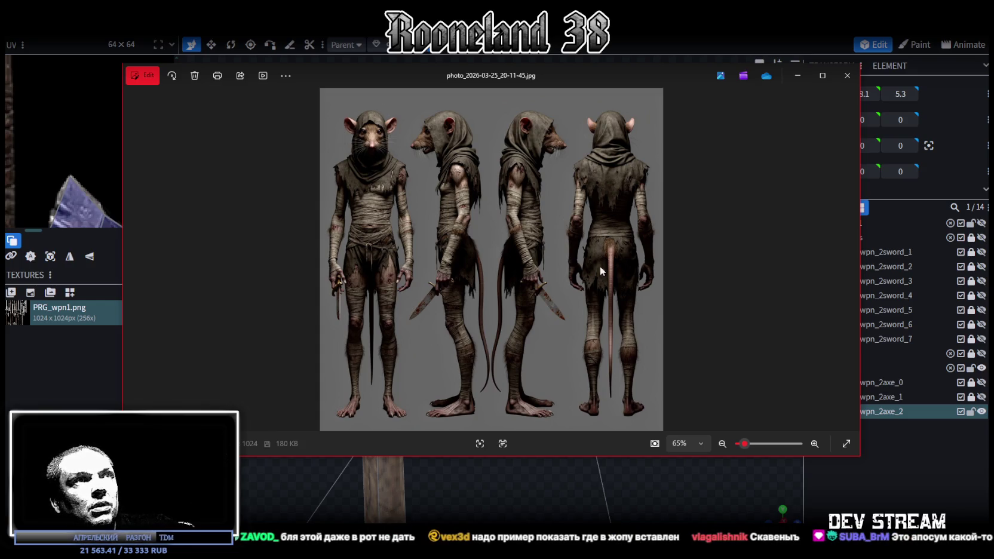
mouse_move(570, 78)
left_mouse_down()
mouse_move(558, 75)
mouse_move(565, 65)
left_mouse_up()
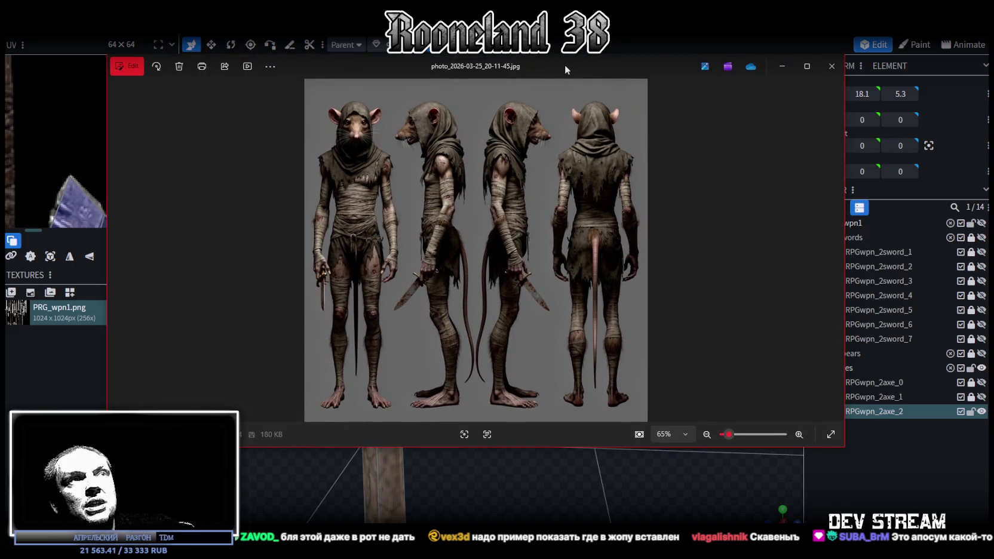
key("alt+Tab")
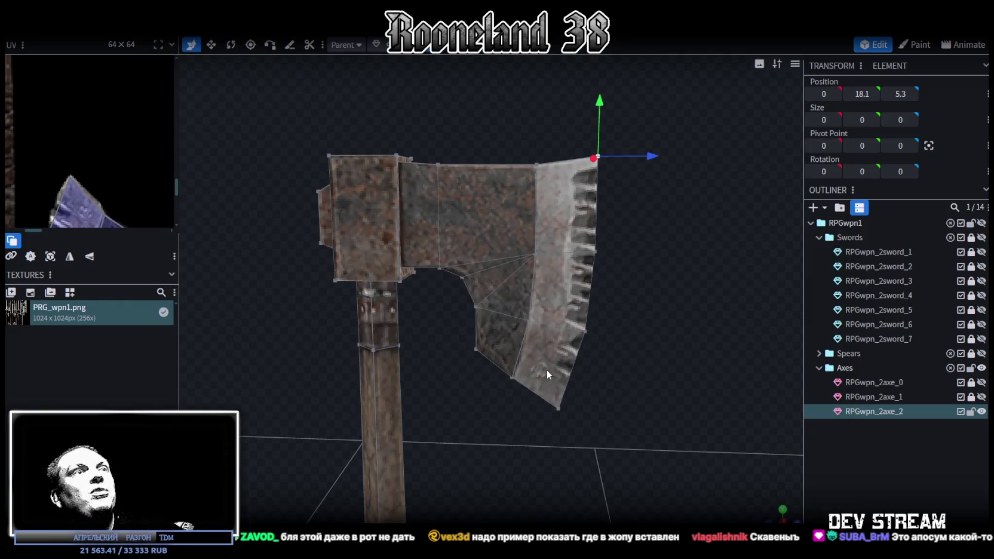
- Move the two mirrored inner-corner vertices down to Y 15.125 and back 0.1 on Z
left_click_drag(533, 352, 530, 442)
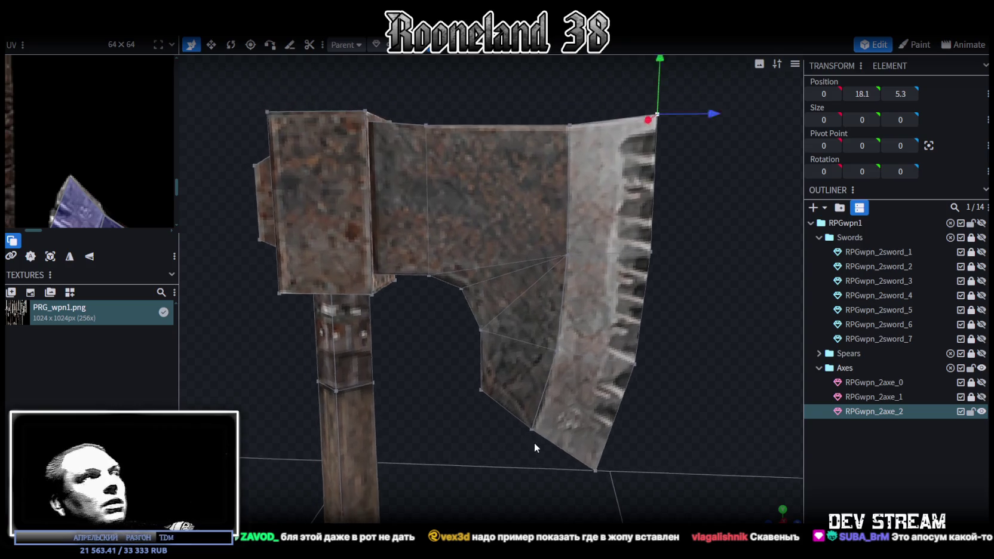
scroll(74, 138, "down", 3)
scroll(102, 114, "up", 3)
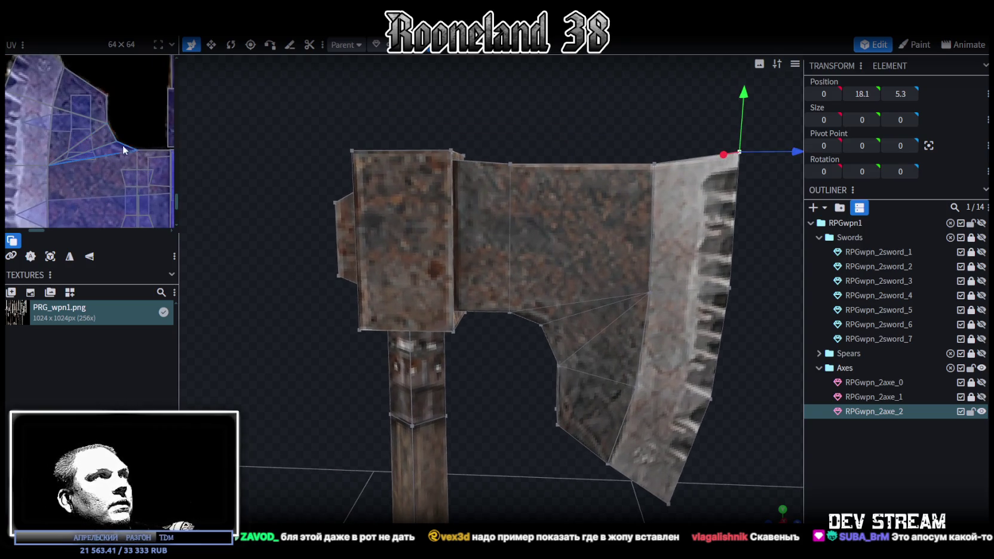
left_click(541, 325)
left_click_drag(510, 377, 533, 322)
left_click(543, 300, "shift")
left_click_drag(543, 246, 543, 258)
left_click_drag(594, 310, 600, 313)
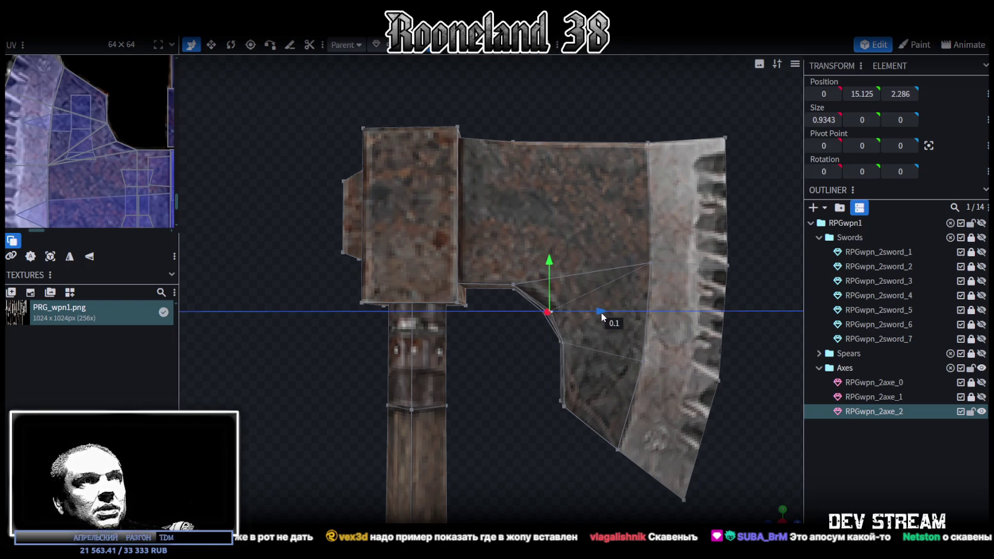
left_click_drag(600, 311, 603, 315)
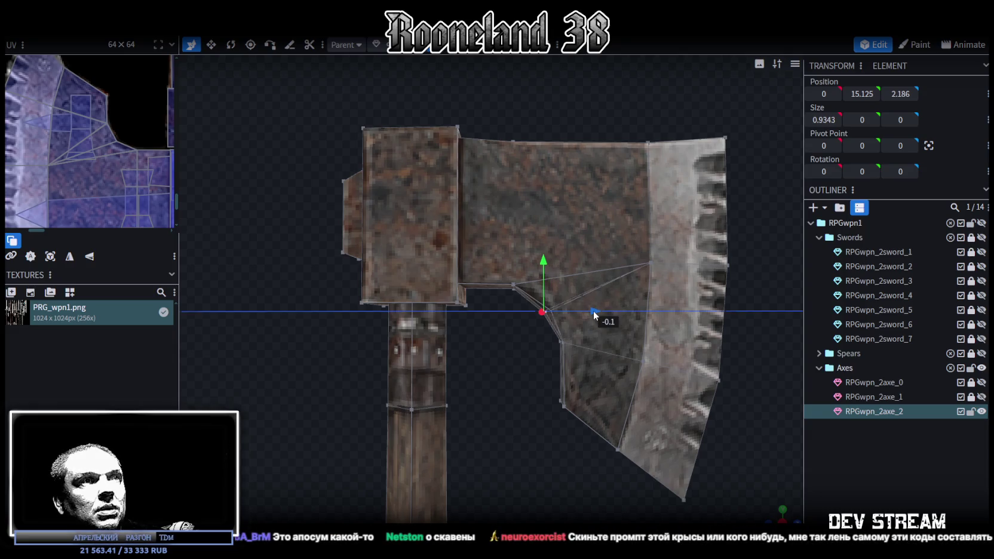
- Save the model as RPGweapon.bbmodel and hide RPGwpn_2axe_2
scroll(509, 409, "down", 2)
mouse_move(774, 518)
left_mouse_down()
mouse_move(627, 433)
mouse_move(589, 378)
mouse_move(389, 371)
mouse_move(606, 352)
mouse_move(754, 387)
left_mouse_up()
key("ctrl+s")
left_click(982, 411)
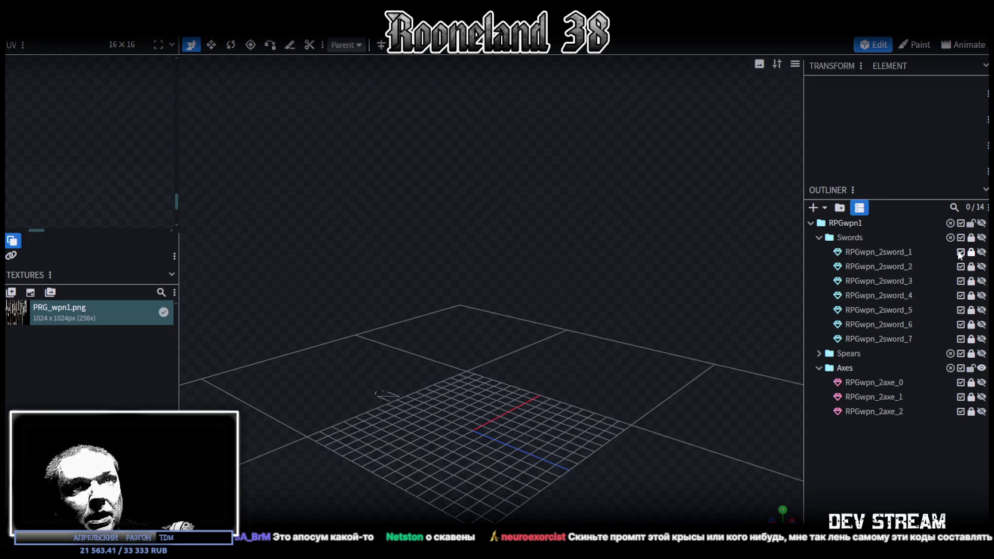
- Preview swords RPGwpn_2sword_1 and RPGwpn_2sword_2 one at a time, orbiting around each
left_click(982, 251)
mouse_move(654, 308)
left_mouse_down()
mouse_move(717, 312)
mouse_move(594, 354)
mouse_move(618, 314)
mouse_move(612, 350)
mouse_move(605, 314)
mouse_move(621, 323)
mouse_move(615, 328)
left_mouse_up()
left_click(981, 252)
left_click(982, 267)
mouse_move(656, 345)
left_mouse_down()
mouse_move(670, 292)
mouse_move(644, 353)
mouse_move(652, 348)
mouse_move(642, 345)
mouse_move(634, 303)
mouse_move(647, 295)
mouse_move(649, 341)
left_mouse_up()
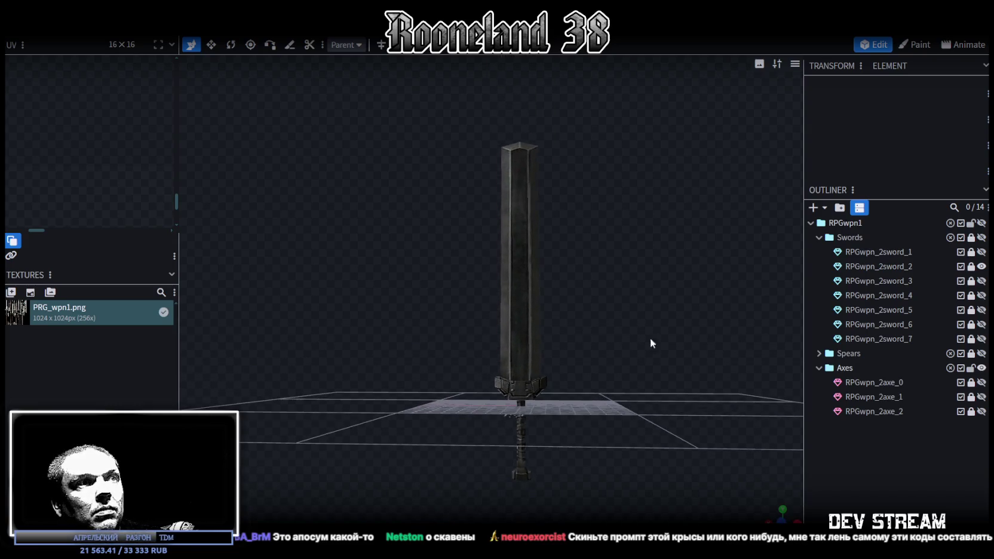
scroll(654, 365, "up", 5)
scroll(657, 383, "down", 2)
scroll(657, 385, "down", 1)
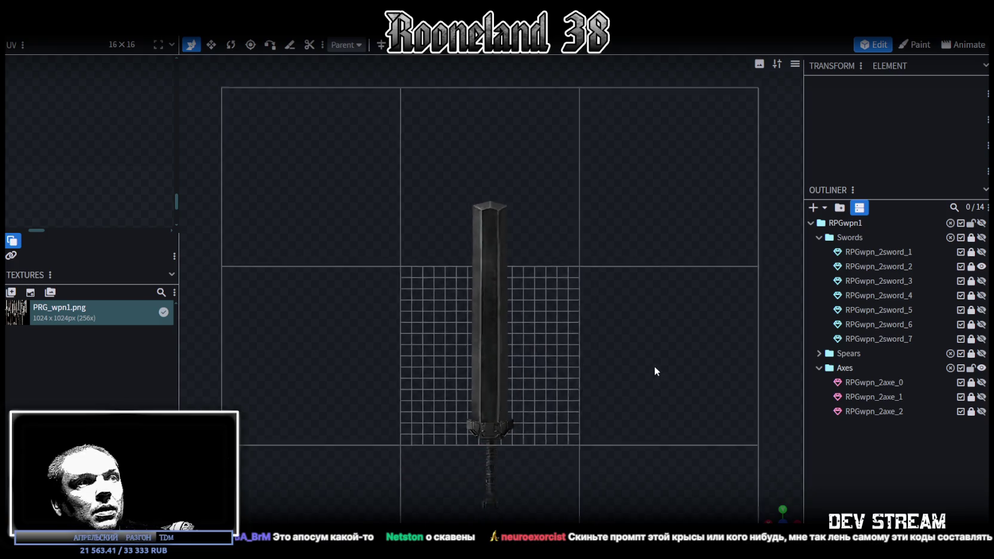
scroll(639, 377, "down", 2)
scroll(628, 392, "down", 2)
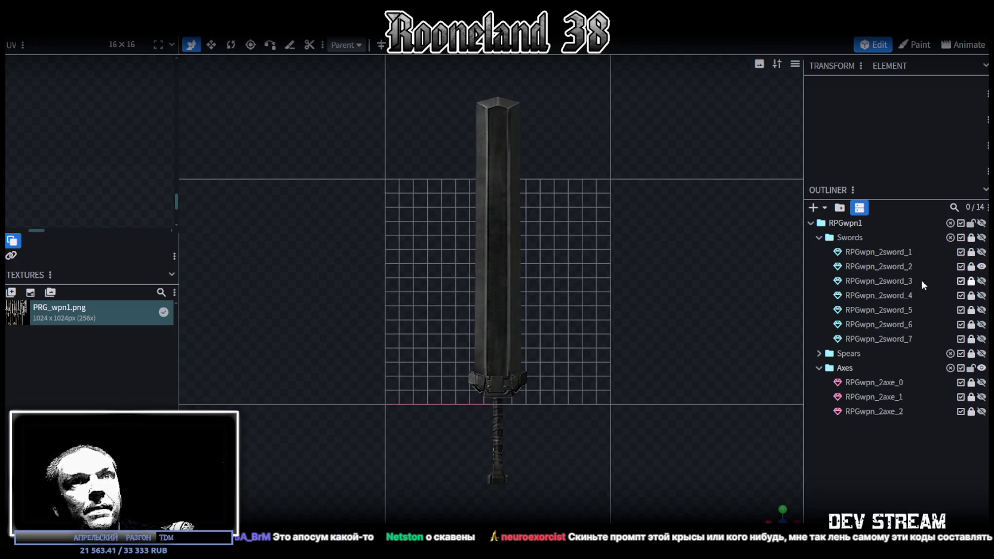
left_click(981, 266)
- Show and hide swords RPGwpn_2sword_3, sword_4 and sword_5 in turn to review them
left_click(981, 281)
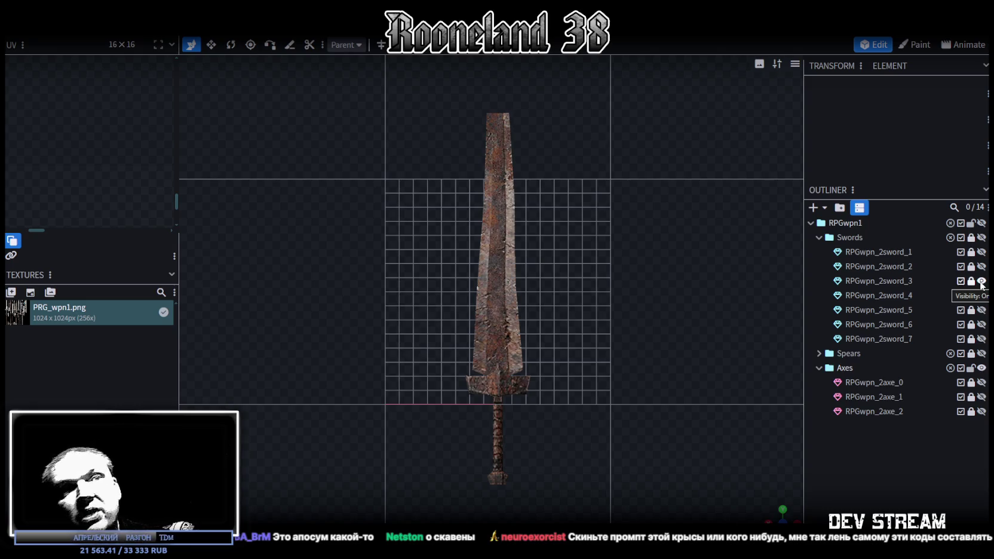
left_click(981, 280)
left_click(982, 295)
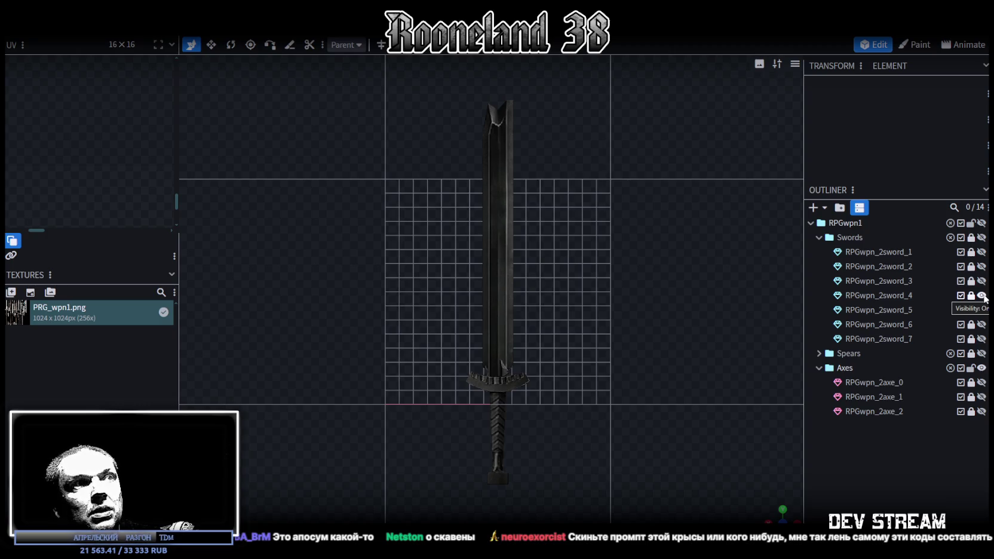
left_click(982, 296)
left_click(982, 310)
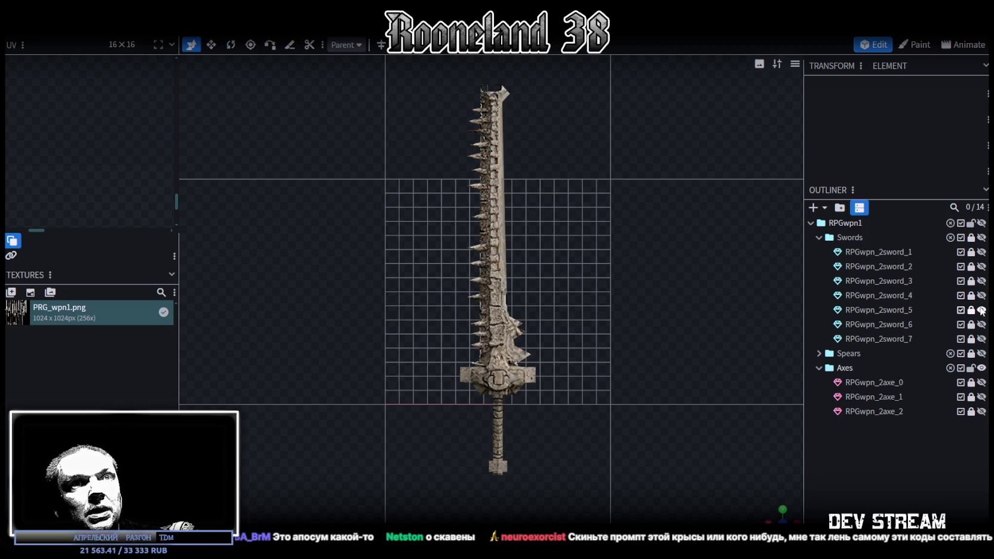
left_click(982, 310)
left_click(982, 295)
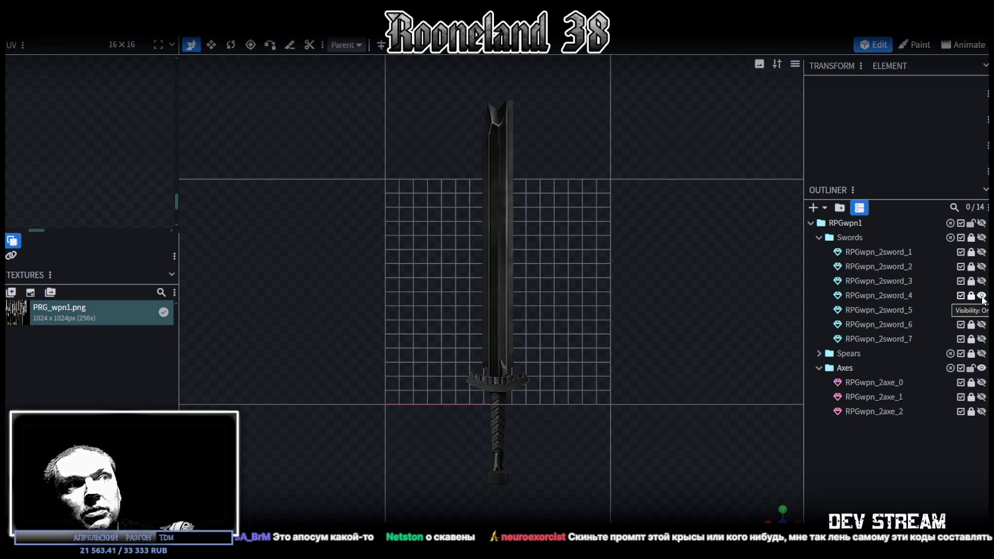
left_click(982, 295)
left_click(982, 310)
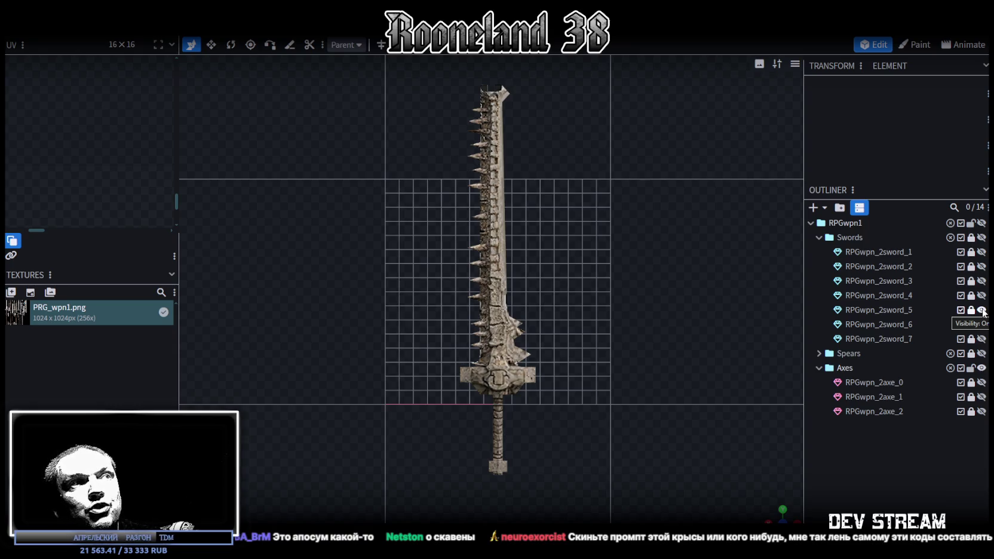
left_click(981, 310)
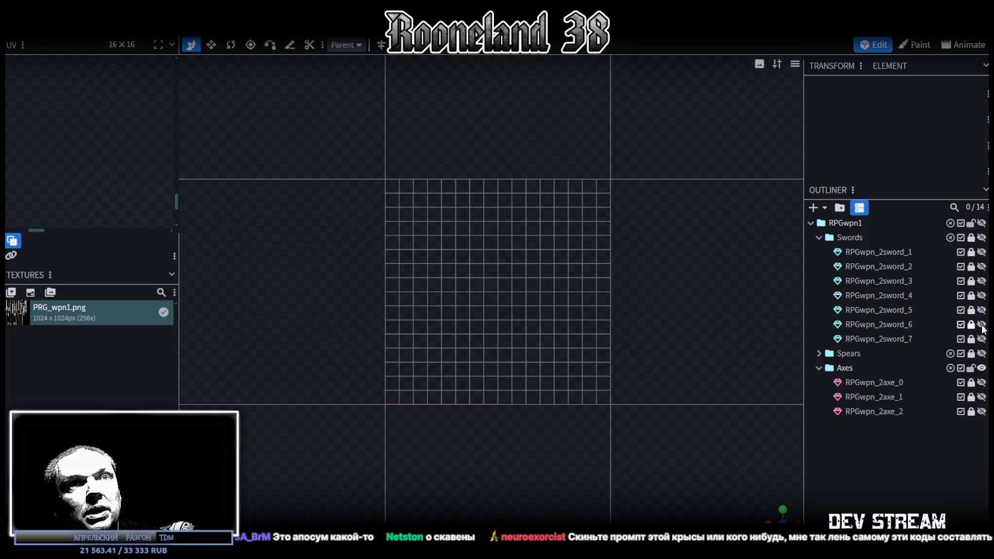
- Review swords 6 and 7, then reveal RPGwpn_2spear_1 from the expanded Spears group
left_click(982, 324)
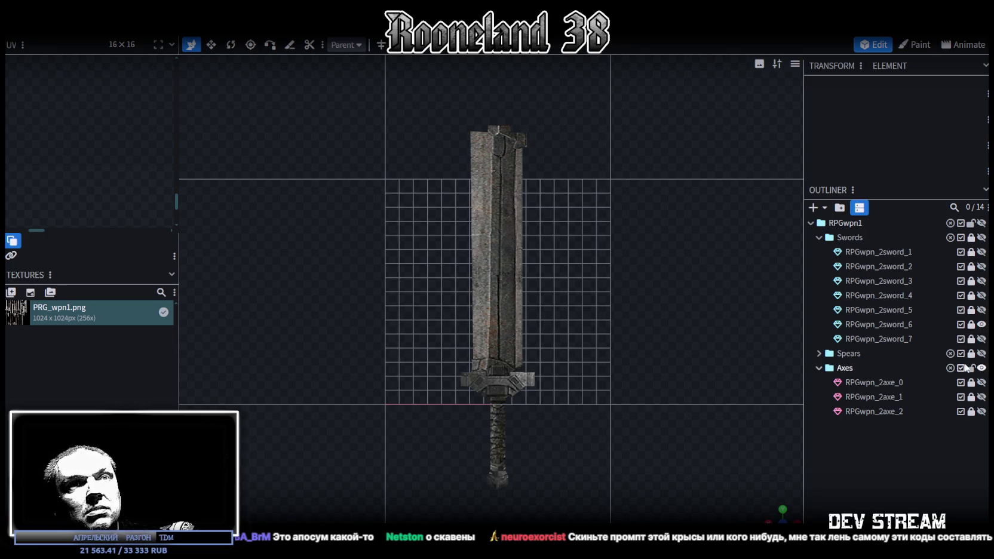
left_click(981, 325)
left_click(981, 339)
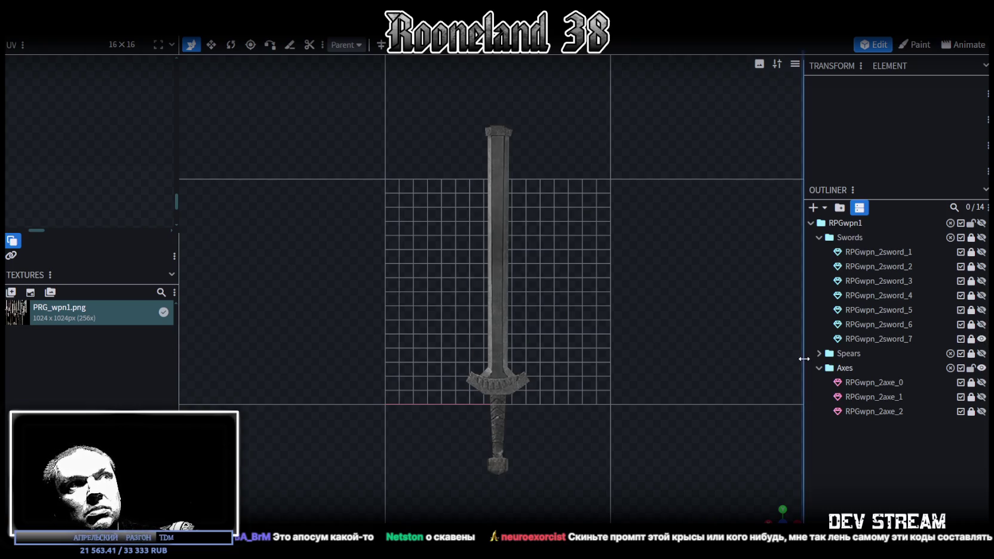
left_click(981, 339)
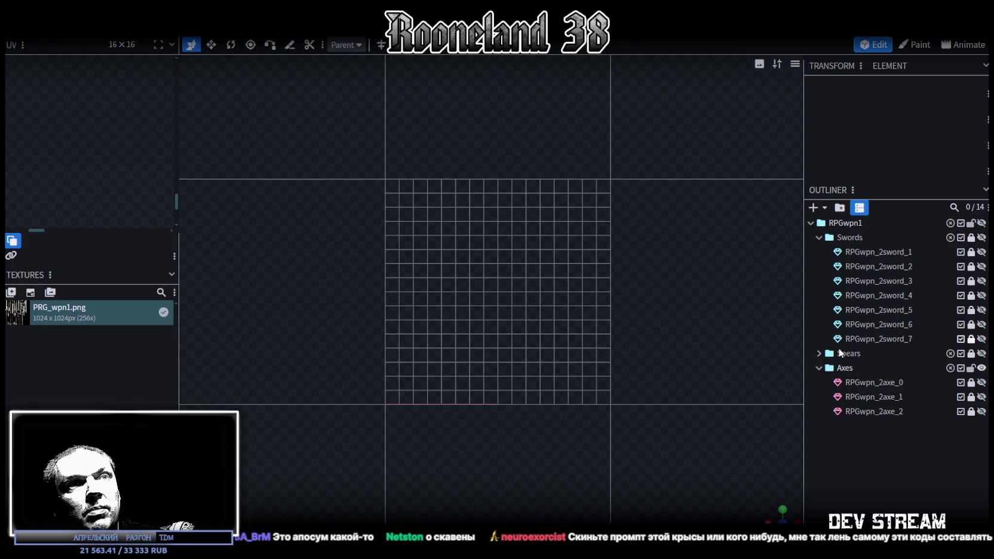
left_click(819, 353)
left_click(982, 368)
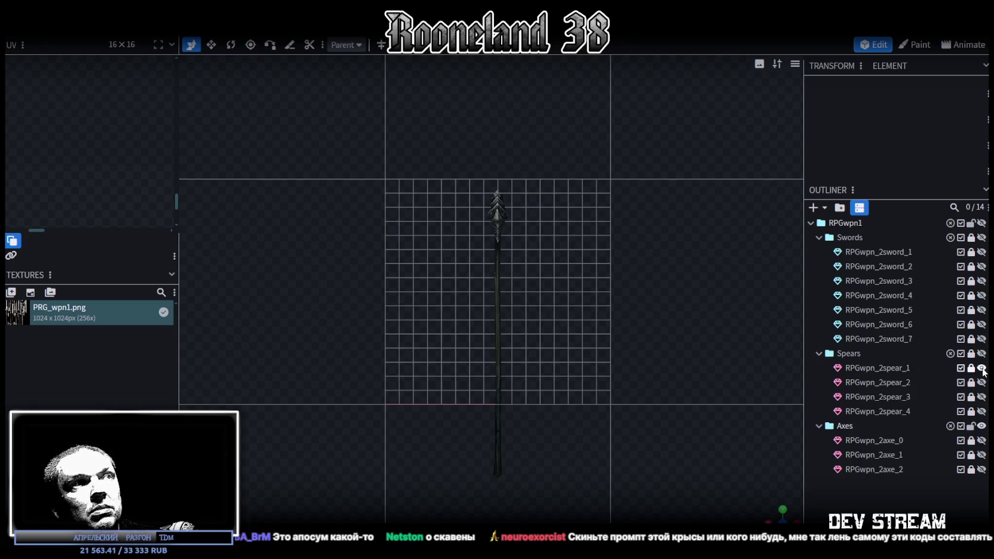
- Inspect spear RPGwpn_2spear_1 and the trident RPGwpn_2spear_2 from angled views, then hide them
scroll(577, 365, "up", 3)
mouse_move(775, 513)
left_mouse_down()
mouse_move(624, 321)
mouse_move(594, 378)
mouse_move(491, 376)
mouse_move(496, 405)
mouse_move(516, 416)
mouse_move(557, 364)
mouse_move(458, 302)
mouse_move(386, 300)
mouse_move(672, 307)
mouse_move(658, 367)
mouse_move(674, 372)
mouse_move(744, 345)
mouse_move(635, 331)
mouse_move(687, 333)
left_mouse_up()
left_click(982, 368)
left_click(981, 383)
mouse_move(652, 376)
left_mouse_down()
mouse_move(547, 350)
mouse_move(546, 310)
mouse_move(588, 289)
mouse_move(417, 342)
mouse_move(562, 347)
mouse_move(551, 377)
left_mouse_up()
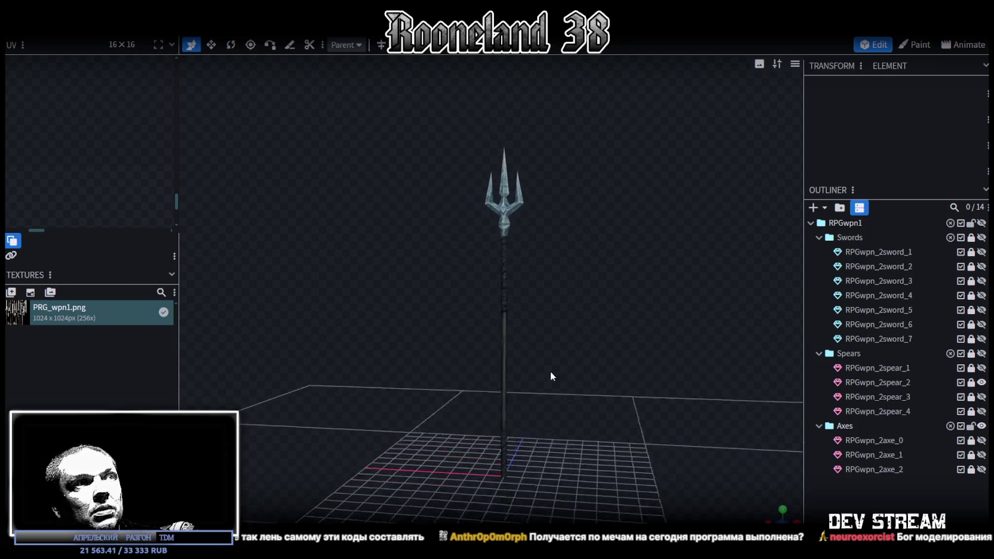
left_click(981, 382)
- Review the wrapped bone spear RPGwpn_2spear_3 and plain spear RPGwpn_2spear_4, then hide them
left_click(981, 396)
mouse_move(597, 341)
left_mouse_down()
mouse_move(539, 331)
mouse_move(360, 346)
mouse_move(607, 258)
mouse_move(421, 271)
mouse_move(439, 225)
mouse_move(428, 193)
mouse_move(481, 289)
mouse_move(400, 302)
mouse_move(484, 258)
left_mouse_up()
scroll(469, 295, "up", 3)
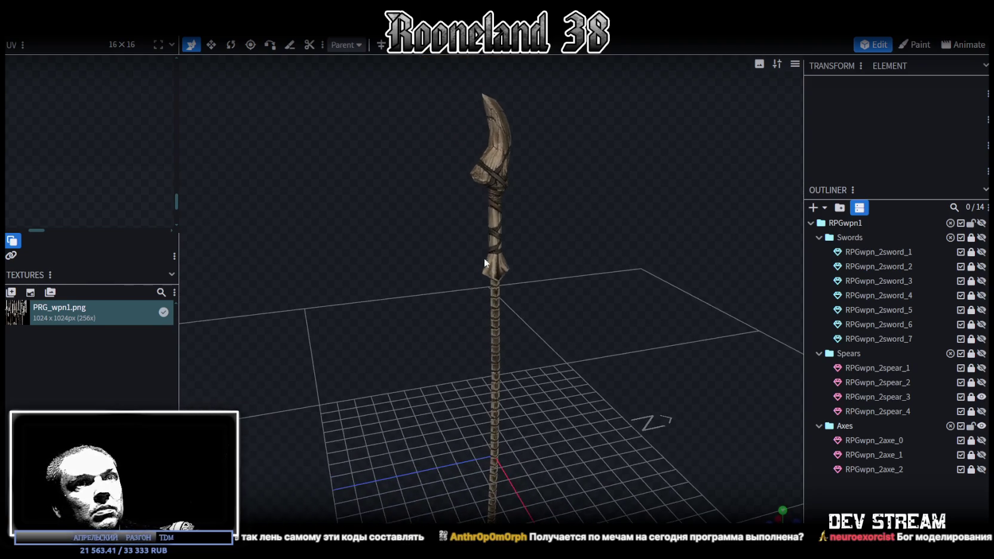
left_click(982, 396)
left_click(981, 411)
mouse_move(418, 371)
left_mouse_down()
mouse_move(444, 381)
mouse_move(524, 354)
mouse_move(541, 324)
mouse_move(524, 277)
mouse_move(416, 375)
mouse_move(320, 397)
mouse_move(556, 372)
mouse_move(586, 359)
left_mouse_up()
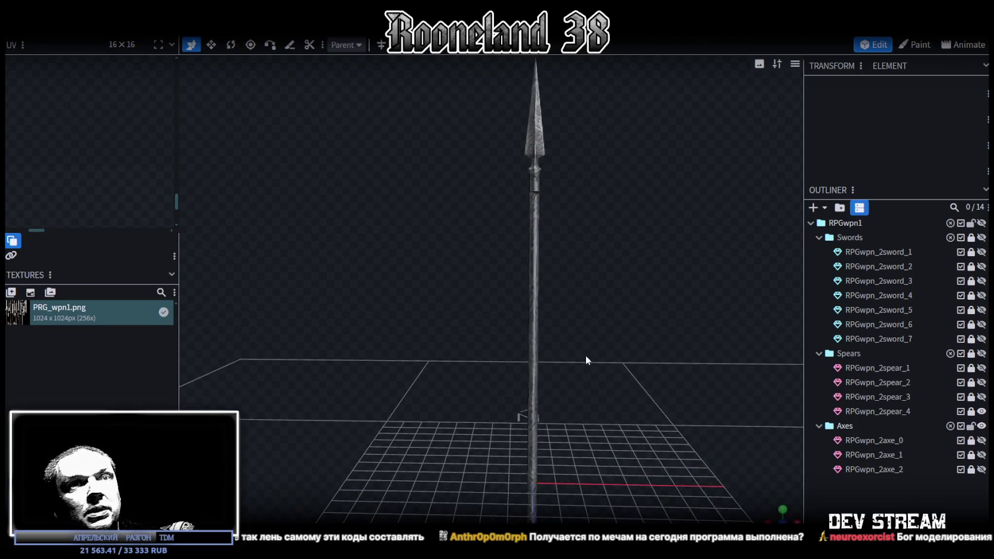
left_click(981, 411)
- Look at axe RPGwpn_2axe_1, then swap it for the serrated axe RPGwpn_2axe_2
left_click(981, 455)
mouse_move(563, 329)
left_mouse_down()
mouse_move(407, 337)
mouse_move(494, 375)
mouse_move(563, 347)
mouse_move(547, 340)
mouse_move(547, 390)
mouse_move(563, 339)
mouse_move(572, 387)
left_mouse_up()
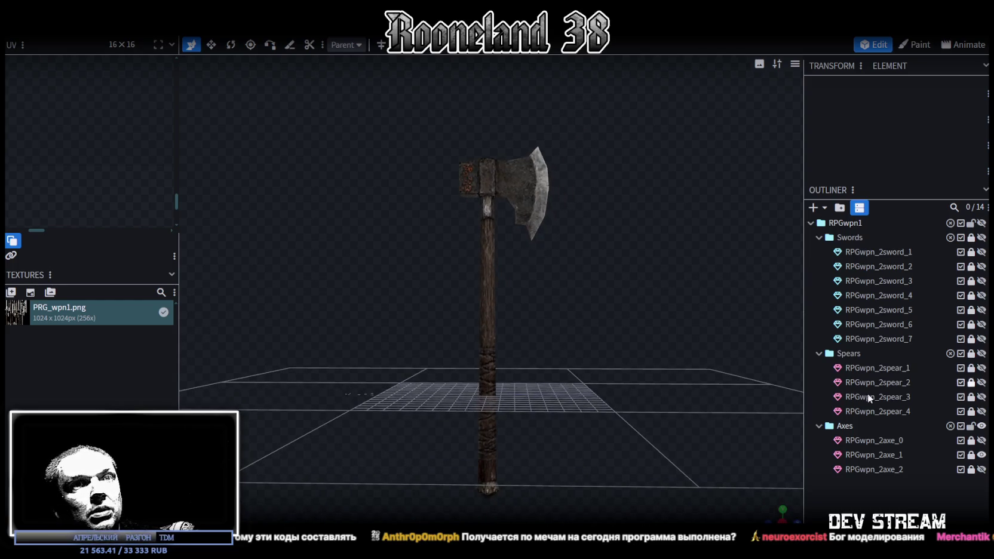
left_click(981, 455)
left_click(982, 469)
left_click_drag(582, 317, 571, 352)
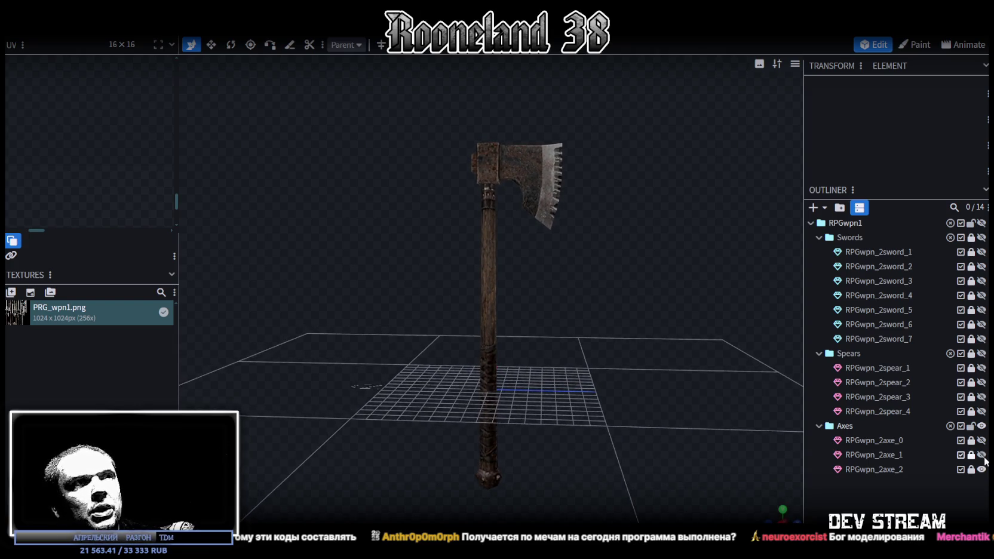
- Briefly overlay RPGwpn_2axe_1 to compare, then hide it and zoom in on the serrated axe
left_click(982, 455)
left_click(981, 455)
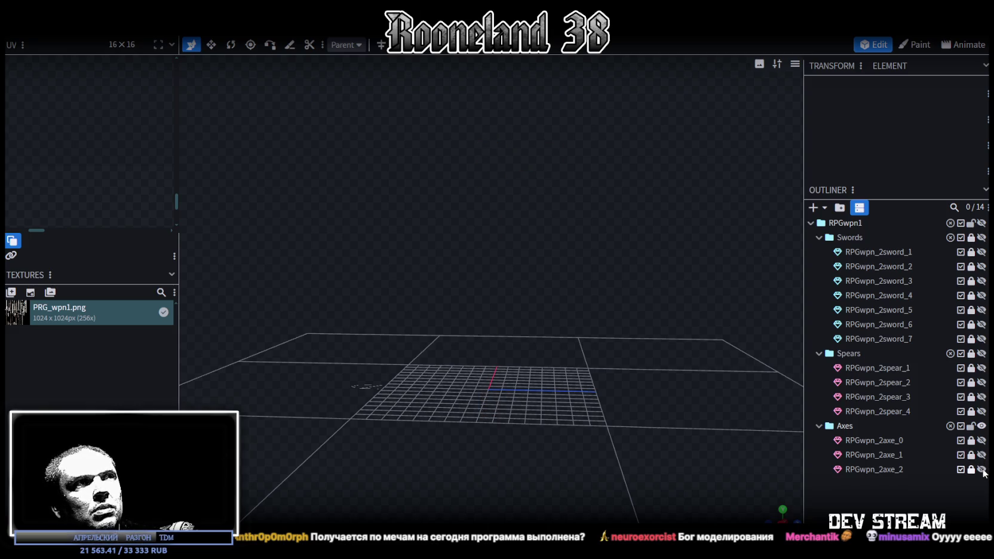
mouse_move(522, 167)
left_mouse_down()
mouse_move(606, 245)
mouse_move(592, 251)
left_mouse_up()
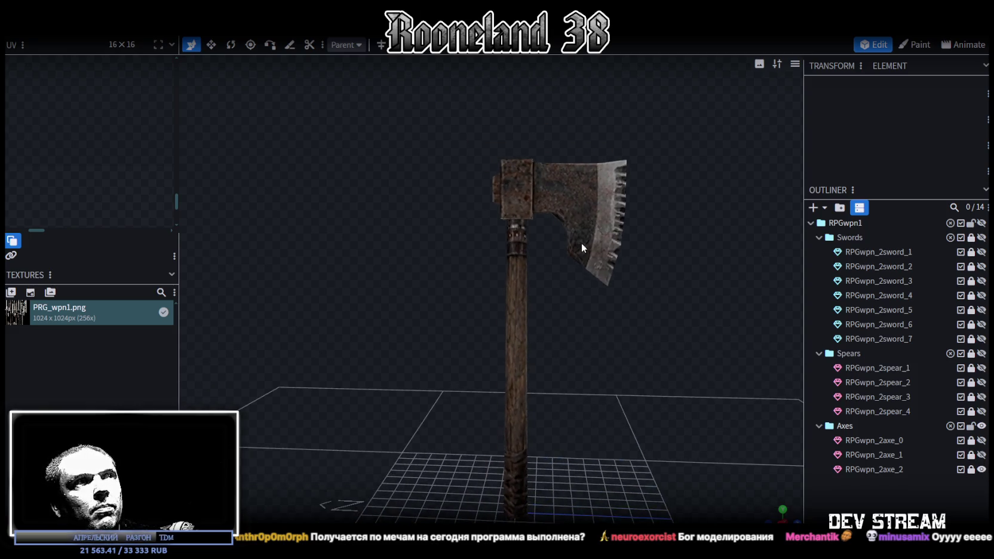
scroll(608, 287, "up", 3)
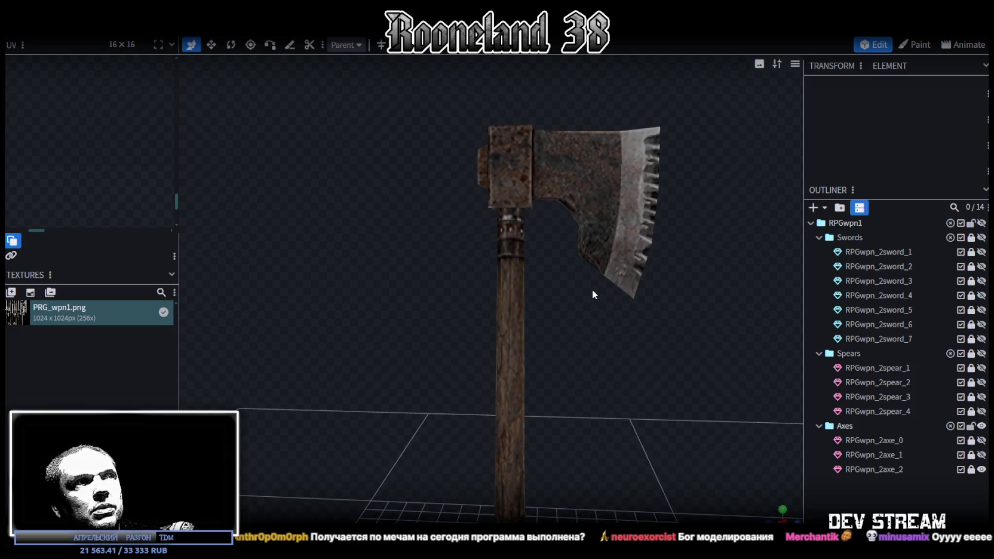
scroll(598, 288, "down", 2)
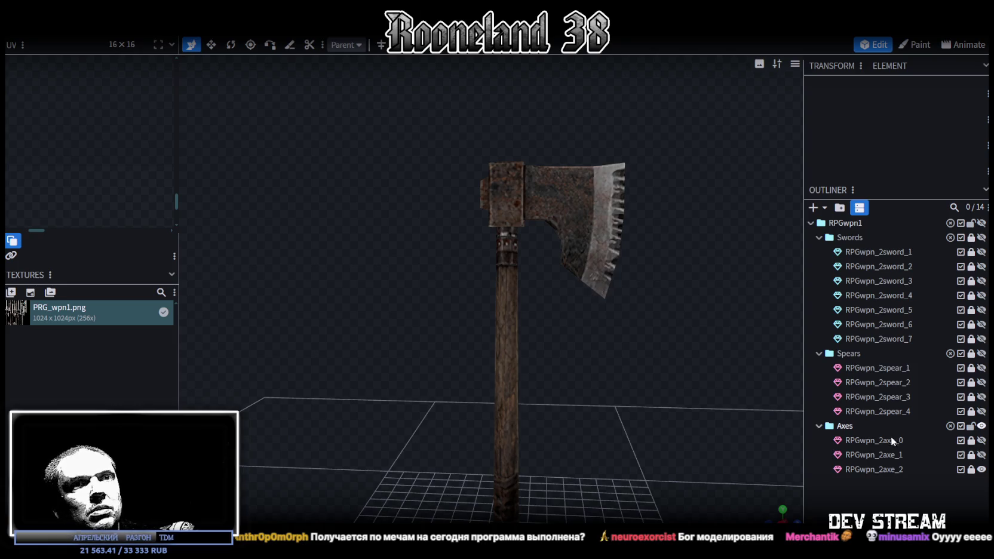
- Select RPGwpn_2axe_2 and box-select only its head faces in edit mode
left_click(884, 469)
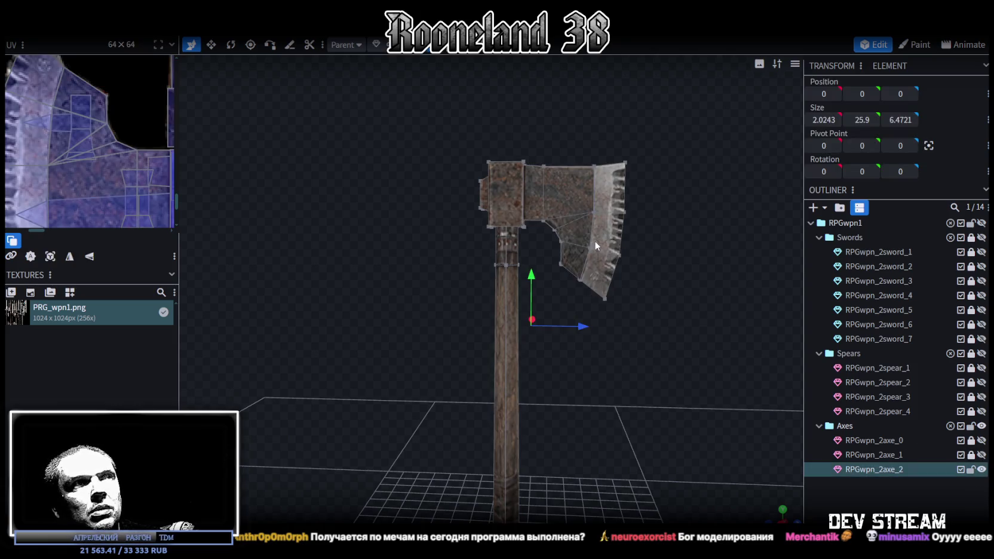
left_click_drag(590, 220, 566, 152)
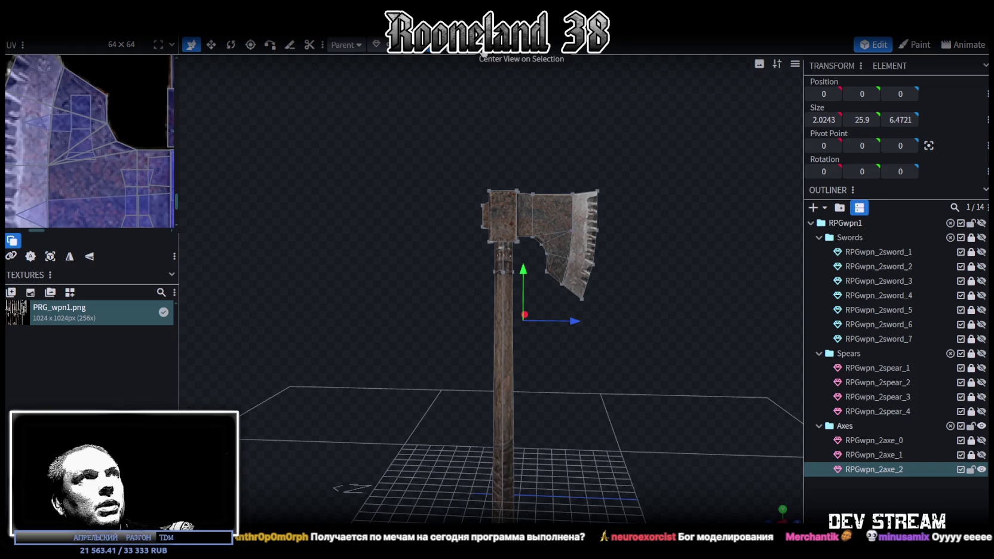
left_click(470, 57)
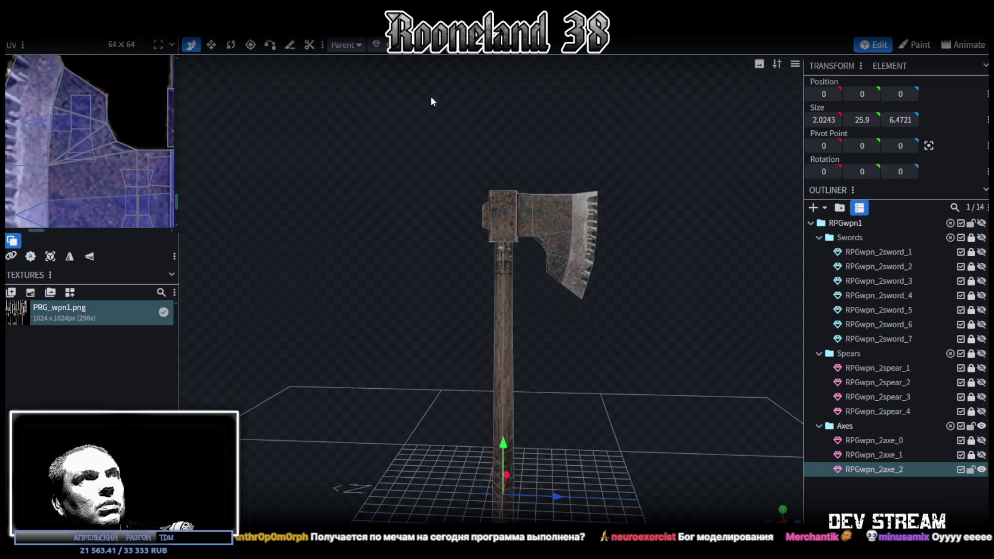
left_click_drag(410, 109, 674, 301)
left_click_drag(503, 296, 505, 251)
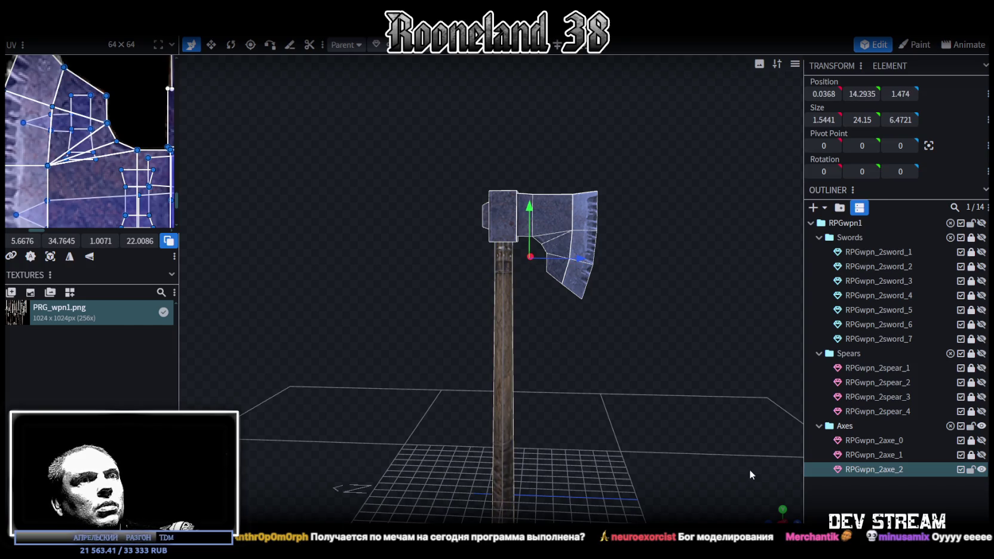
left_click_drag(773, 511, 536, 309)
mouse_move(503, 258)
left_mouse_down()
mouse_move(507, 285)
mouse_move(594, 398)
mouse_move(473, 294)
mouse_move(493, 292)
left_mouse_up()
left_click(510, 288)
scroll(551, 345, "up", 3)
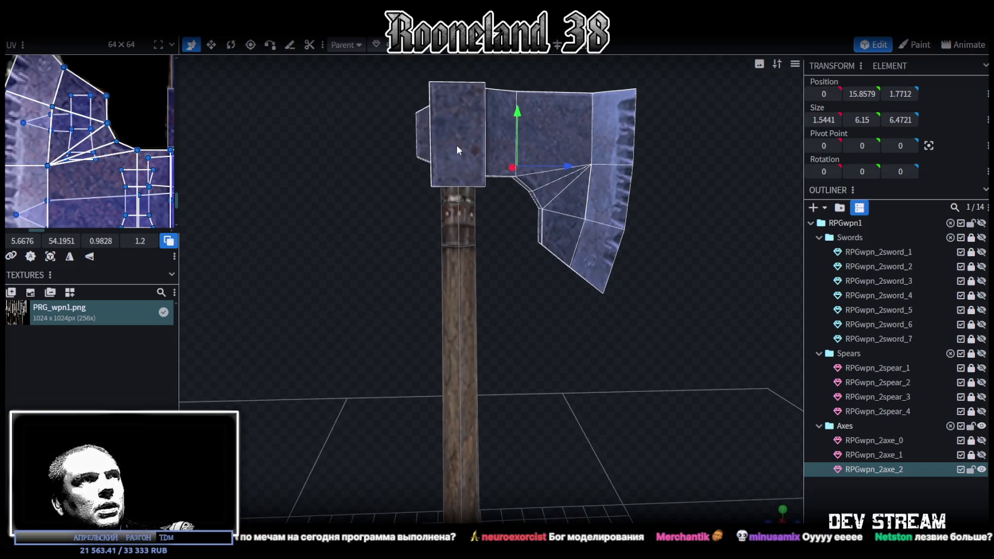
- Split the head faces into their own mesh and scale it by 1.2 around the selection centre
right_click(457, 146)
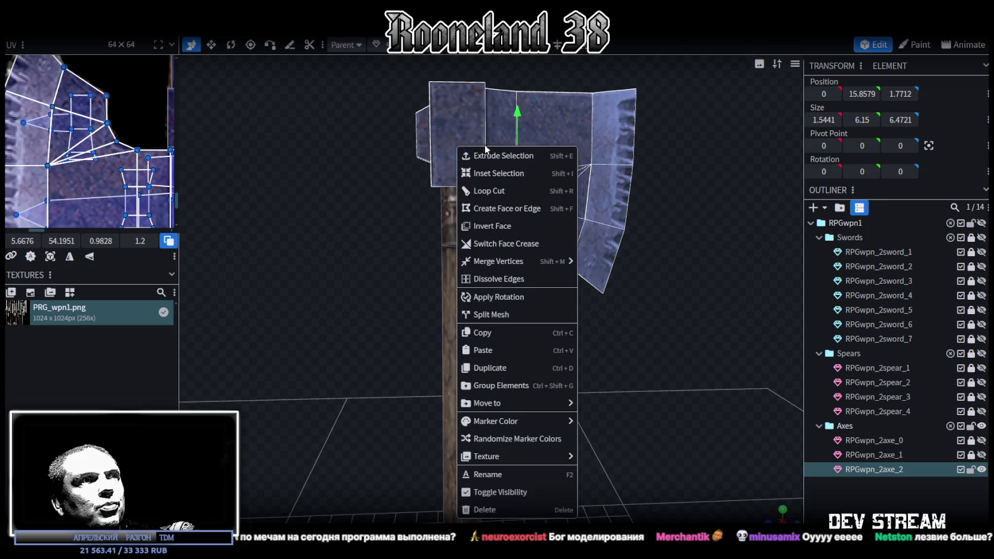
left_click(501, 317)
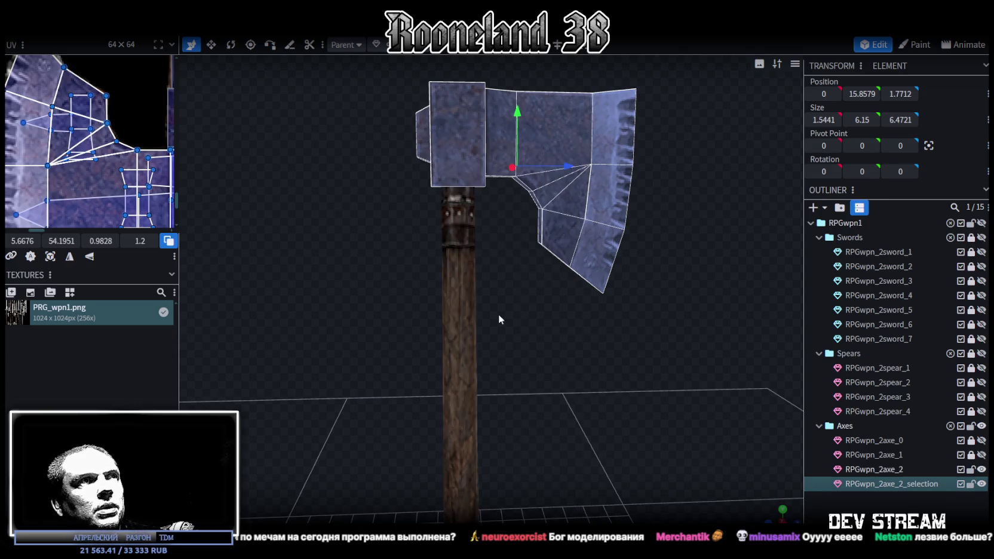
left_click(140, 27)
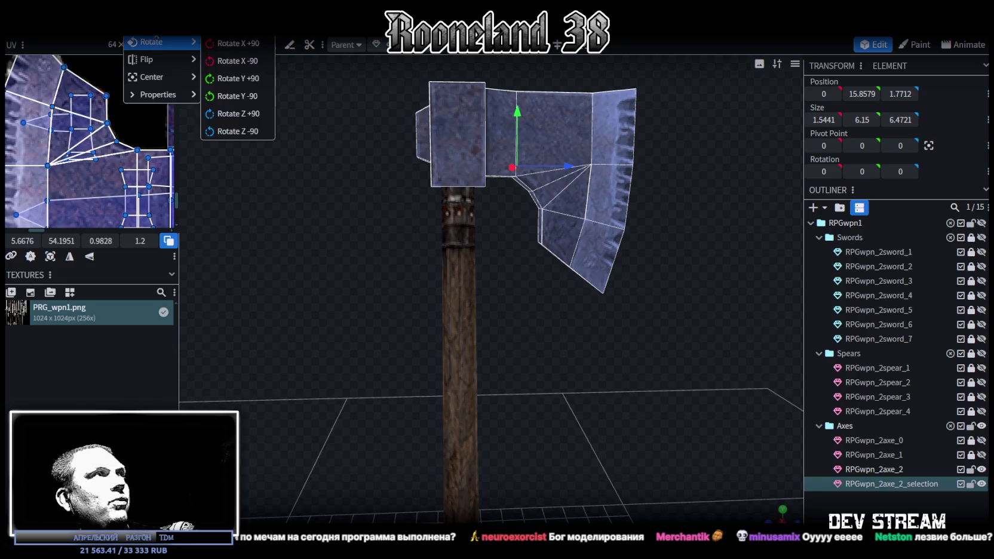
left_click(144, 41)
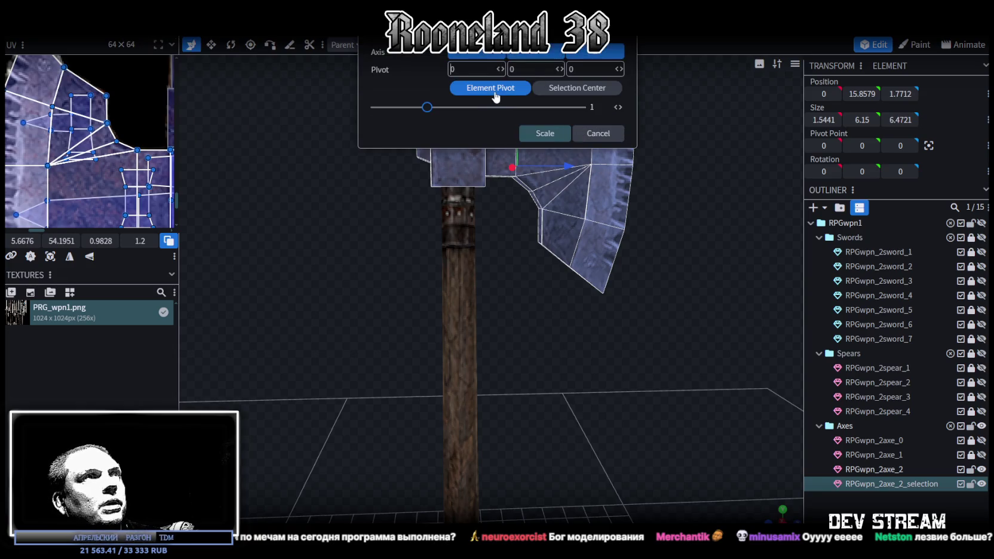
left_click(535, 90)
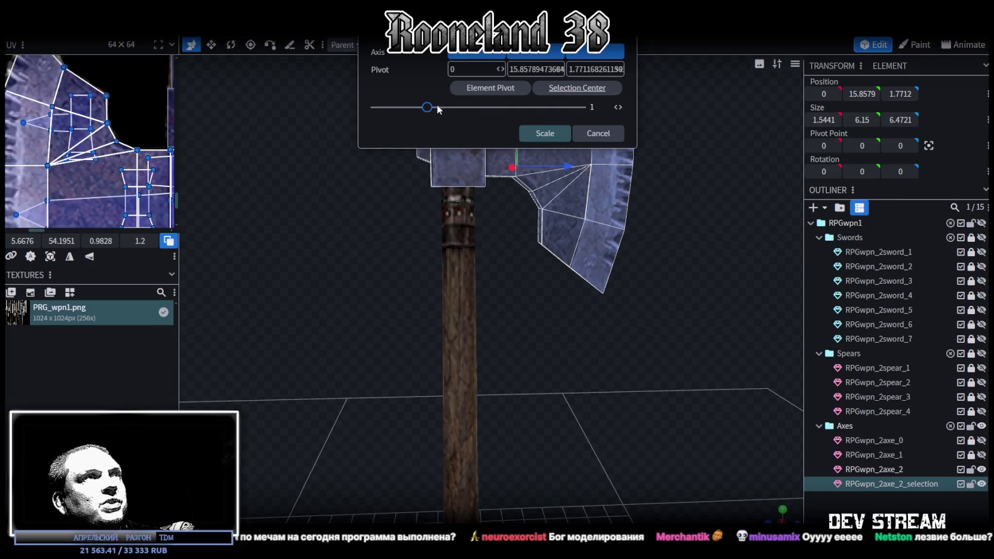
left_click_drag(428, 112, 438, 113)
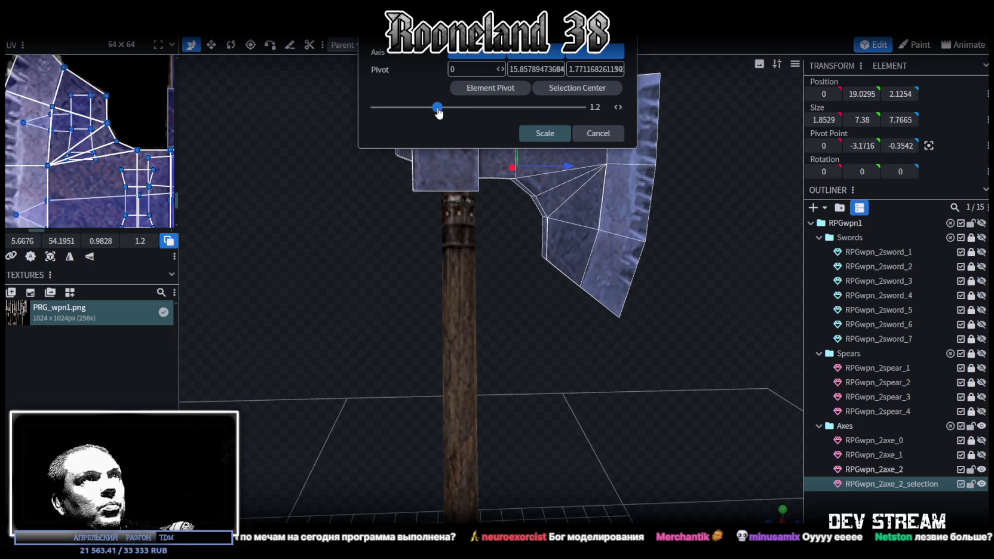
left_click(545, 137)
- Shift the enlarged head 0.3 along Z and resize it to 1.3529 in X
left_click_drag(557, 184, 574, 239)
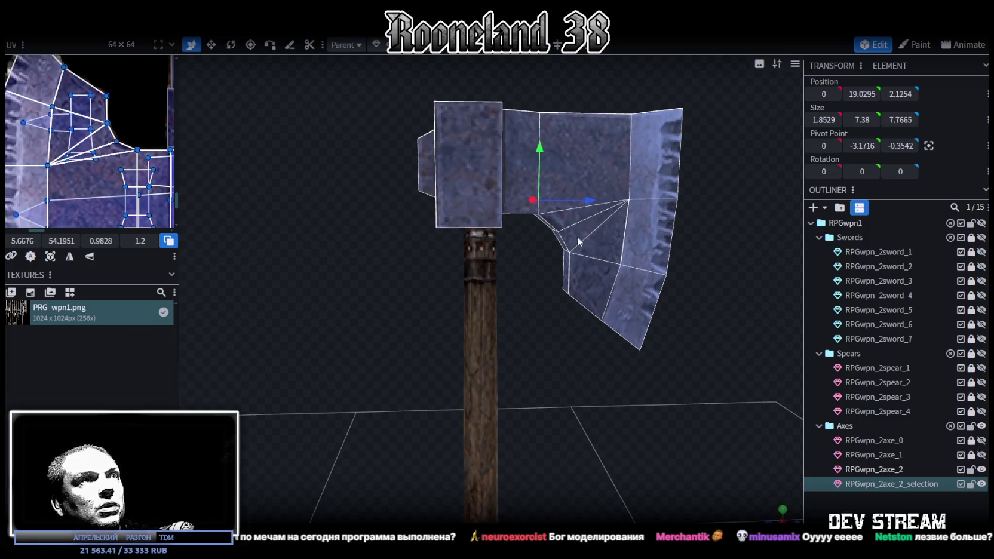
left_click_drag(596, 202, 603, 202)
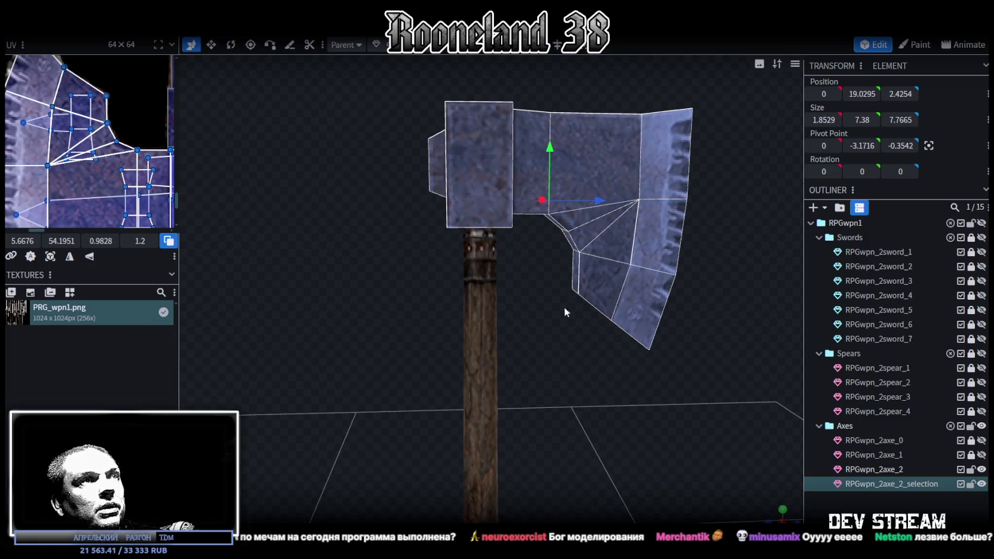
scroll(585, 370, "down", 2)
mouse_move(770, 517)
left_mouse_down()
mouse_move(645, 328)
mouse_move(590, 404)
mouse_move(454, 469)
mouse_move(366, 476)
mouse_move(363, 454)
mouse_move(387, 435)
mouse_move(553, 448)
mouse_move(537, 393)
mouse_move(562, 383)
mouse_move(560, 361)
mouse_move(531, 310)
mouse_move(552, 298)
mouse_move(509, 196)
mouse_move(497, 204)
left_mouse_up()
key("v")
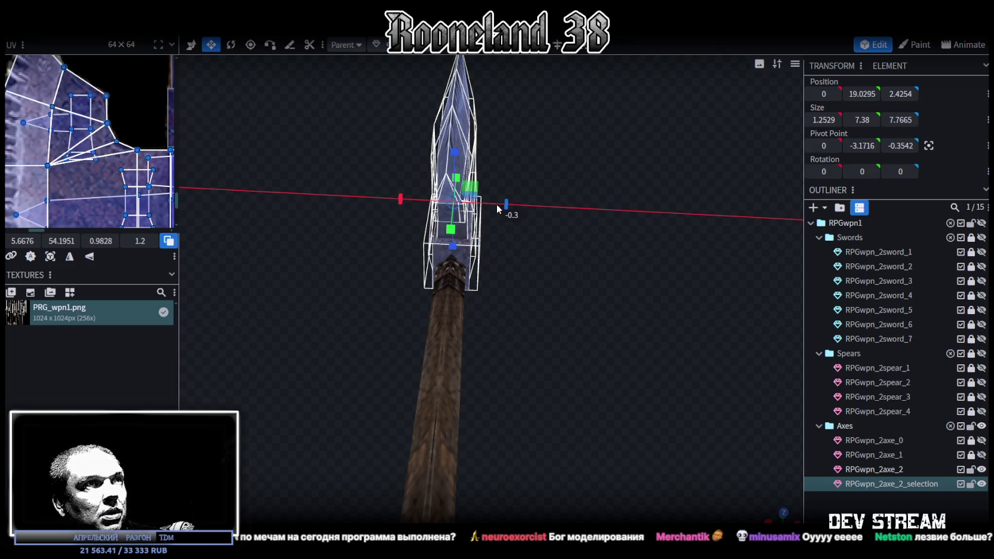
mouse_move(560, 257)
left_mouse_down()
mouse_move(557, 313)
mouse_move(503, 227)
mouse_move(490, 241)
mouse_move(534, 361)
mouse_move(577, 373)
mouse_move(690, 283)
mouse_move(679, 209)
mouse_move(655, 184)
mouse_move(541, 179)
mouse_move(555, 301)
mouse_move(663, 341)
mouse_move(685, 309)
mouse_move(650, 338)
mouse_move(655, 332)
left_mouse_up()
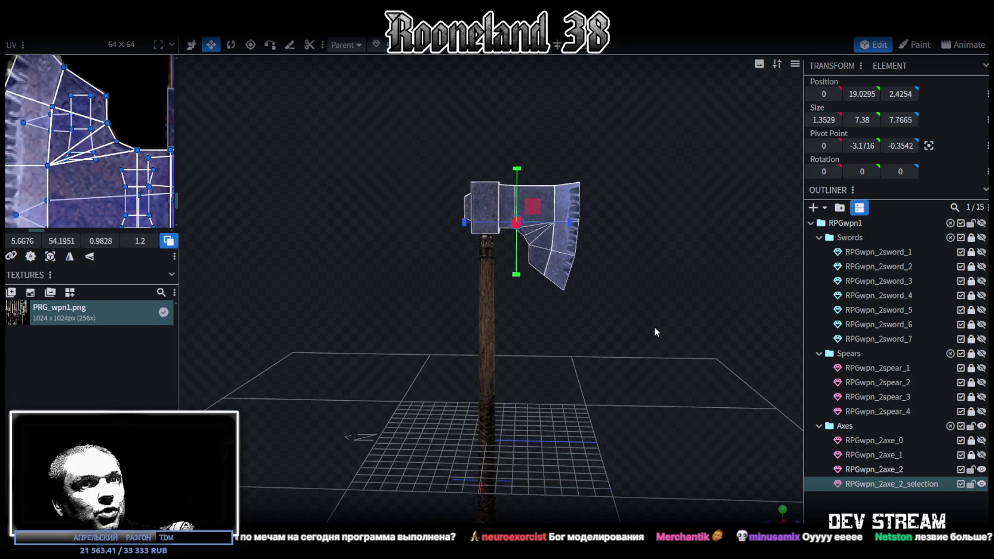
- Compare against RPGwpn_2axe_1, then select both axe meshes together
left_click(981, 454)
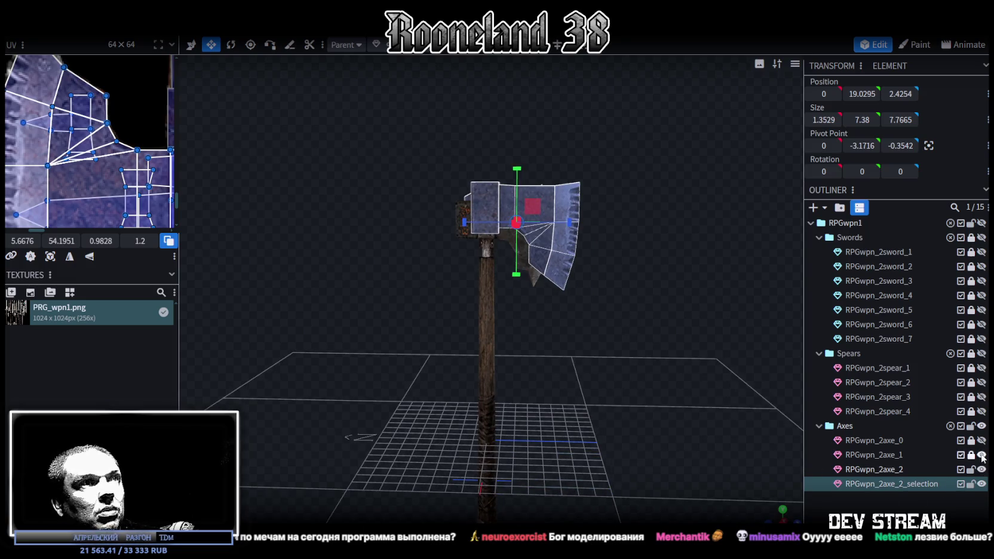
left_click(982, 456)
left_click_drag(616, 419, 693, 437)
left_click(882, 472)
left_click(894, 484, "ctrl")
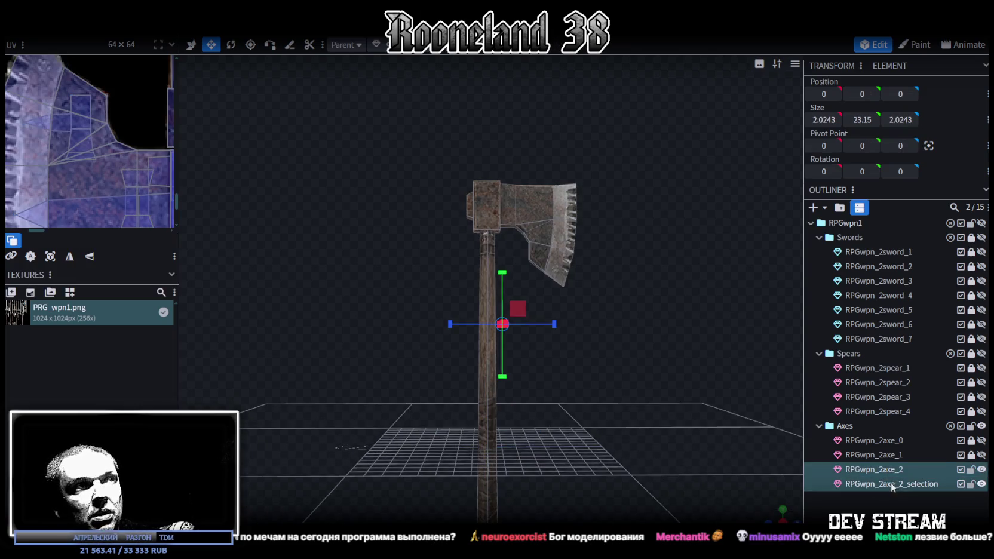
- Move the split head RPGwpn_2axe_2_selection slightly up and outward in depth
scroll(681, 371, "up", 3)
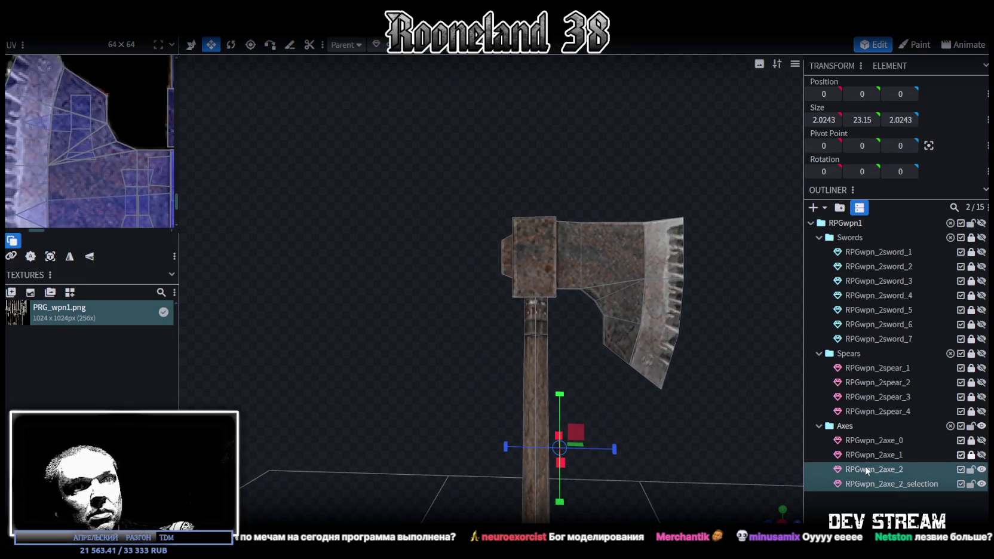
left_click(873, 482)
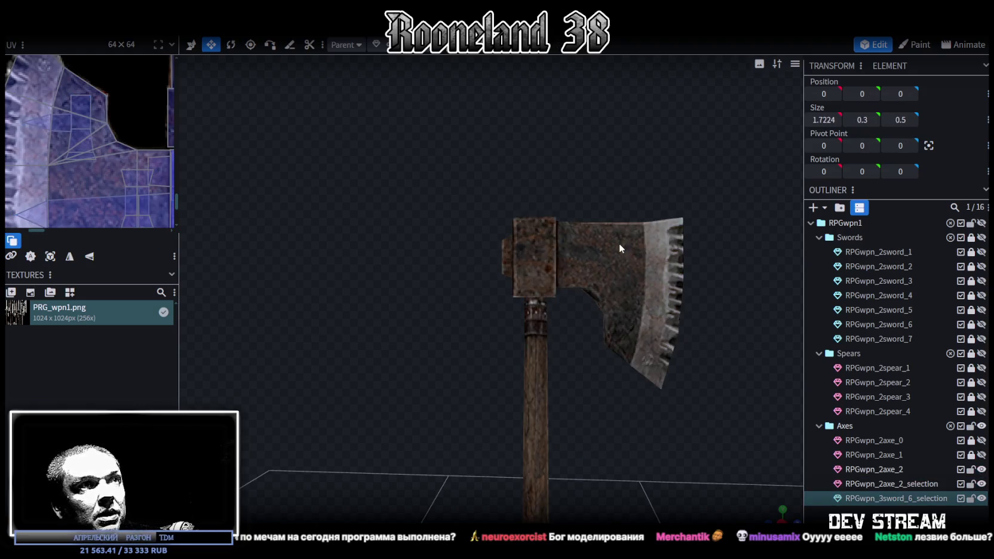
key("v")
left_click_drag(588, 230, 592, 227)
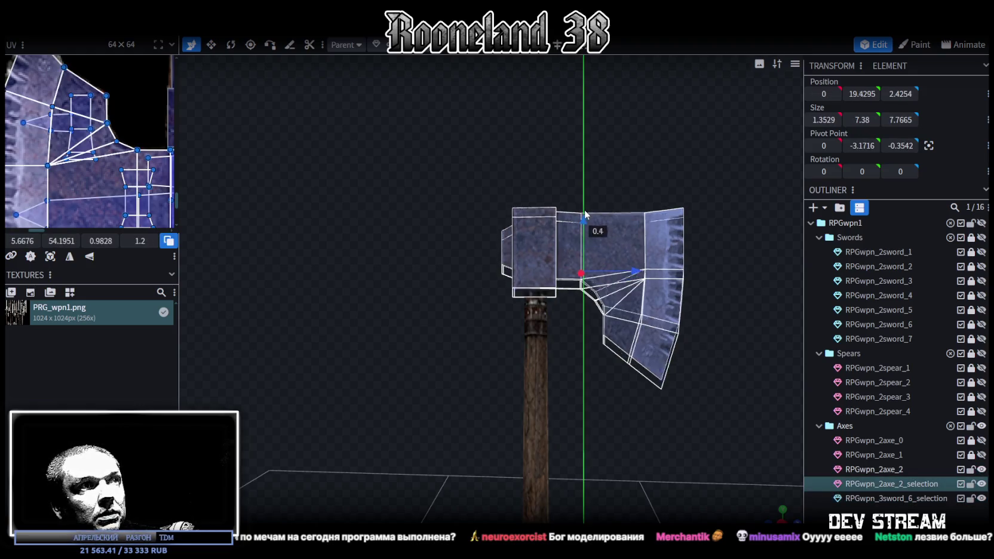
scroll(581, 252, "up", 4)
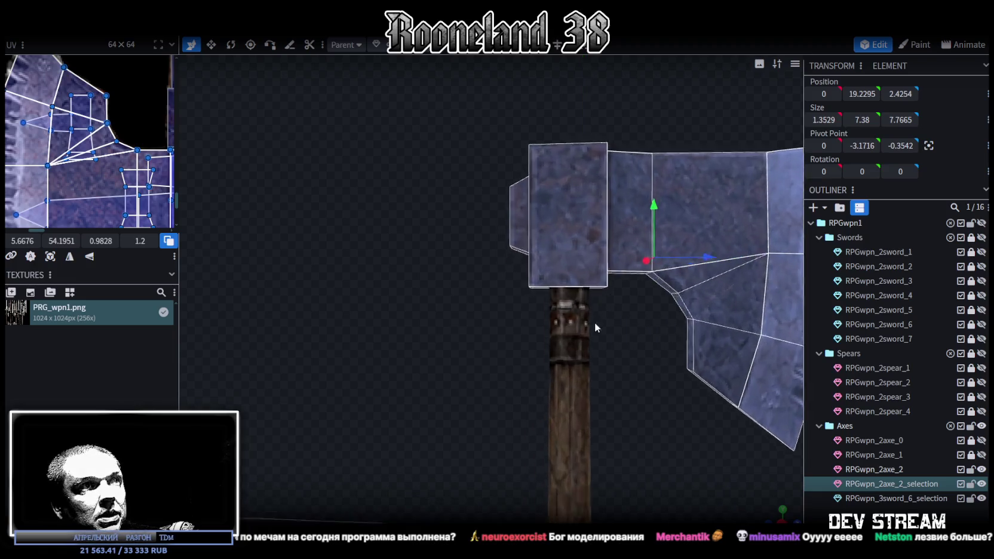
scroll(593, 327, "up", 2)
left_click_drag(700, 251, 701, 246)
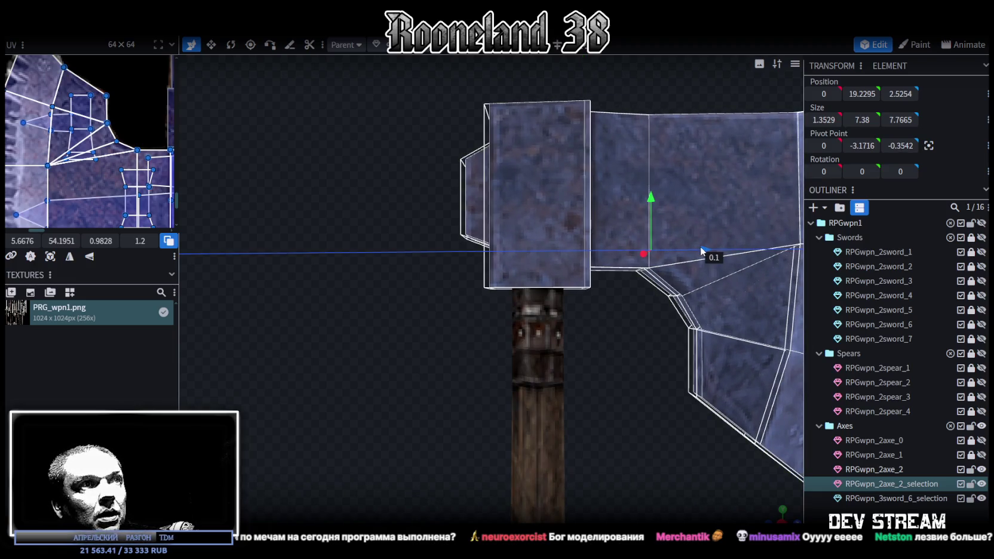
scroll(631, 357, "down", 2)
scroll(666, 305, "down", 1)
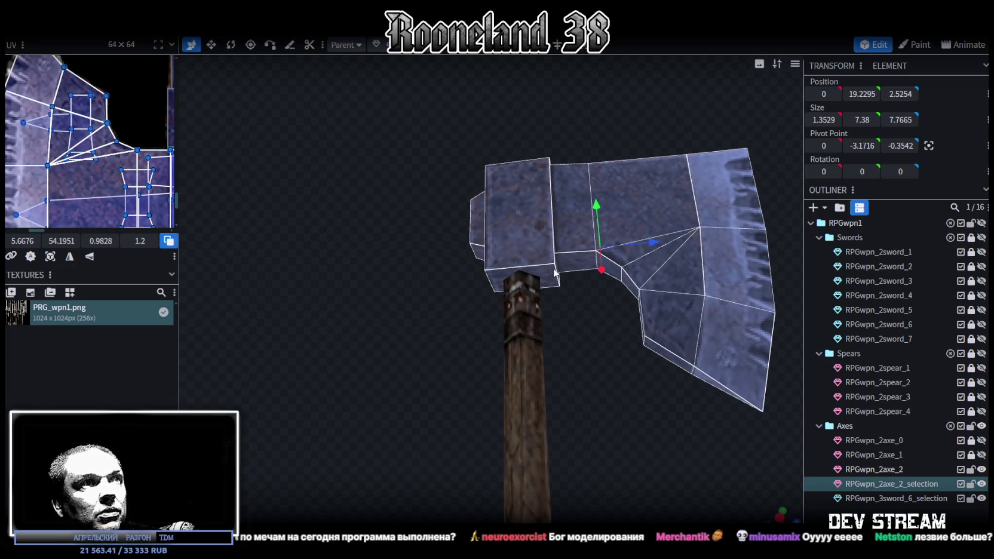
- Set the head's Position Z to 0, then hide the head and the stray sword selection piece
left_click(554, 278)
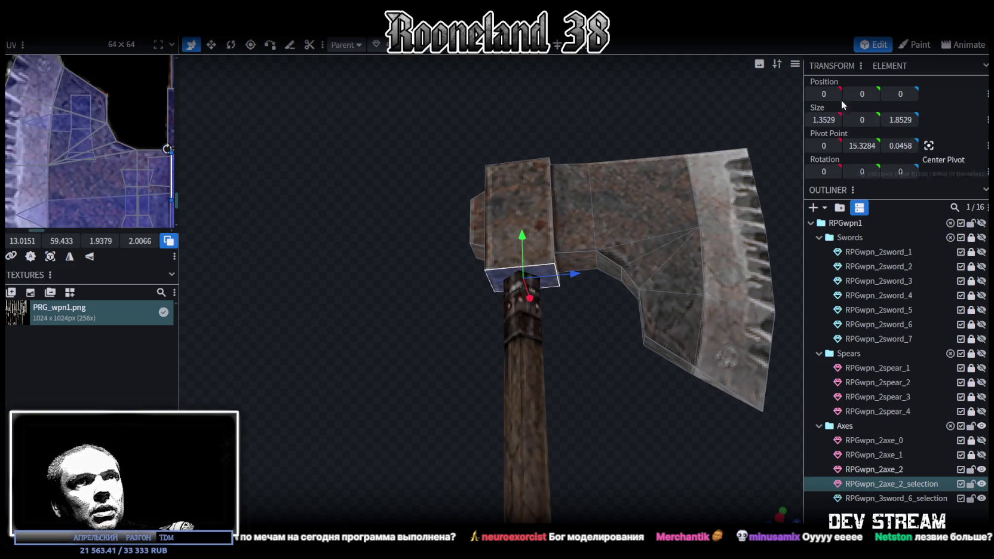
left_click(376, 44)
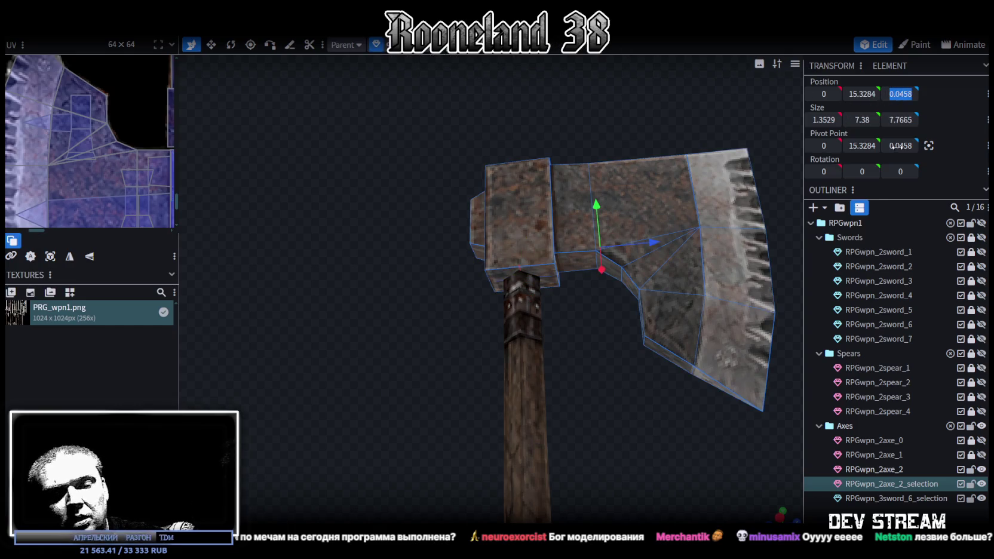
type("0")
key("Return")
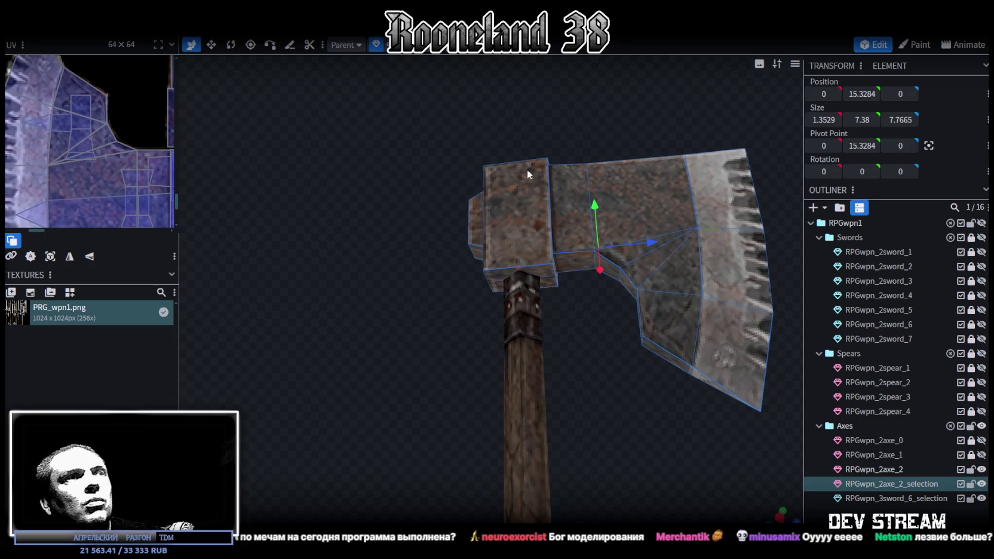
left_click_drag(530, 188, 595, 126)
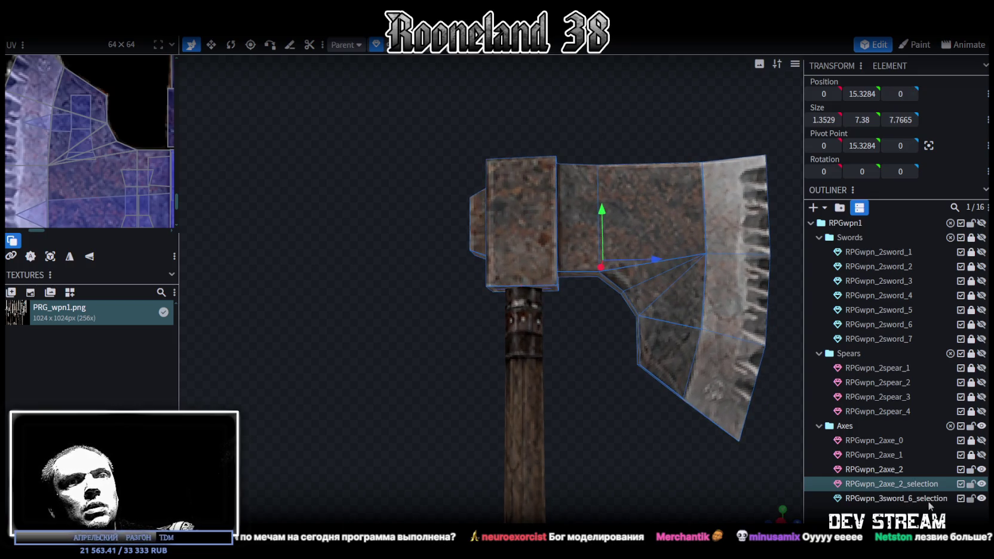
left_click(982, 484)
left_click(981, 498)
left_click(906, 501)
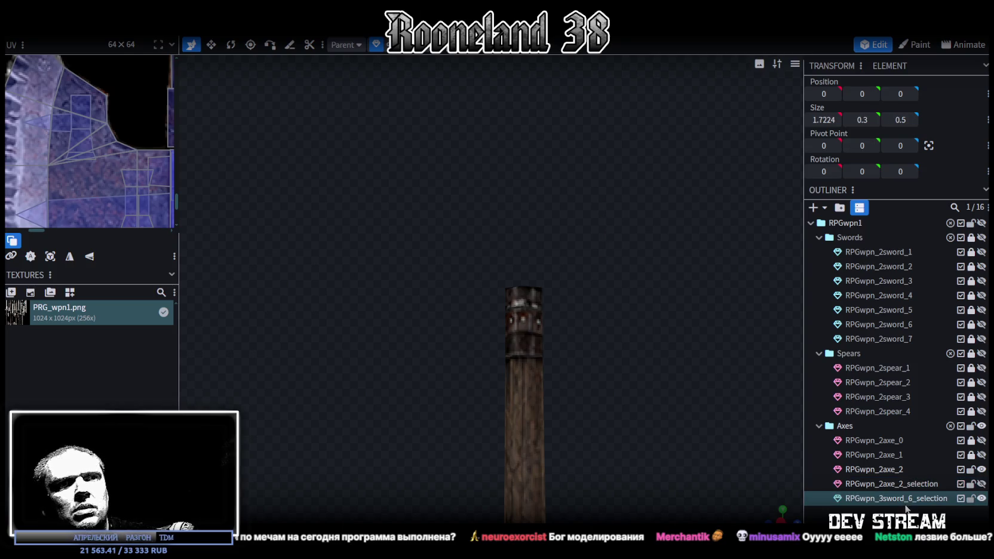
- Delete RPGwpn_3sword_6_selection, undo it, and reselect the piece after checking the head's transform
key("Delete")
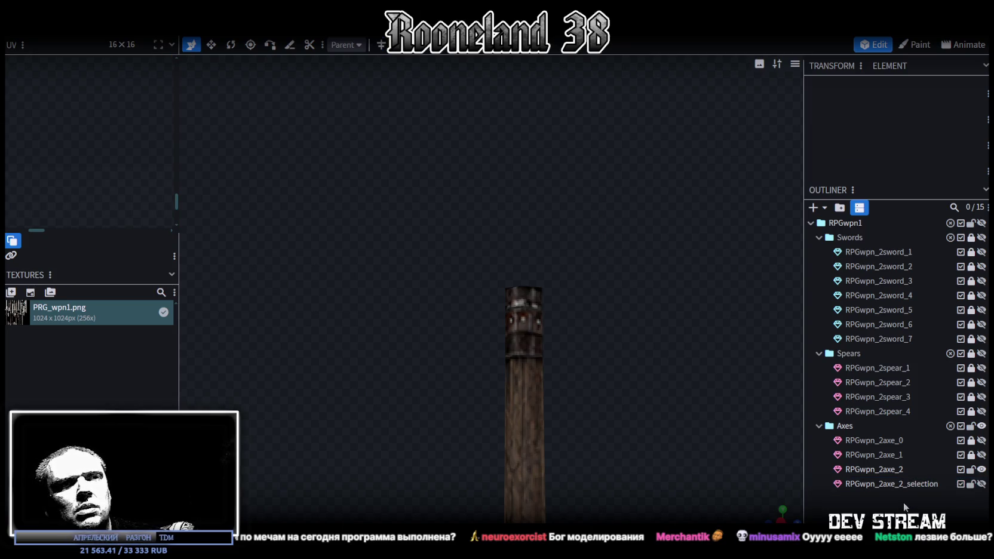
key("ctrl+z")
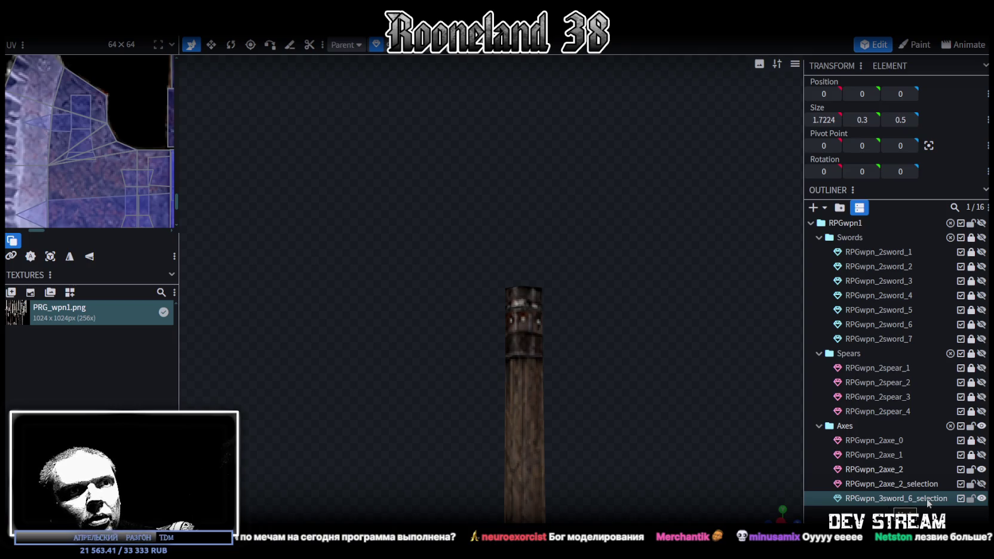
left_click(914, 483)
left_click(915, 500)
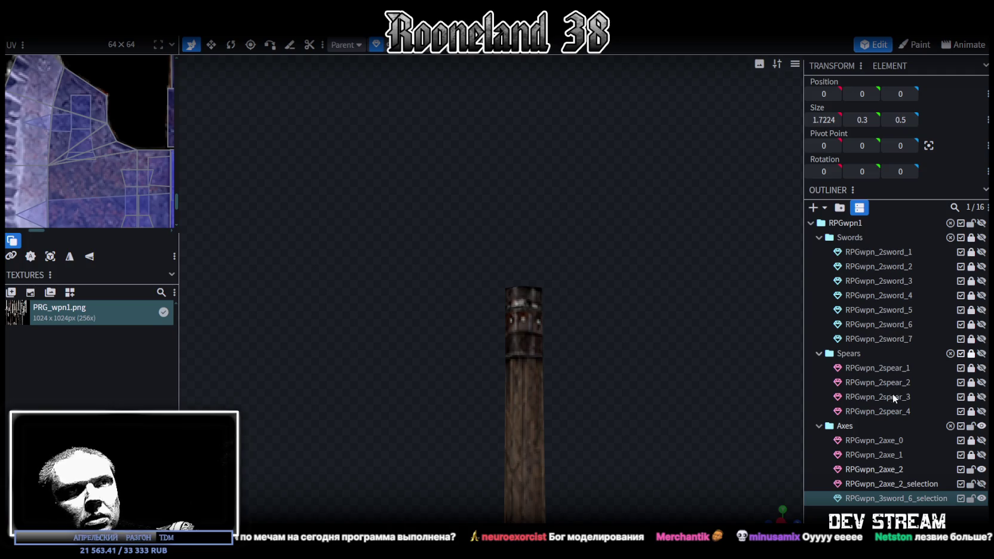
scroll(636, 405, "down", 5)
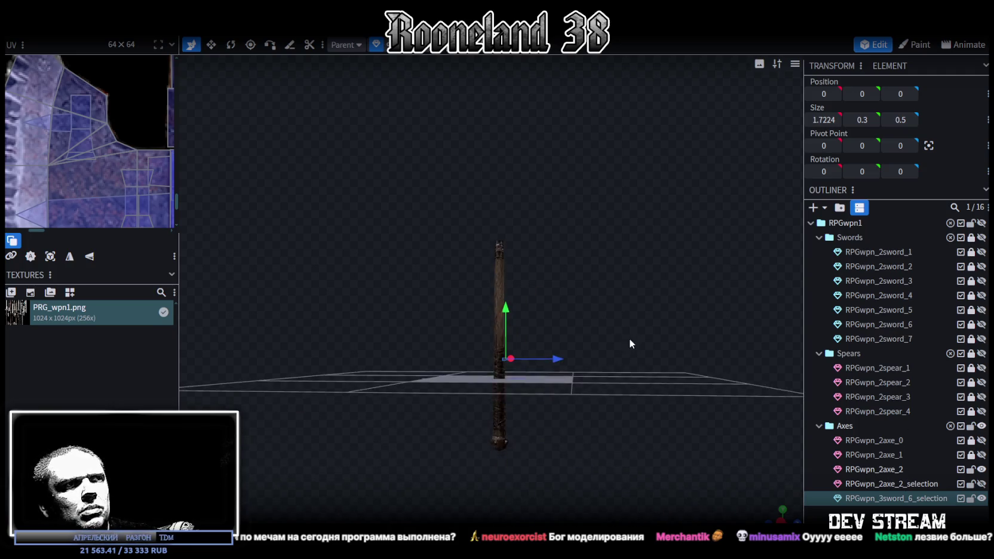
left_click_drag(630, 344, 959, 494)
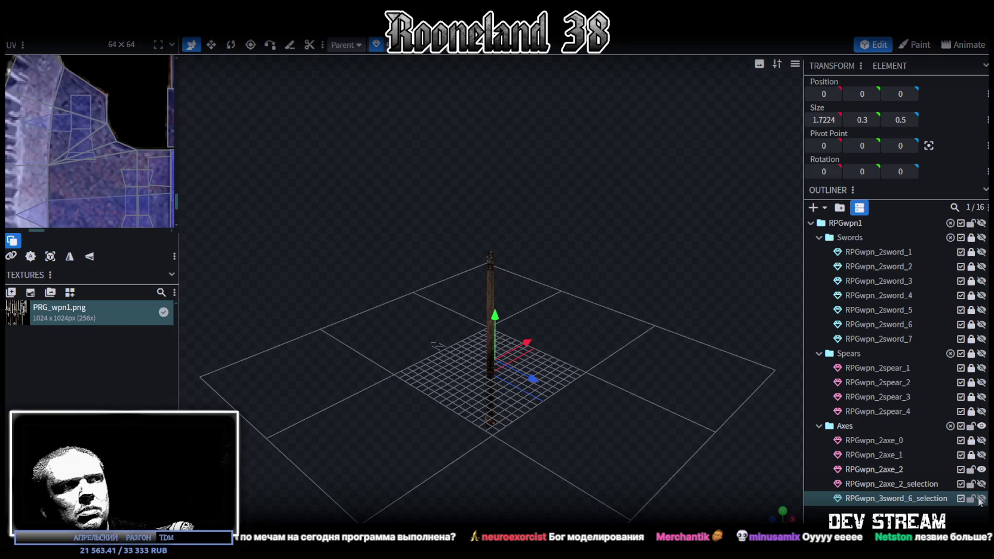
scroll(614, 374, "up", 2)
scroll(631, 356, "up", 2)
scroll(646, 338, "up", 2)
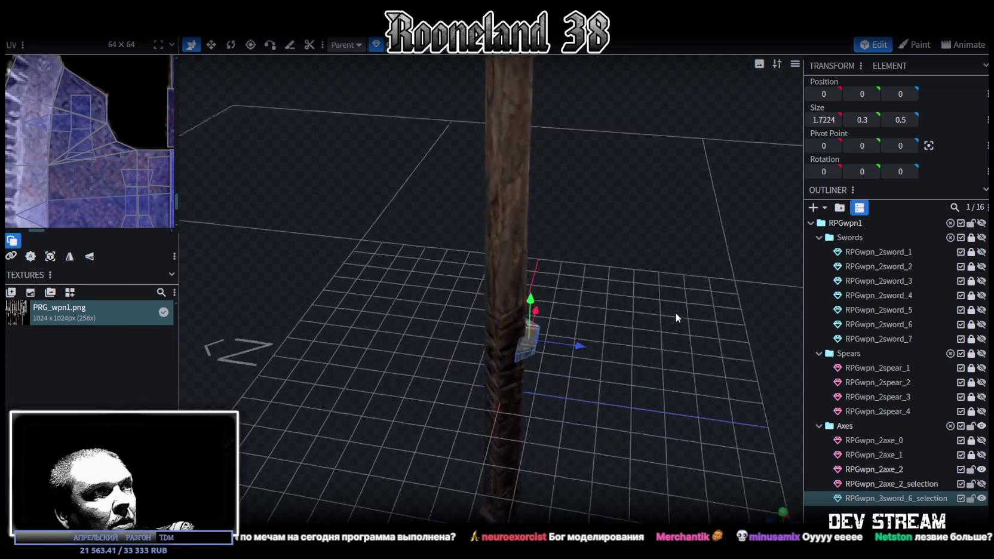
scroll(660, 319, "up", 2)
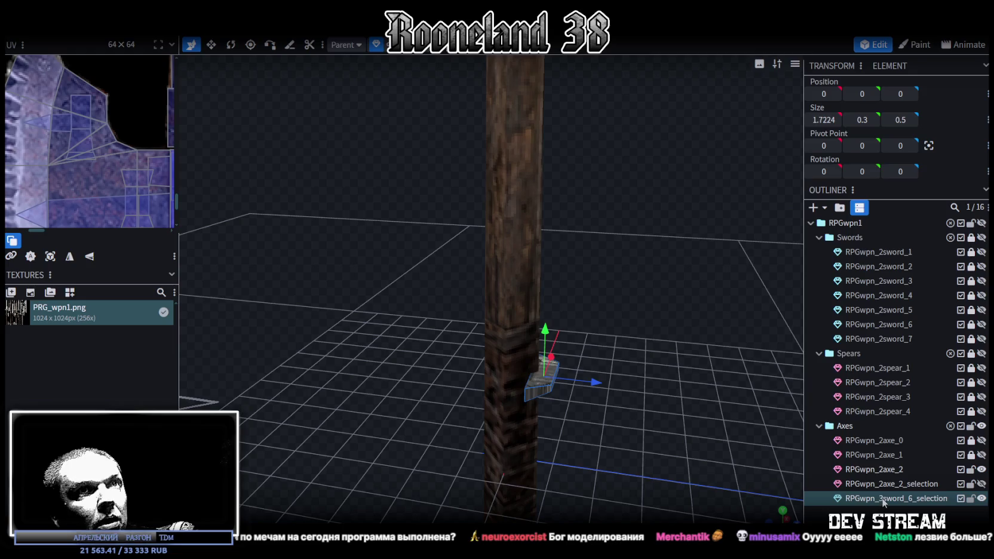
- Delete RPGwpn_3sword_6_selection for good and make both axe pieces visible and selected
left_click(981, 324)
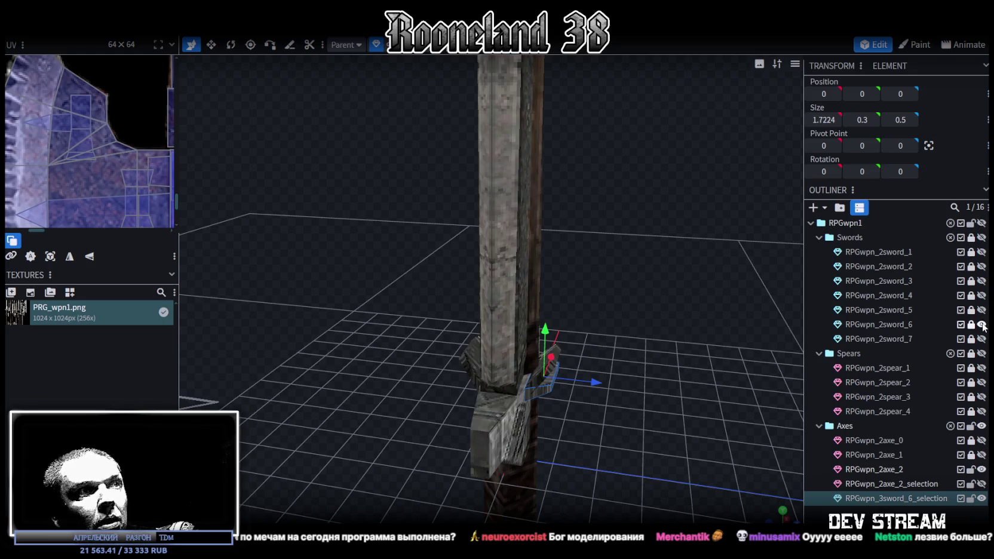
left_click(981, 324)
key("Delete")
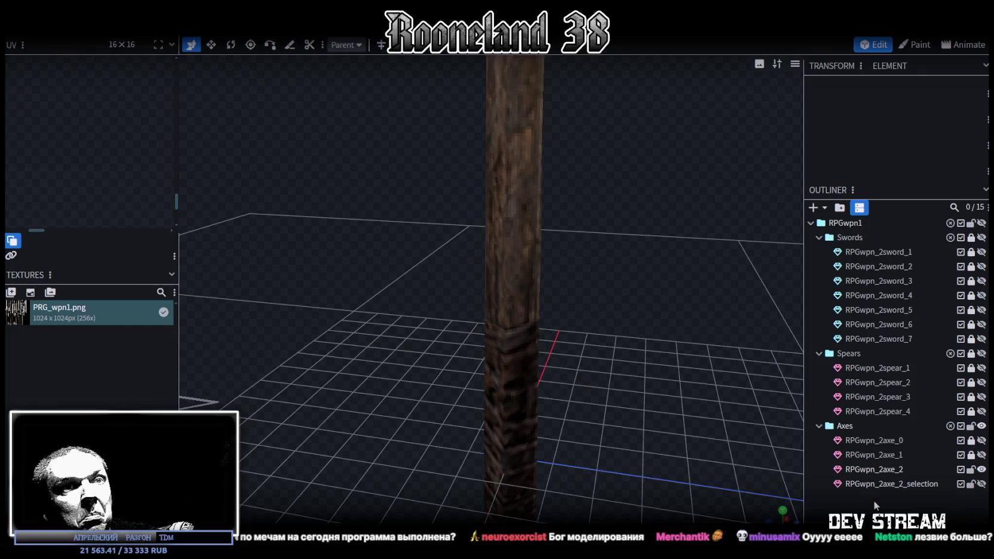
left_click(982, 469)
left_click(982, 484)
left_click(878, 481)
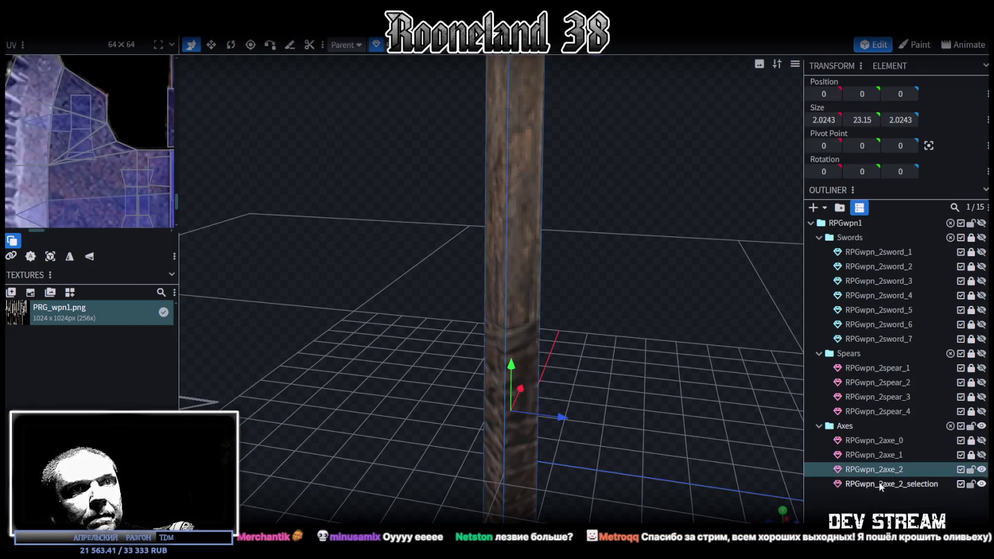
- Merge the head piece into RPGwpn_2axe_2 with Merge Meshes and save as RPGweapon.bbmodel
right_click(881, 483)
left_click(794, 281)
scroll(622, 329, "down", 5)
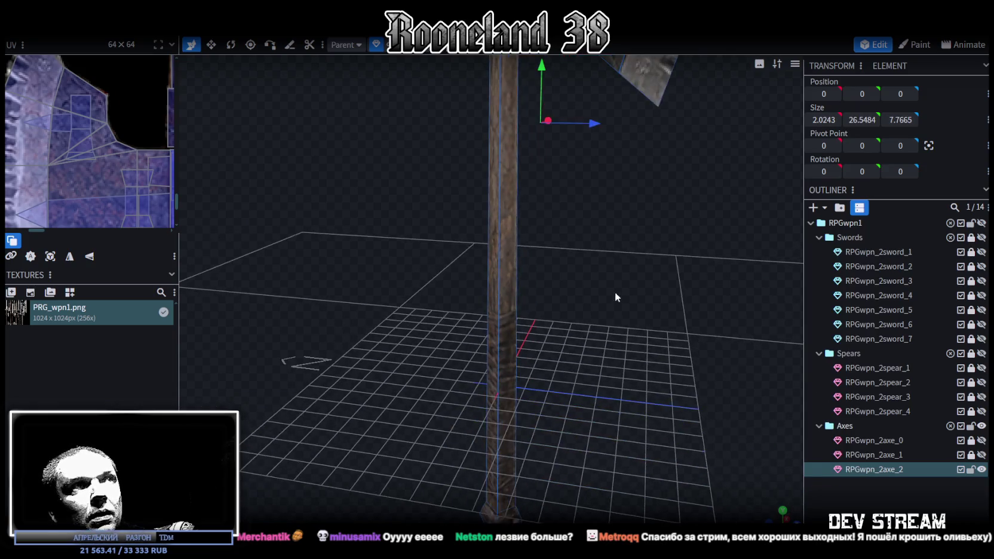
scroll(624, 286, "down", 3)
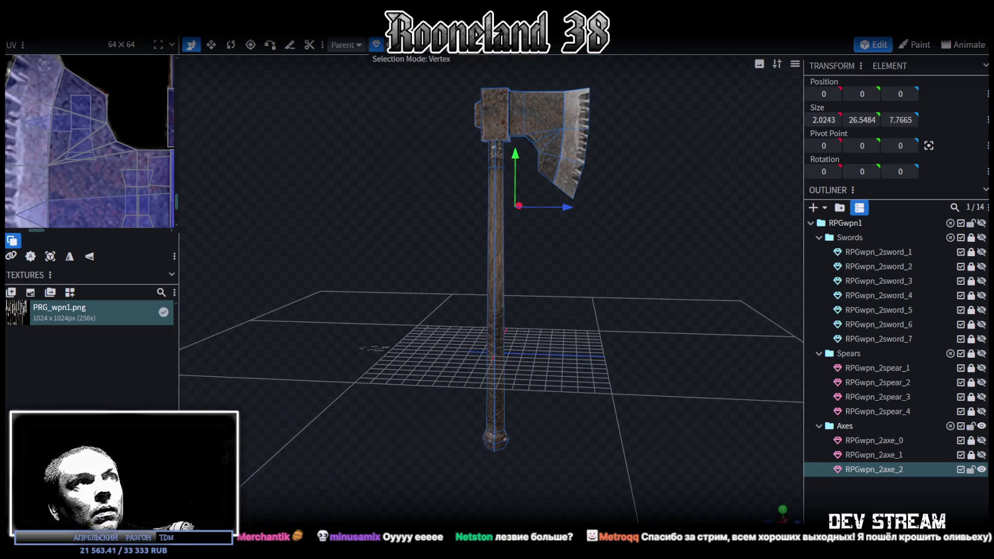
left_click(499, 142)
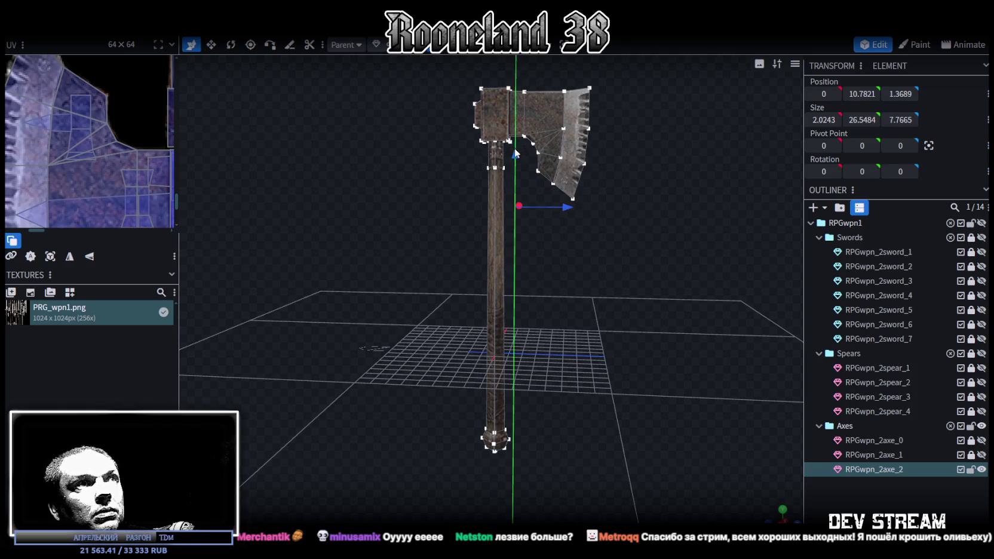
key("ctrl+s")
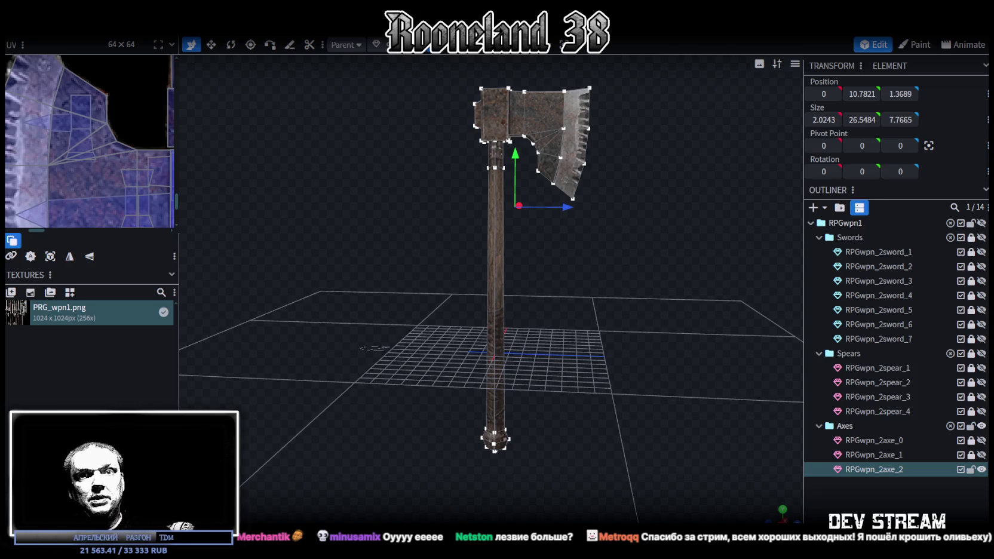
mouse_move(741, 430)
left_mouse_down()
mouse_move(549, 448)
mouse_move(575, 439)
left_mouse_up()
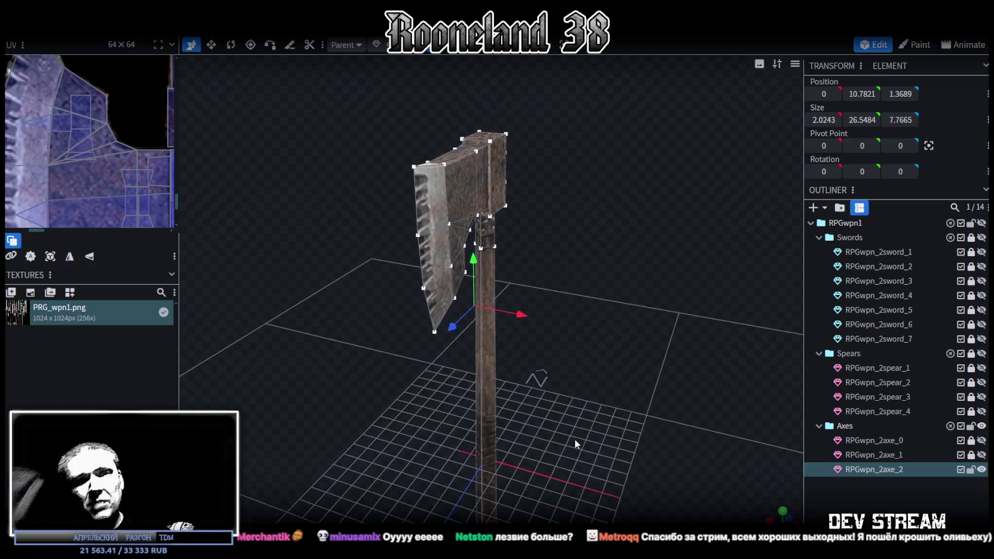